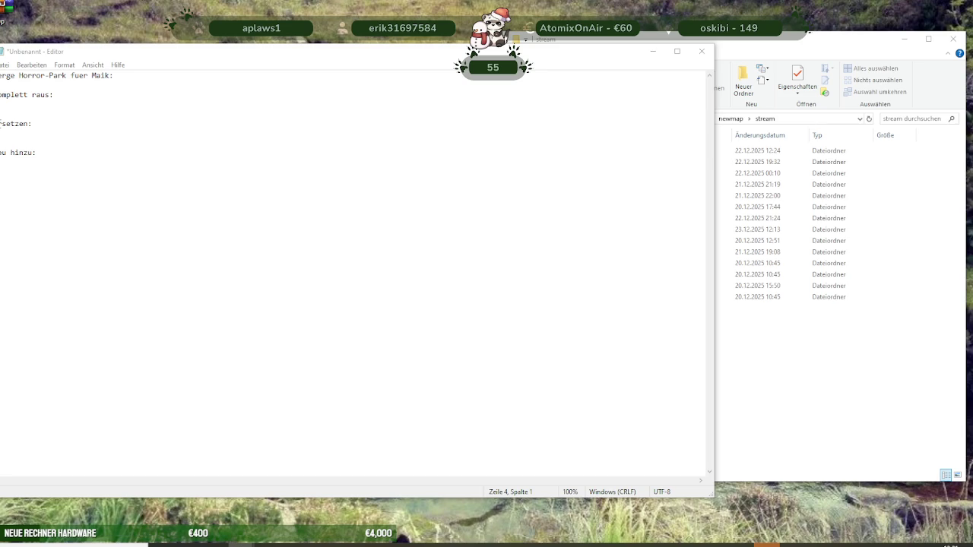
Enter elliott-bullseye on the empty line under the second heading
{"action": "key", "text": "Down"}
{"action": "key", "text": "Down"}
{"action": "key", "text": "Down"}
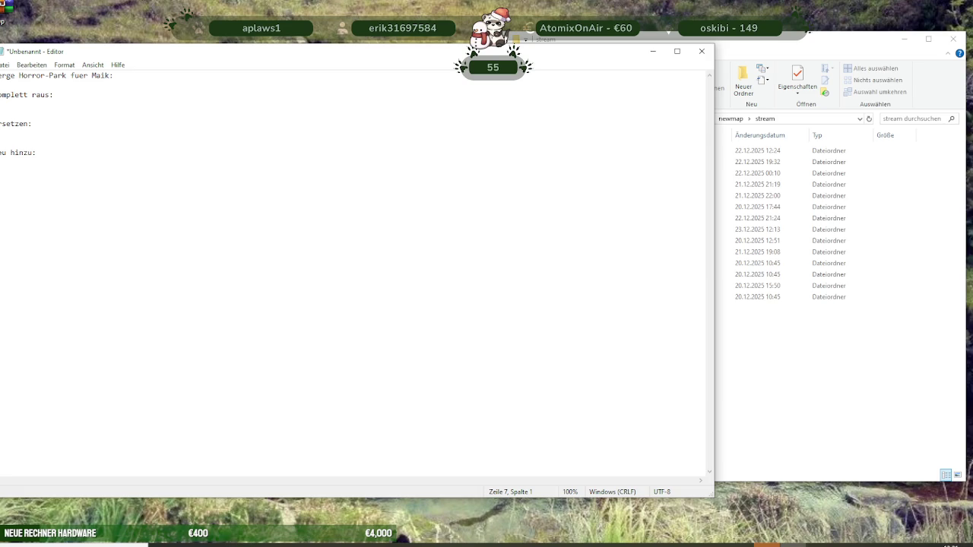
{"action": "type", "text": "ll"}
{"action": "type", "text": "iot-bu"}
{"action": "type", "text": "llseye"}
{"action": "key", "text": "Return"}
Add elliott-police-mrpd on the next line and fix the spelling of the bullseye entry
{"action": "type", "text": "elliot-"}
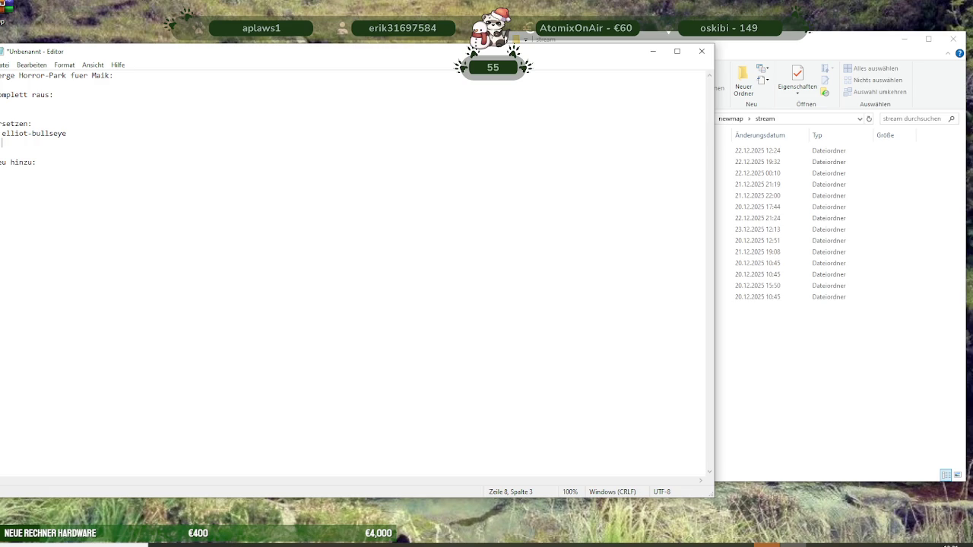
{"action": "key", "text": "alt+Tab"}
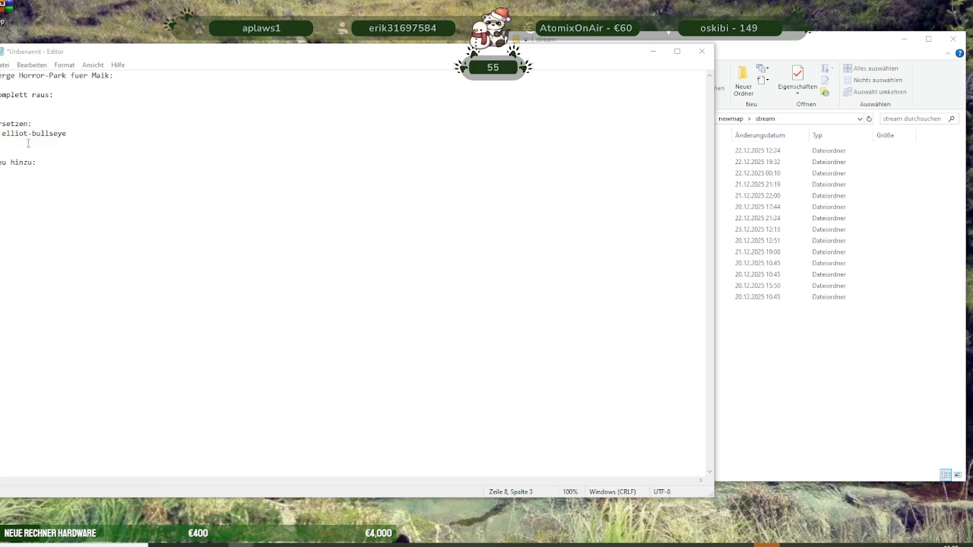
{"action": "type", "text": "elliott"}
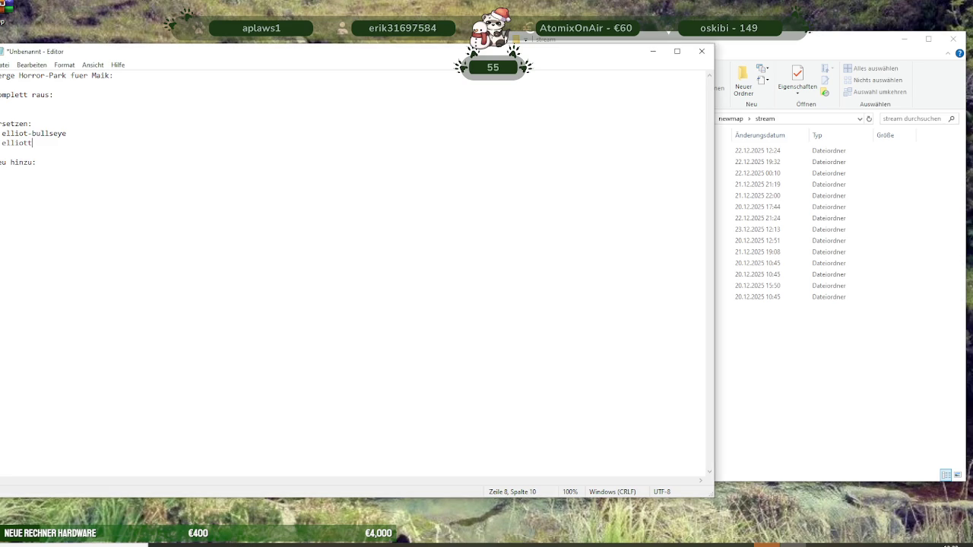
{"action": "key", "text": "Up"}
{"action": "key", "text": "Left"}
{"action": "type", "text": "t"}
{"action": "key", "text": "Down"}
{"action": "type", "text": "-"}
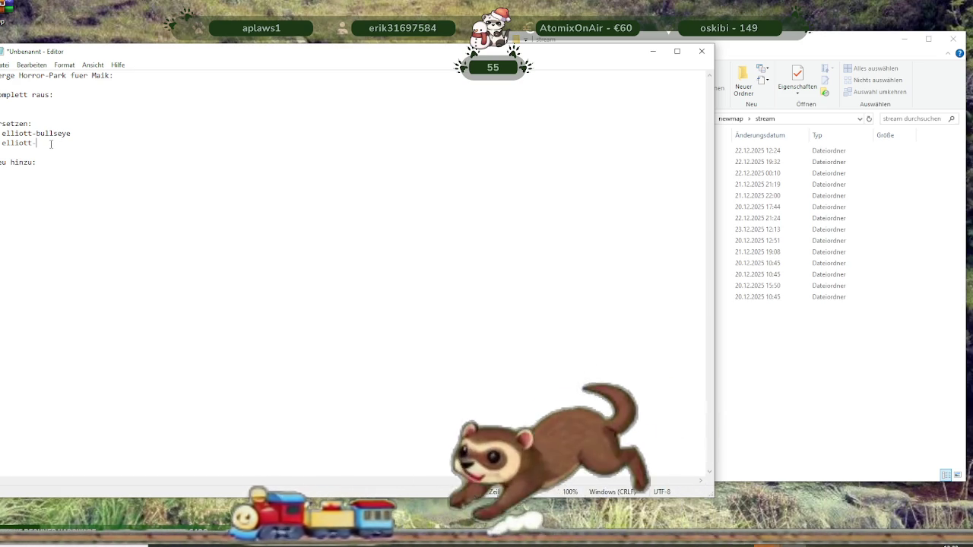
{"action": "type", "text": "police-"}
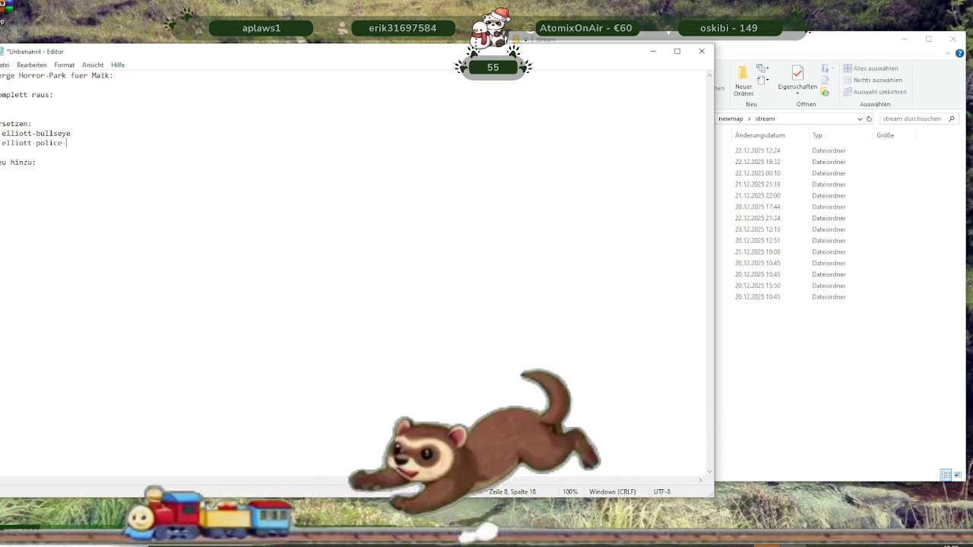
{"action": "type", "text": "mr"}
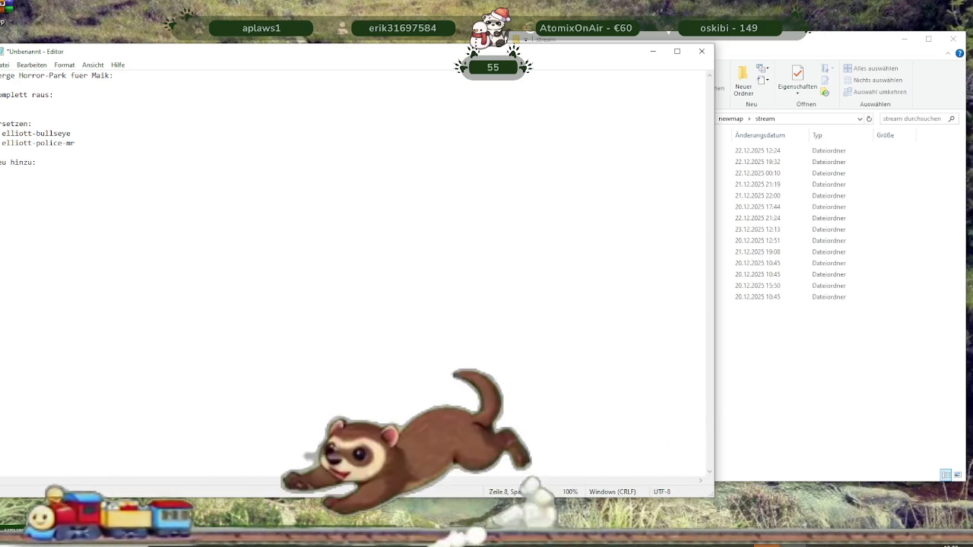
{"action": "type", "text": "pd"}
{"action": "key", "text": "Return"}
{"action": "type", "text": "-"}
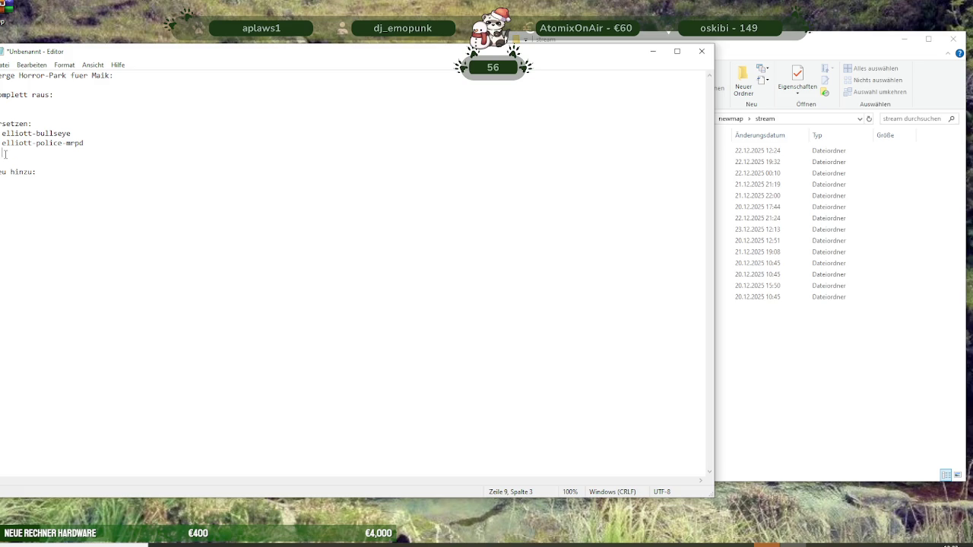
Respell both entries as elliot and add elliot-soon-tattoo below them
{"action": "left_click", "coordinate": [32, 133]}
{"action": "key", "text": "BackSpace"}
{"action": "key", "text": "Down"}
{"action": "key", "text": "Delete"}
{"action": "type", "text": "ellliot-"}
{"action": "key", "text": "Left"}
{"action": "key", "text": "Left"}
{"action": "key", "text": "Left"}
{"action": "key", "text": "BackSpace"}
{"action": "key", "text": "Right"}
{"action": "type", "text": "soon-tattoo"}
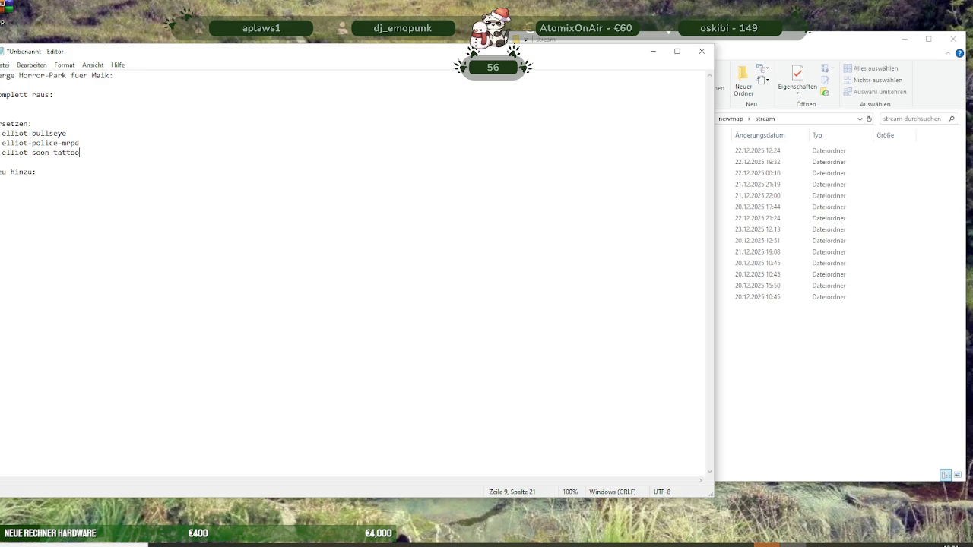
Enter nora-park-boot under the remove-completely heading and select it
{"action": "left_click", "coordinate": [56, 104]}
{"action": "type", "text": "noch"}
{"action": "key", "text": "BackSpace"}
{"action": "key", "text": "BackSpace"}
{"action": "type", "text": "E"}
{"action": "key", "text": "BackSpace"}
{"action": "type", "text": "ra"}
{"action": "type", "text": "subs"}
{"action": "key", "text": "BackSpace"}
{"action": "key", "text": "BackSpace"}
{"action": "key", "text": "BackSpace"}
{"action": "key", "text": "BackSpace"}
{"action": "type", "text": "park-"}
{"action": "type", "text": "boot"}
{"action": "key", "text": "shift+Left"}
{"action": "key", "text": "shift+Left"}
{"action": "key", "text": "shift+Left"}
{"action": "key", "text": "shift+Left"}
{"action": "key", "text": "shift+Left"}
{"action": "key", "text": "shift+Left"}
{"action": "key", "text": "shift+Left"}
{"action": "key", "text": "shift+Left"}
{"action": "key", "text": "shift+Left"}
{"action": "key", "text": "shift+Left"}
{"action": "key", "text": "shift+Left"}
{"action": "key", "text": "shift+Left"}
{"action": "key", "text": "shift+Left"}
{"action": "key", "text": "shift+Left"}
{"action": "key", "text": "shift+Left"}
Duplicate the nora-park-boot entry and change the copy to nora-park-cafe-nura
{"action": "key", "text": "ctrl+c"}
{"action": "key", "text": "Right"}
{"action": "key", "text": "Return"}
{"action": "key", "text": "ctrl+v"}
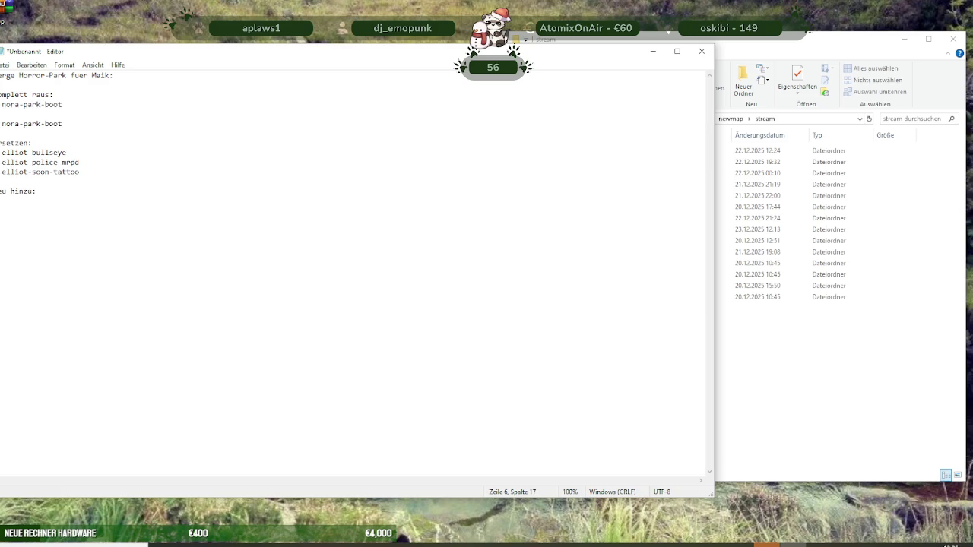
{"action": "key", "text": "BackSpace"}
{"action": "key", "text": "shift+Left"}
{"action": "key", "text": "shift+Left"}
{"action": "key", "text": "shift+Left"}
{"action": "key", "text": "shift+Left"}
{"action": "key", "text": "shift+Left"}
{"action": "key", "text": "shift+Left"}
{"action": "key", "text": "shift+Left"}
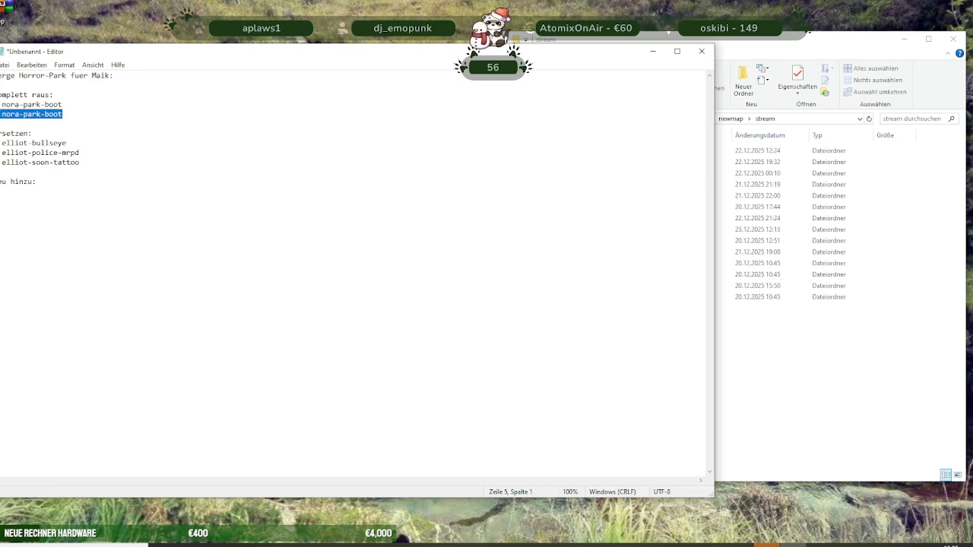
{"action": "key", "text": "Right"}
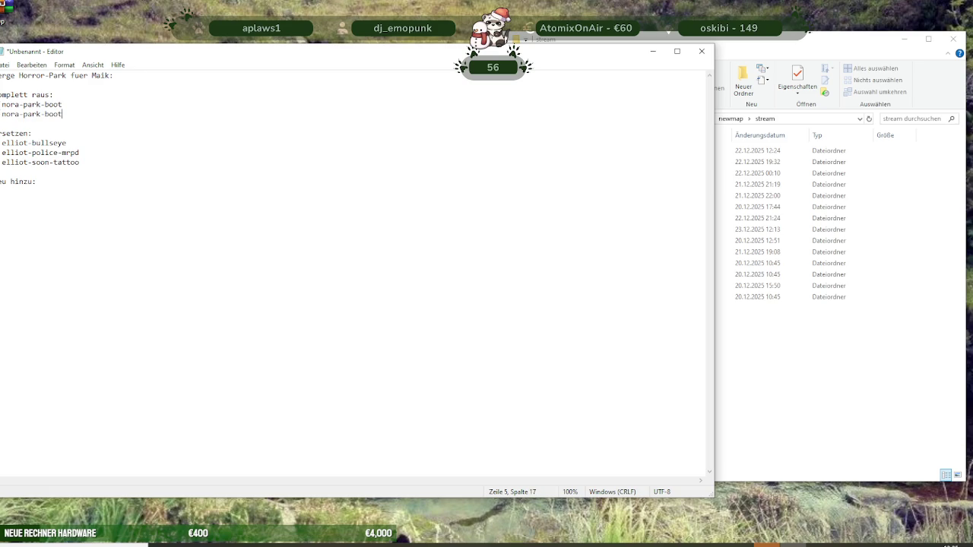
{"action": "key", "text": "BackSpace"}
{"action": "key", "text": "BackSpace"}
{"action": "key", "text": "BackSpace"}
{"action": "key", "text": "BackSpace"}
{"action": "type", "text": "afe-nura"}
{"action": "key", "text": "Return"}
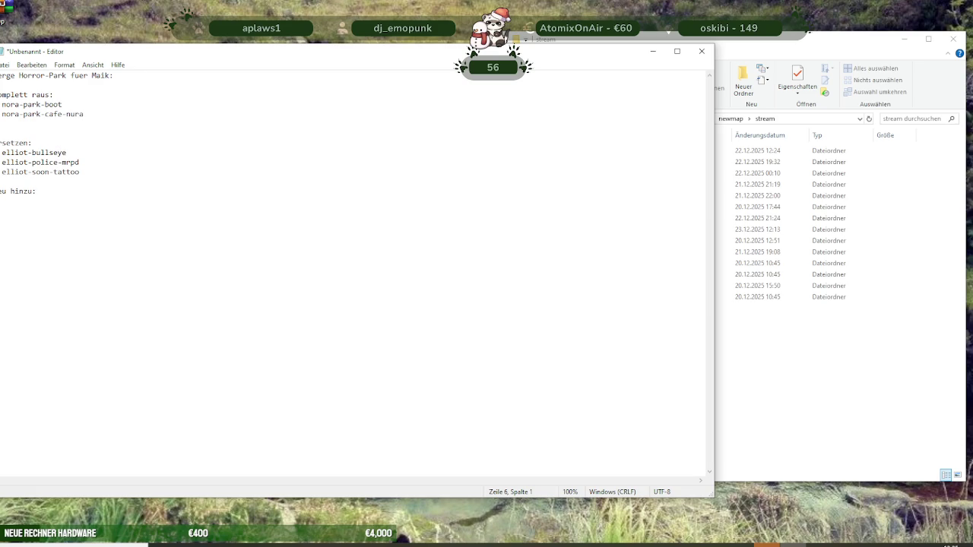
{"action": "type", "text": "nora"}
{"action": "key", "text": "BackSpace"}
{"action": "key", "text": "BackSpace"}
Add nora-park-insel, nora-park-japan and nora-park-los-santos entries below it
{"action": "key", "text": "BackSpace"}
{"action": "key", "text": "BackSpace"}
{"action": "key", "text": "Return"}
{"action": "key", "text": "ctrl+v"}
{"action": "key", "text": "BackSpace"}
{"action": "key", "text": "BackSpace"}
{"action": "key", "text": "BackSpace"}
{"action": "key", "text": "BackSpace"}
{"action": "type", "text": "insel"}
{"action": "key", "text": "Return"}
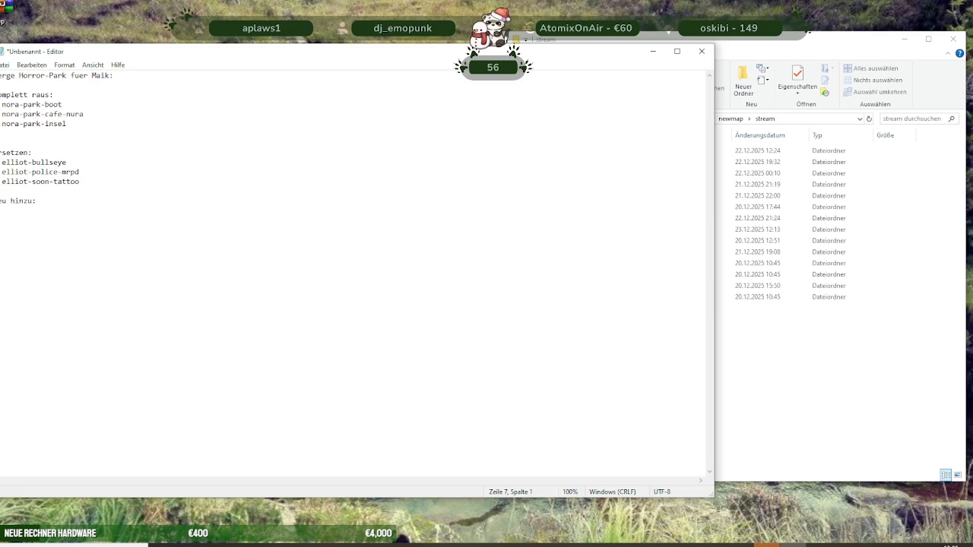
{"action": "key", "text": "ctrl+v"}
{"action": "key", "text": "BackSpace"}
{"action": "key", "text": "BackSpace"}
{"action": "key", "text": "BackSpace"}
{"action": "key", "text": "BackSpace"}
{"action": "type", "text": "japan"}
{"action": "key", "text": "Return"}
{"action": "key", "text": "ctrl+v"}
{"action": "key", "text": "BackSpace"}
{"action": "key", "text": "BackSpace"}
{"action": "key", "text": "BackSpace"}
{"action": "key", "text": "BackSpace"}
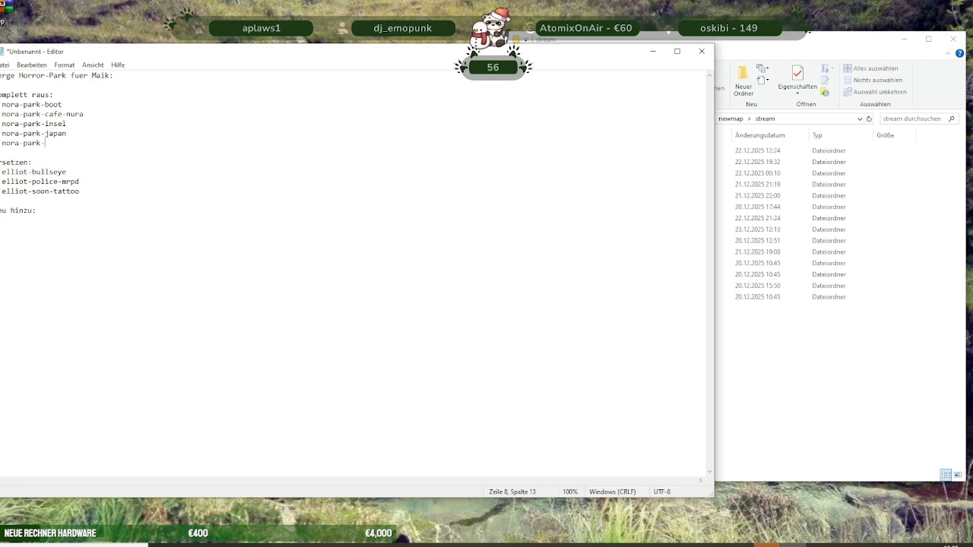
{"action": "type", "text": "los-santos"}
Add nora-park-markt and nora-park-nura-aussen to finish the removal list
{"action": "key", "text": "Return"}
{"action": "key", "text": "ctrl+v"}
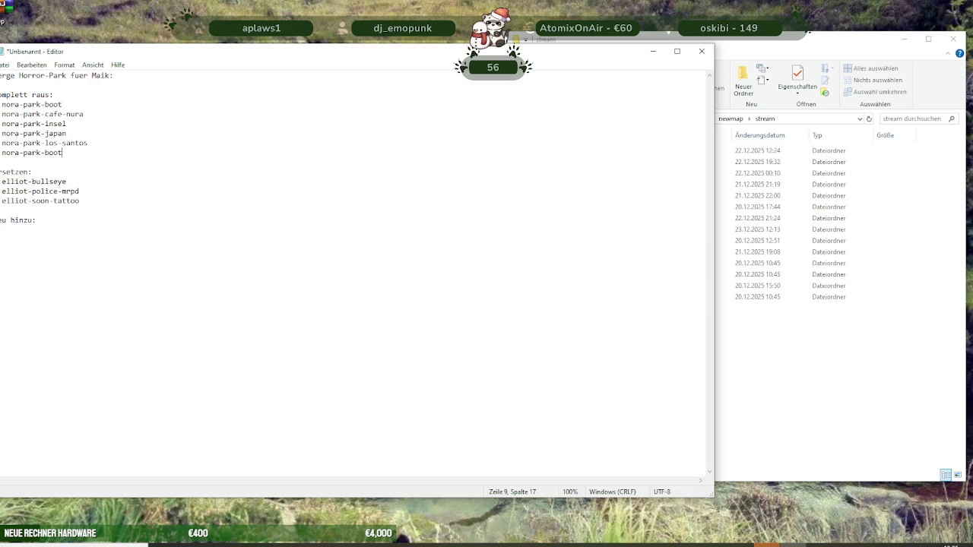
{"action": "key", "text": "BackSpace"}
{"action": "key", "text": "BackSpace"}
{"action": "key", "text": "BackSpace"}
{"action": "key", "text": "BackSpace"}
{"action": "type", "text": "markt"}
{"action": "key", "text": "Return"}
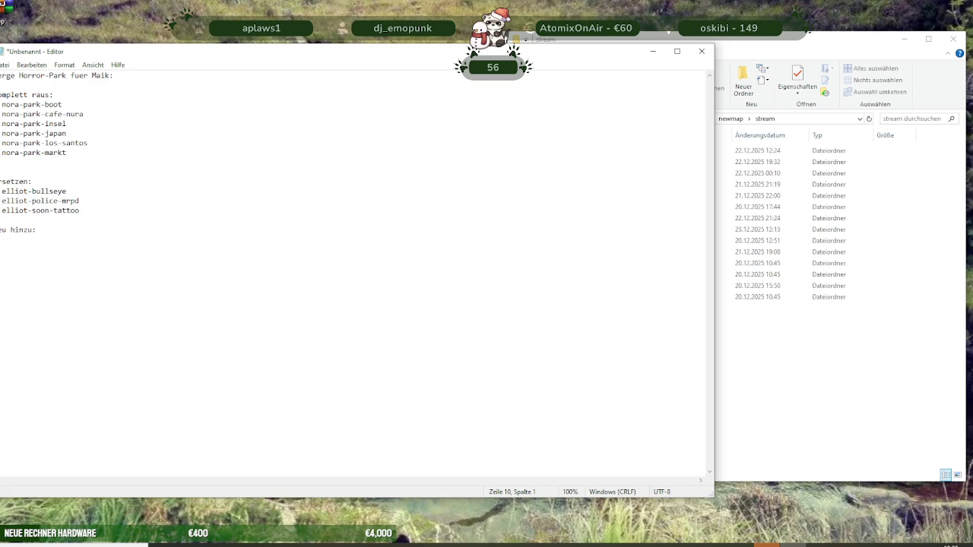
{"action": "key", "text": "ctrl+v"}
{"action": "key", "text": "BackSpace"}
{"action": "key", "text": "BackSpace"}
{"action": "key", "text": "BackSpace"}
{"action": "key", "text": "BackSpace"}
{"action": "type", "text": "nura-aussen"}
{"action": "left_click", "coordinate": [4, 241]}
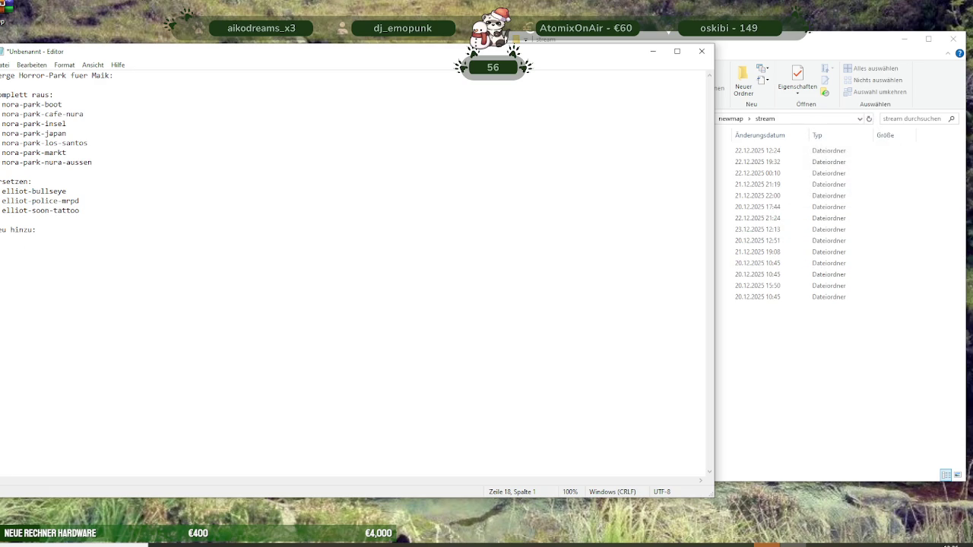
Narrow the Notepad note and place the newmap stream folder window beside it
{"action": "double_click", "coordinate": [51, 143]}
{"action": "left_click", "coordinate": [4, 249]}
{"action": "left_click_drag", "start_coordinate": [286, 53], "coordinate": [0, 61]}
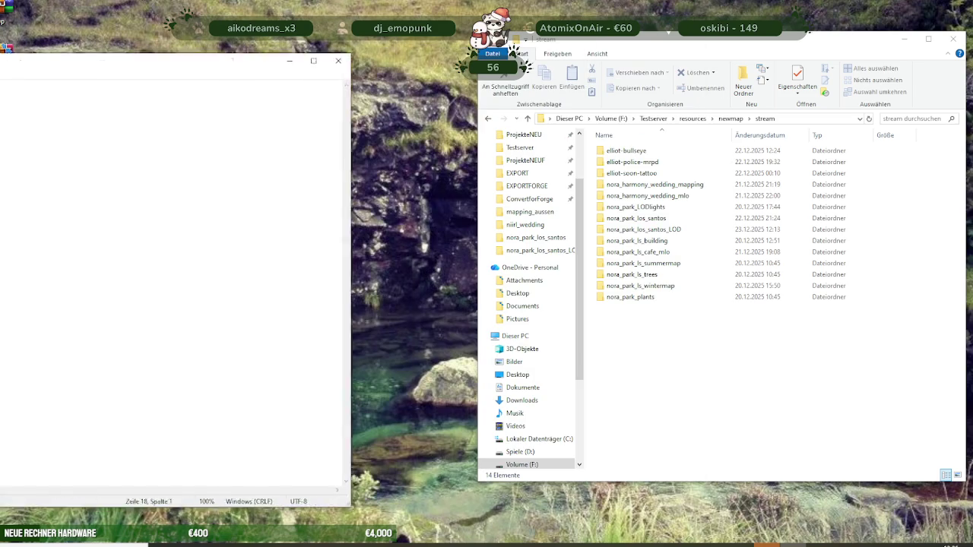
{"action": "left_click_drag", "start_coordinate": [175, 61], "coordinate": [278, 59]}
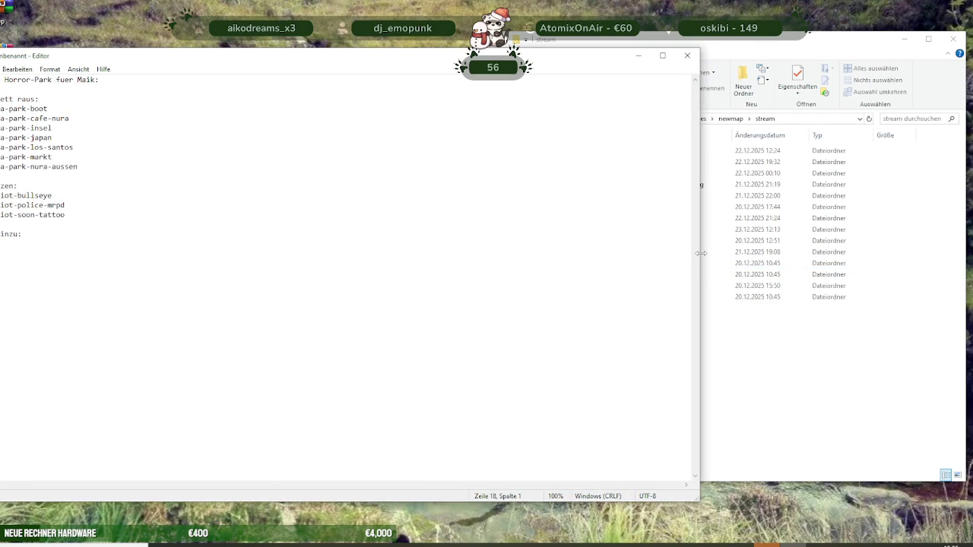
{"action": "left_click_drag", "start_coordinate": [701, 253], "coordinate": [573, 251]}
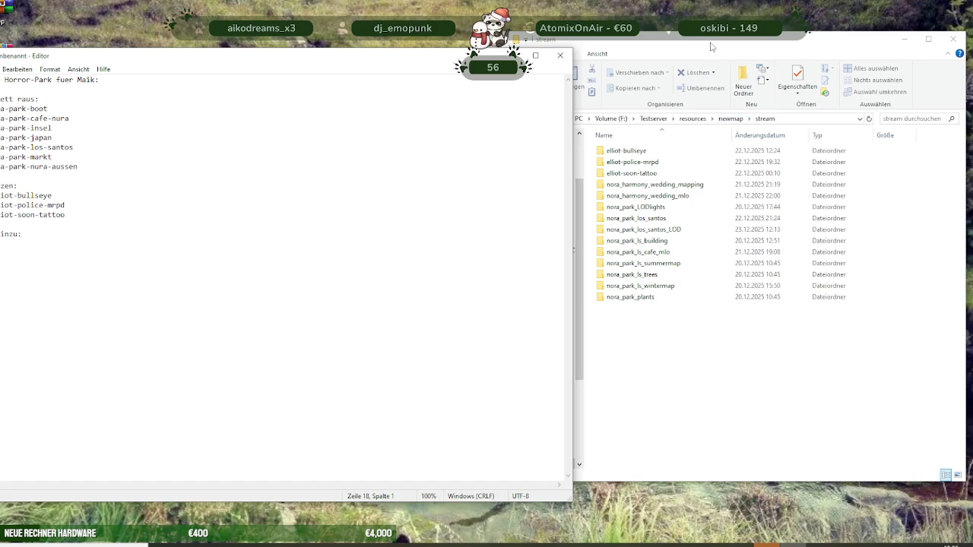
{"action": "left_click_drag", "start_coordinate": [713, 47], "coordinate": [724, 48]}
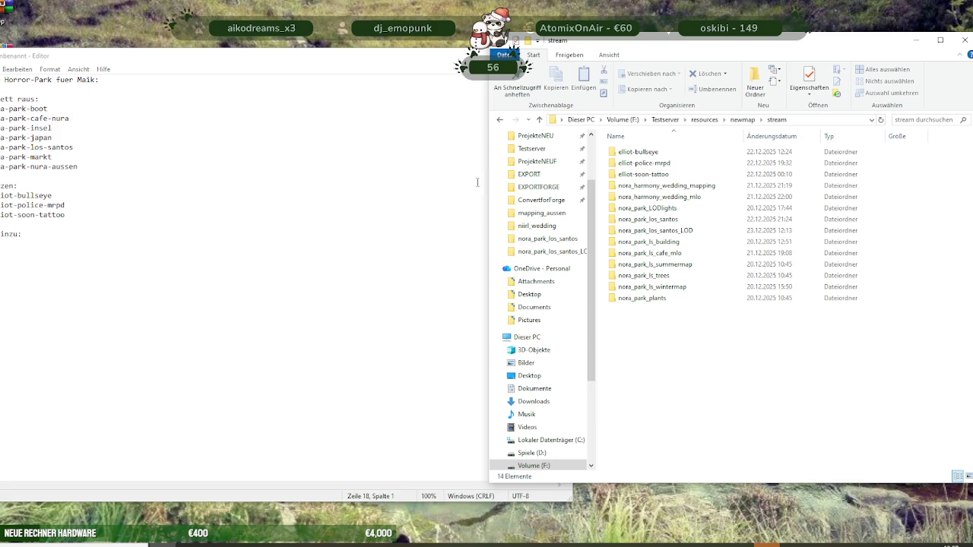
{"action": "left_click_drag", "start_coordinate": [489, 180], "coordinate": [579, 163]}
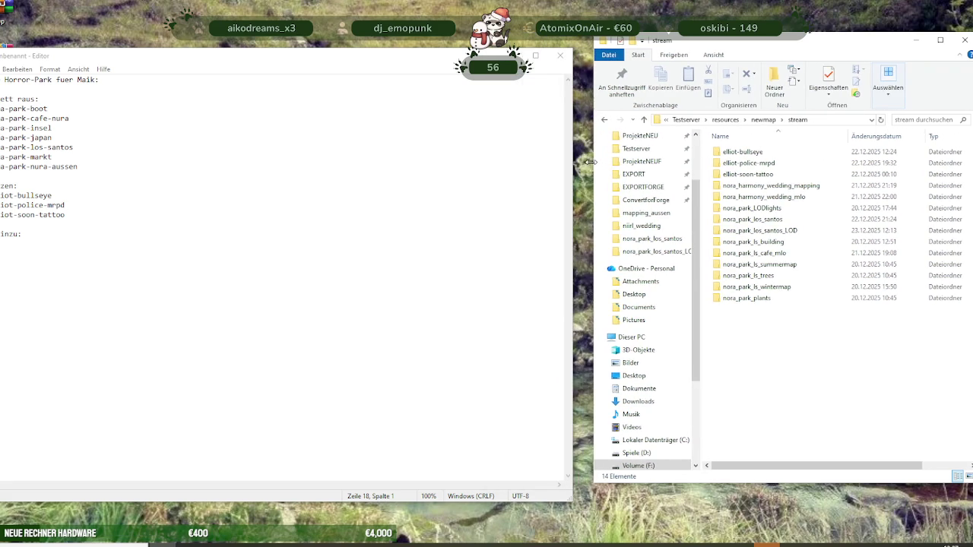
Rename nora_harmony_wedding_mapping to nora-harmony-wedding-mapping
{"action": "left_click", "coordinate": [732, 185]}
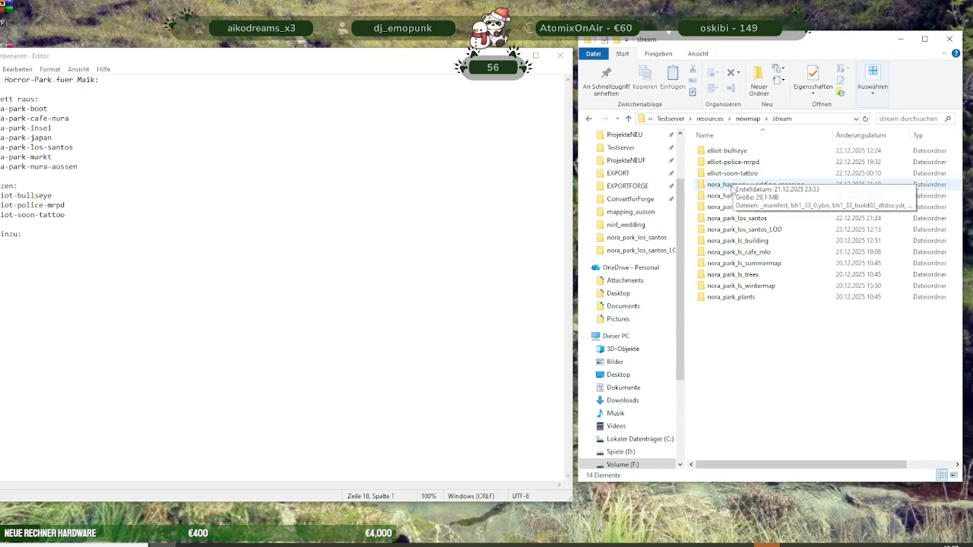
{"action": "left_click", "coordinate": [731, 185]}
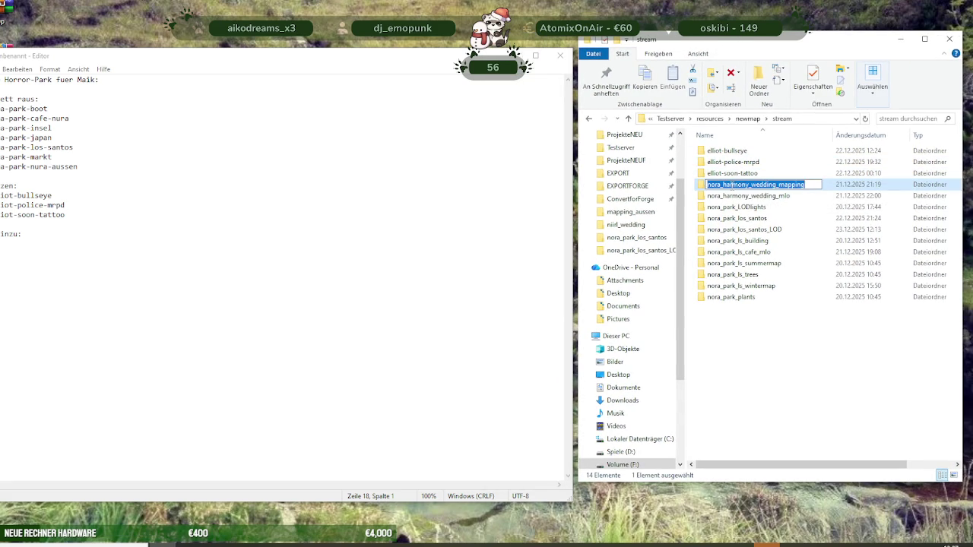
{"action": "left_click", "coordinate": [732, 184]}
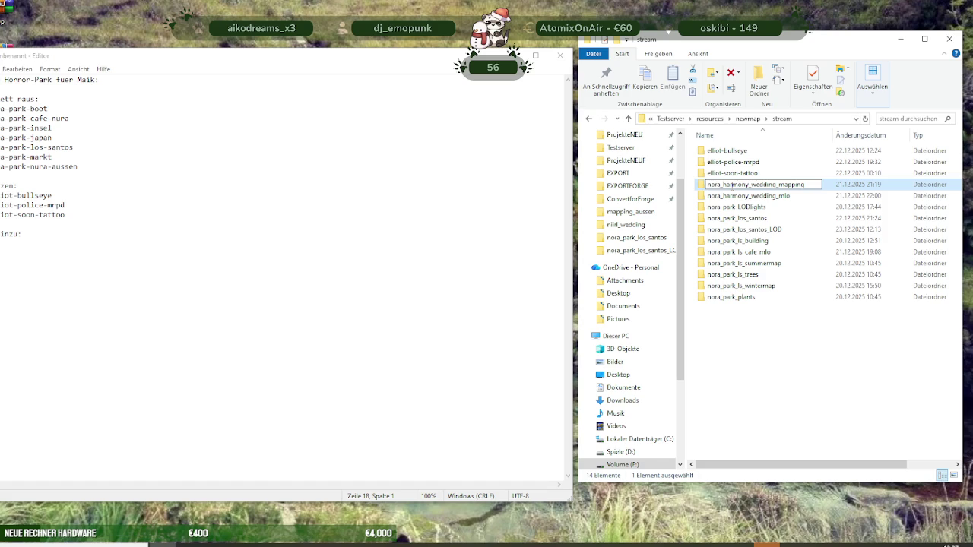
{"action": "key", "text": "BackSpace"}
{"action": "type", "text": "-"}
{"action": "key", "text": "BackSpace"}
{"action": "type", "text": "-"}
{"action": "key", "text": "BackSpace"}
{"action": "type", "text": "-"}
{"action": "key", "text": "Return"}
Rename nora_harmony_wedding_mlo to nora-harmony-wedding-mlo
{"action": "left_click", "coordinate": [736, 188]}
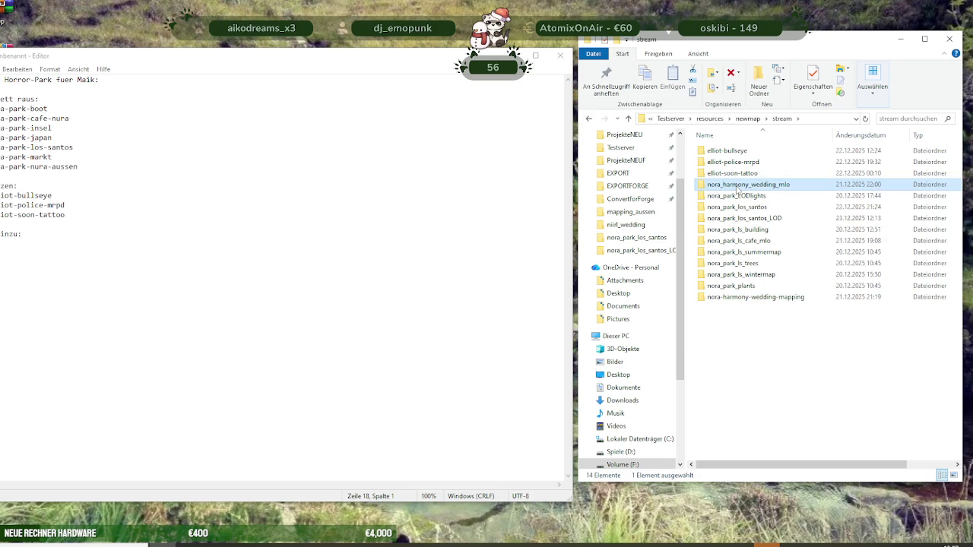
{"action": "left_click", "coordinate": [736, 188]}
{"action": "key", "text": "Left"}
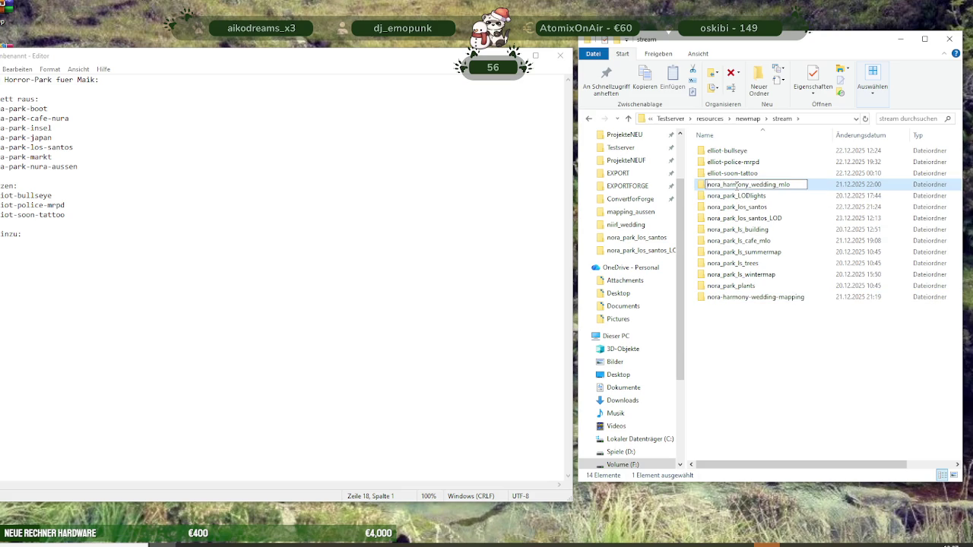
{"action": "key", "text": "BackSpace"}
{"action": "type", "text": "-"}
{"action": "key", "text": "Right"}
{"action": "key", "text": "Right"}
{"action": "key", "text": "Right"}
{"action": "key", "text": "BackSpace"}
{"action": "type", "text": "-"}
{"action": "key", "text": "BackSpace"}
{"action": "type", "text": "-"}
{"action": "key", "text": "Return"}
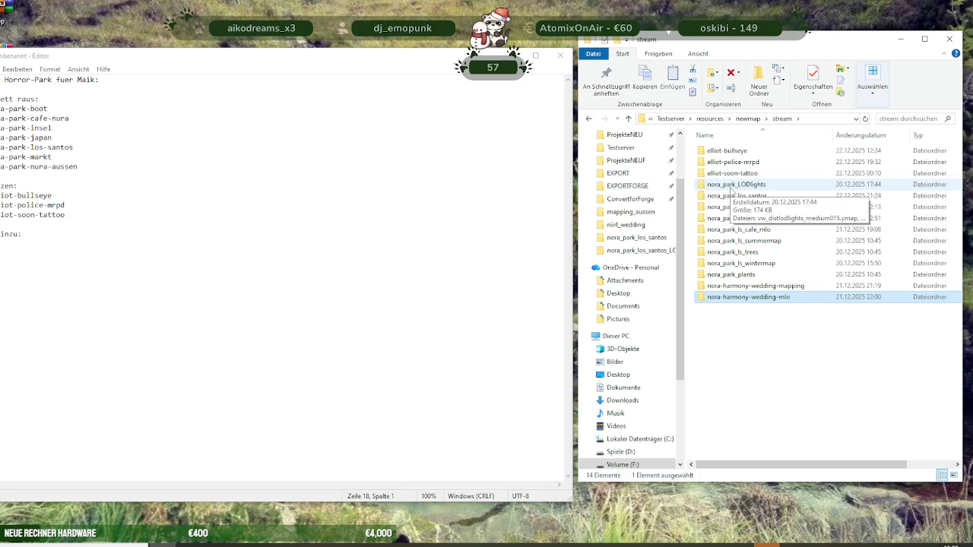
Select the nora_park_LODlights folder in stream
{"action": "left_click", "coordinate": [736, 187]}
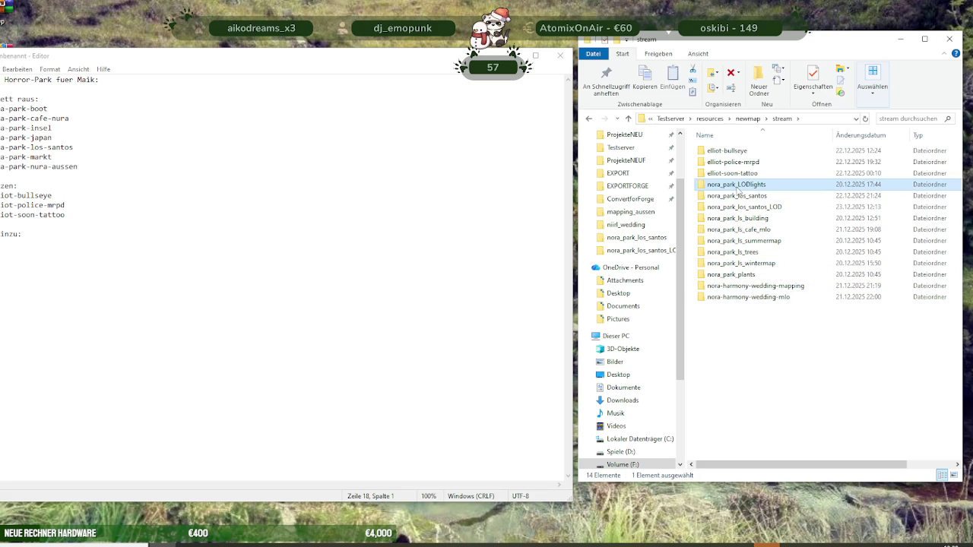
Rename nora_park_LODlights to nora-park-LODlights
{"action": "left_click", "coordinate": [737, 187]}
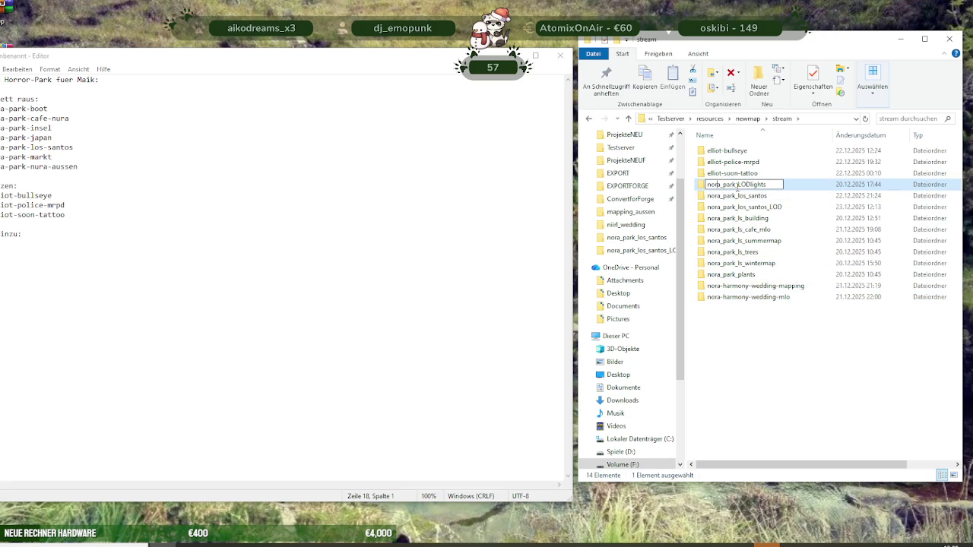
{"action": "key", "text": "BackSpace"}
{"action": "type", "text": "-"}
{"action": "key", "text": "BackSpace"}
{"action": "type", "text": "-"}
{"action": "key", "text": "Return"}
{"action": "left_click", "coordinate": [742, 185]}
{"action": "right_click", "coordinate": [741, 185]}
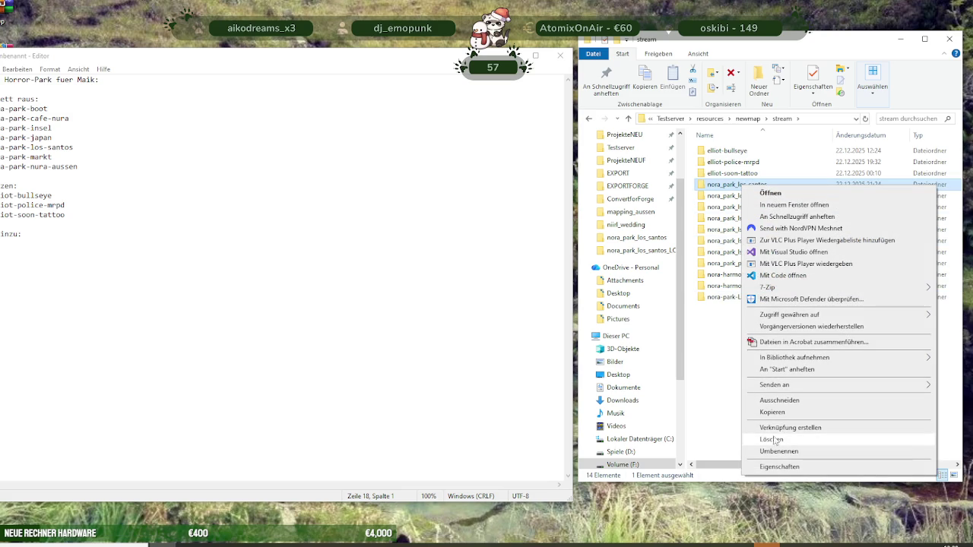
{"action": "left_click", "coordinate": [724, 392]}
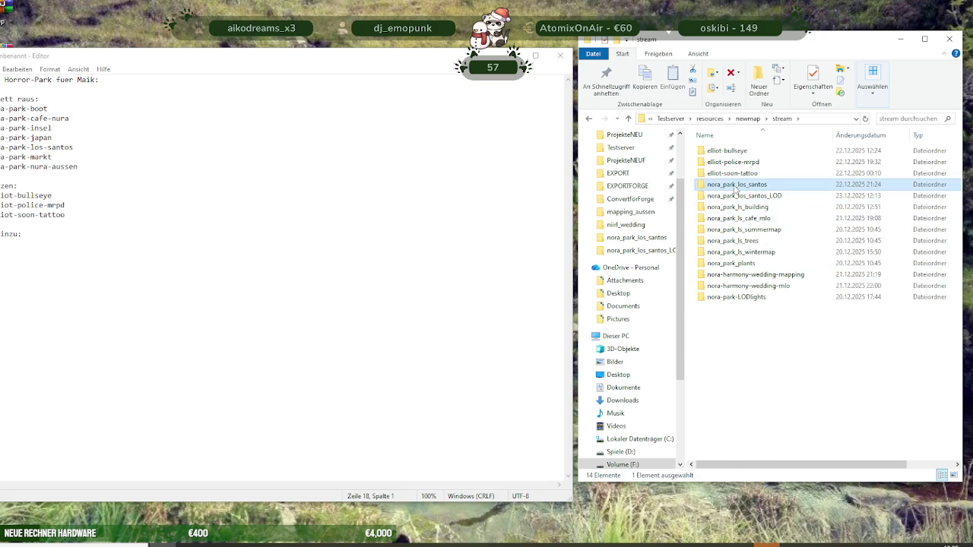
Rename nora_park_ls_trees to nora-park-ls-trees
{"action": "left_click", "coordinate": [736, 185]}
{"action": "key", "text": "Tab"}
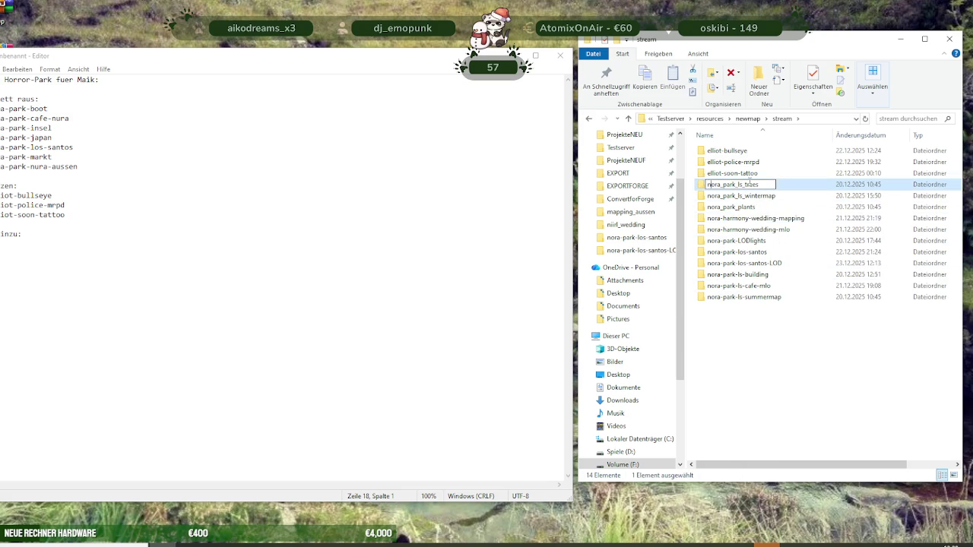
{"action": "key", "text": "BackSpace"}
{"action": "type", "text": "-"}
{"action": "key", "text": "Right"}
{"action": "key", "text": "BackSpace"}
{"action": "type", "text": "-"}
{"action": "key", "text": "Right"}
{"action": "key", "text": "BackSpace"}
{"action": "type", "text": "-"}
{"action": "key", "text": "Return"}
Rename nora_park_ls_wintermap to nora-park-ls-wintermap
{"action": "left_click", "coordinate": [750, 187]}
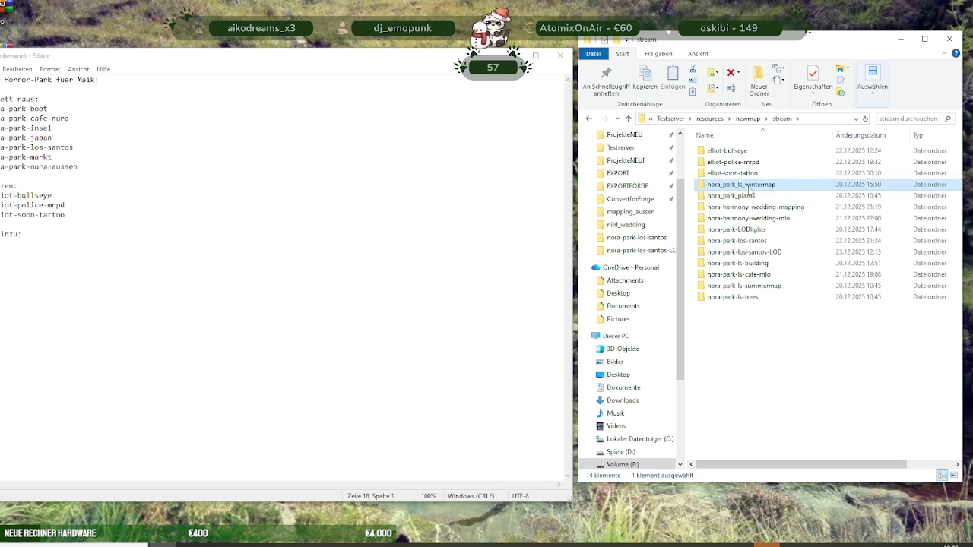
{"action": "left_click", "coordinate": [750, 187]}
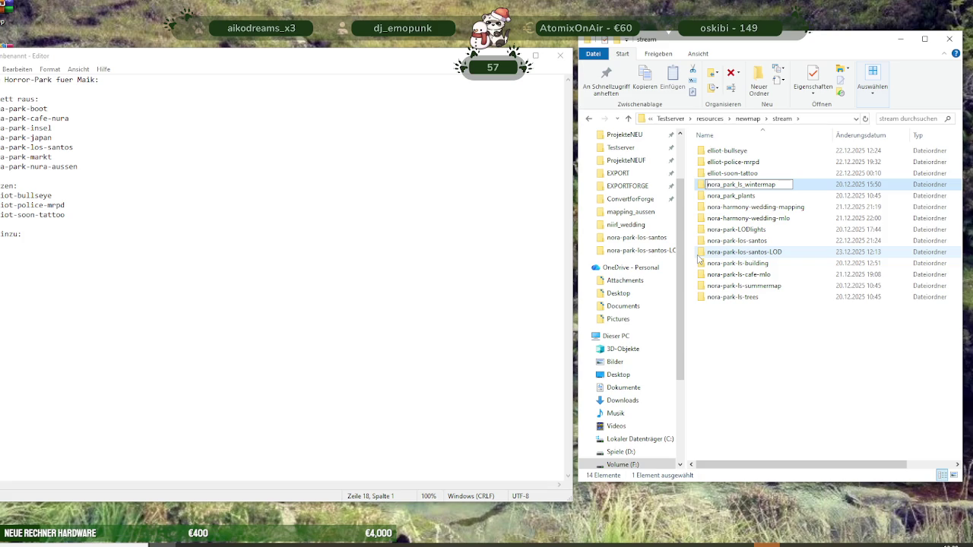
{"action": "key", "text": "BackSpace"}
{"action": "type", "text": "-"}
{"action": "key", "text": "BackSpace"}
{"action": "type", "text": "-"}
{"action": "key", "text": "BackSpace"}
{"action": "type", "text": "-"}
{"action": "key", "text": "Return"}
Rename nora_park_plants to nora-park-plants
{"action": "left_click", "coordinate": [736, 186]}
{"action": "left_click", "coordinate": [737, 188]}
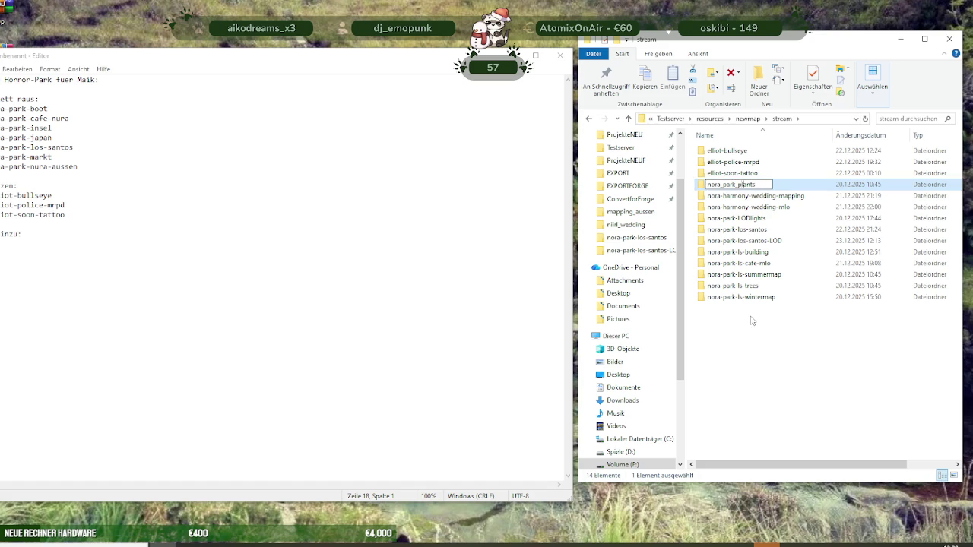
{"action": "key", "text": "Left"}
{"action": "key", "text": "Left"}
{"action": "key", "text": "Left"}
{"action": "key", "text": "BackSpace"}
{"action": "type", "text": "-"}
{"action": "key", "text": "Right"}
{"action": "key", "text": "Right"}
{"action": "key", "text": "Right"}
{"action": "key", "text": "BackSpace"}
{"action": "type", "text": "-"}
{"action": "key", "text": "Return"}
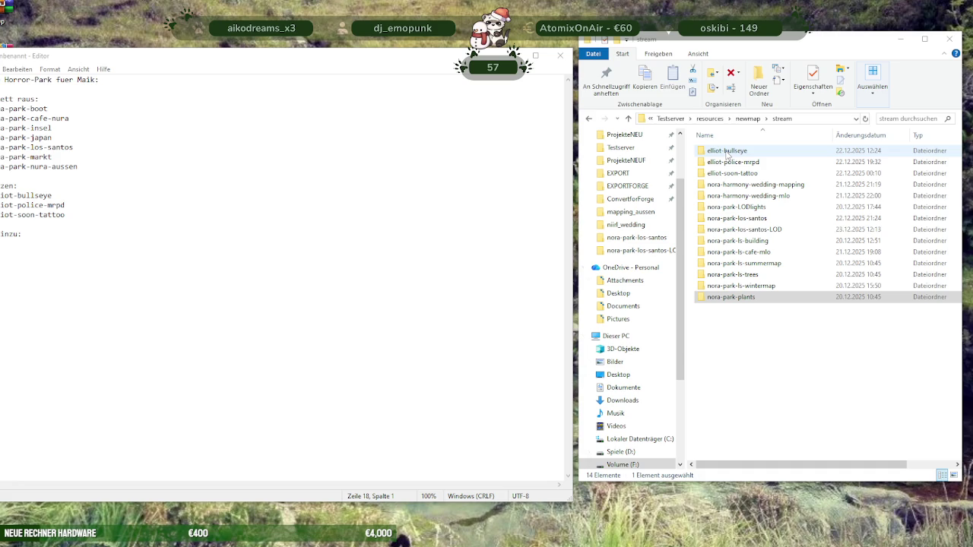
Open wp.7z in WinRAR, dismiss the trial notice, close it, and move the Horror-Park note forward
{"action": "double_click", "coordinate": [4, 7]}
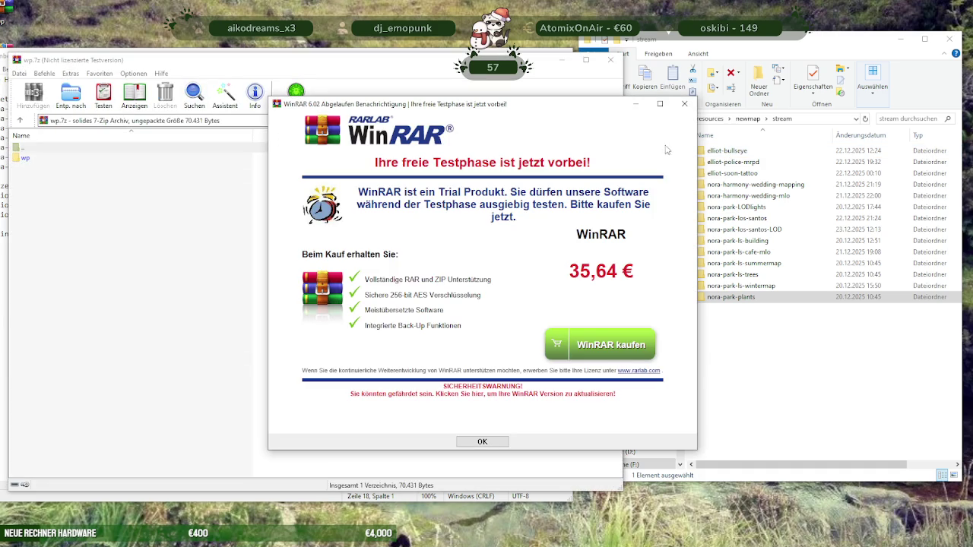
{"action": "left_click", "coordinate": [685, 104]}
{"action": "left_click", "coordinate": [611, 60]}
{"action": "mouse_move", "coordinate": [235, 59]}
{"action": "left_mouse_down"}
{"action": "mouse_move", "coordinate": [308, 170]}
{"action": "mouse_move", "coordinate": [266, 56]}
{"action": "left_mouse_up"}
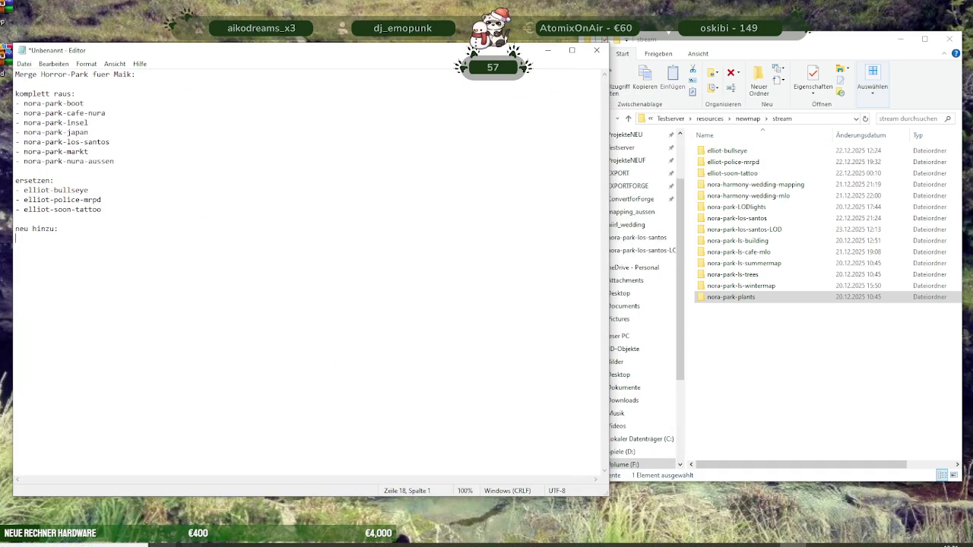
Move the notes window aside and add nora-harmony-wedding-mapping under 'neu hinzu:'
{"action": "left_click", "coordinate": [121, 341]}
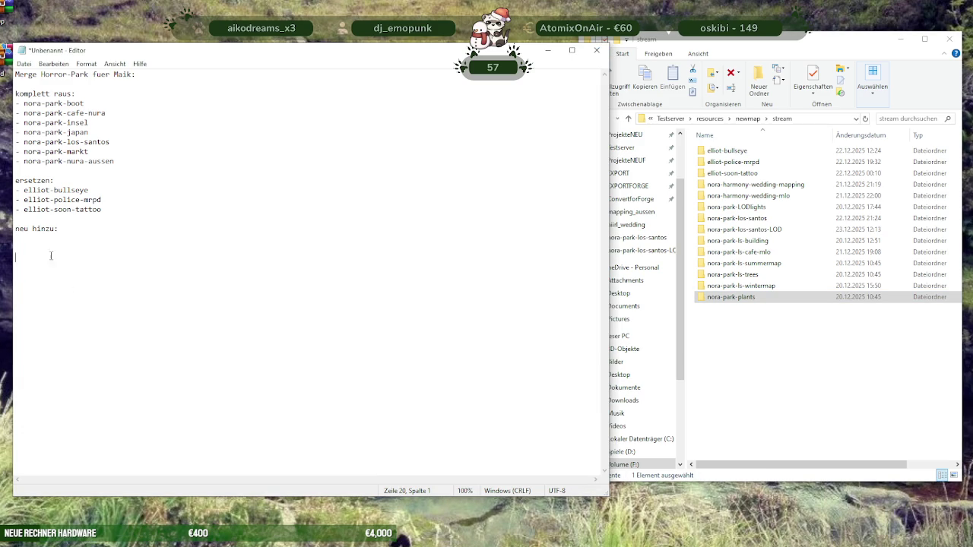
{"action": "left_click_drag", "start_coordinate": [274, 58], "coordinate": [243, 51]}
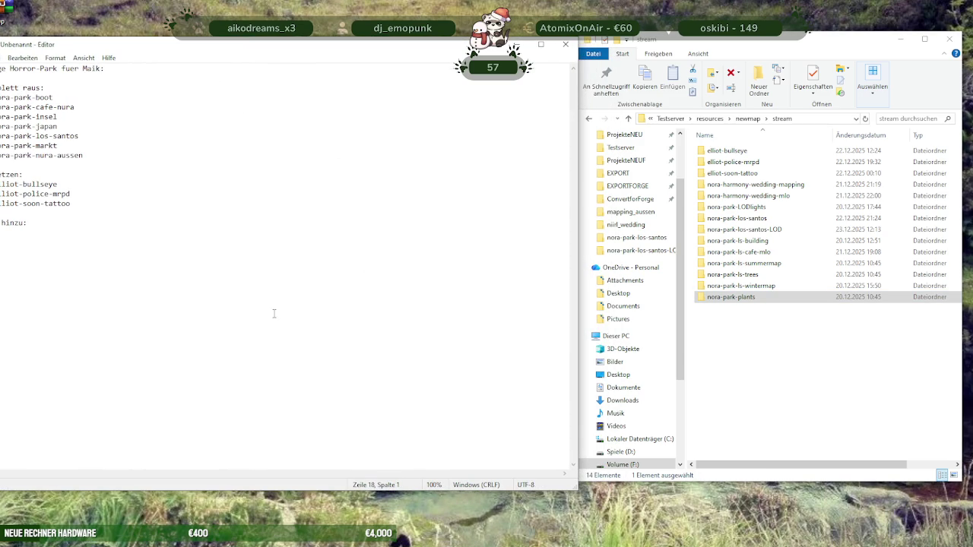
{"action": "left_click", "coordinate": [753, 207]}
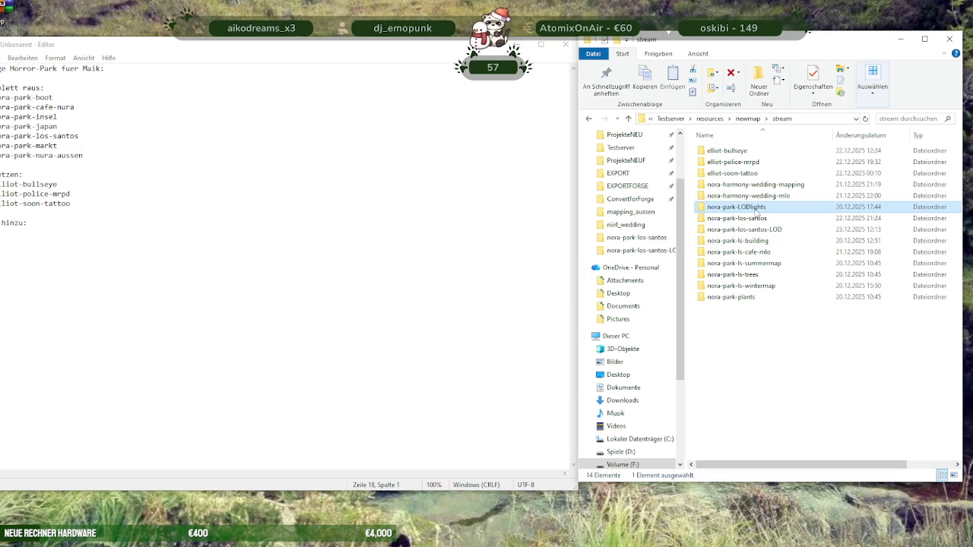
{"action": "left_click", "coordinate": [759, 185]}
{"action": "left_click", "coordinate": [758, 185]}
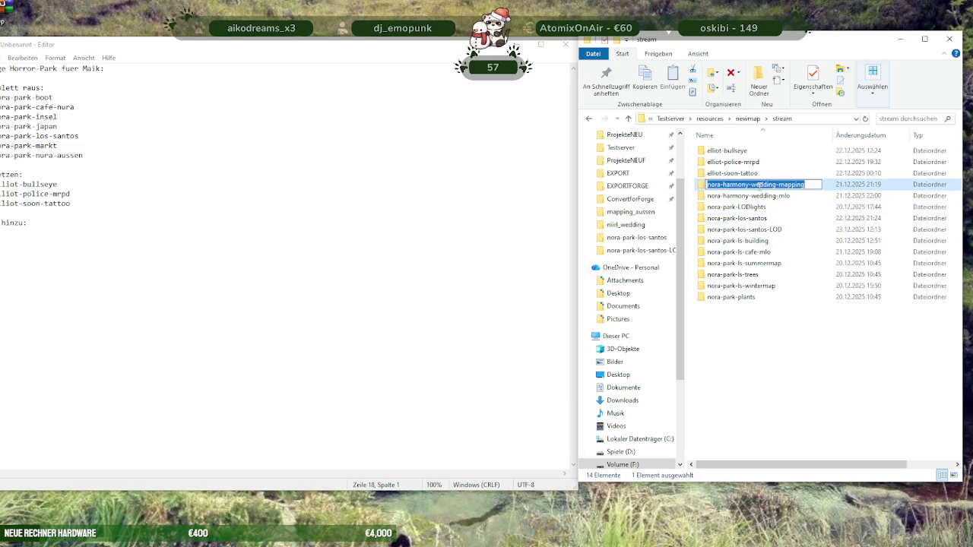
{"action": "key", "text": "Return"}
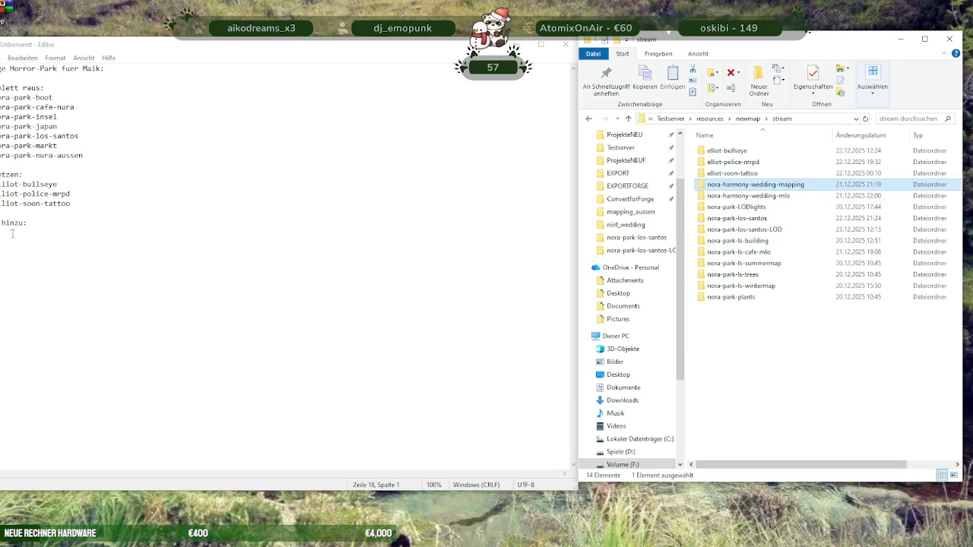
{"action": "left_click", "coordinate": [21, 234]}
{"action": "type", "text": "nora-harmony-wedding-mapping"}
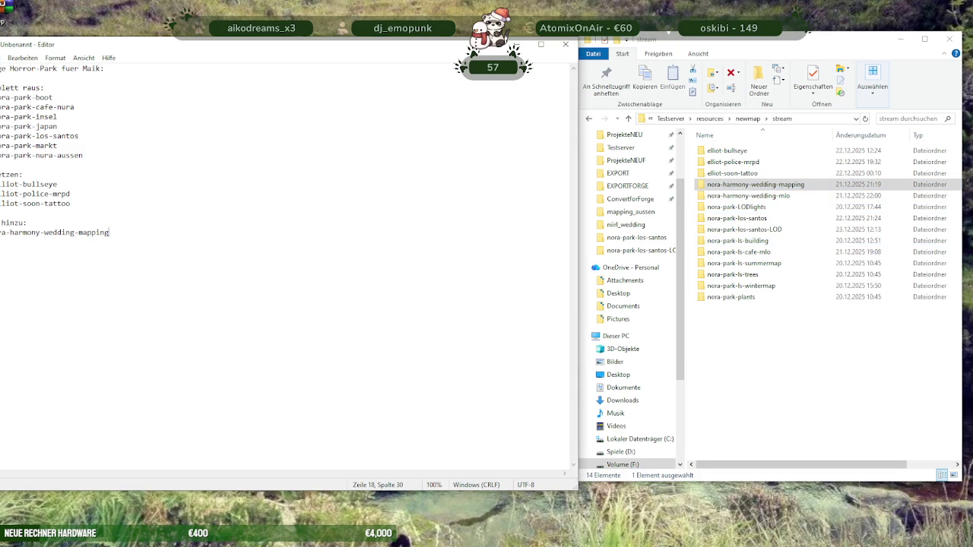
{"action": "key", "text": "Return"}
Add nora-harmony-wedding-mlo and nora-park-LODlights to the notes list
{"action": "left_click", "coordinate": [780, 198]}
{"action": "left_click", "coordinate": [780, 198]}
{"action": "key", "text": "Return"}
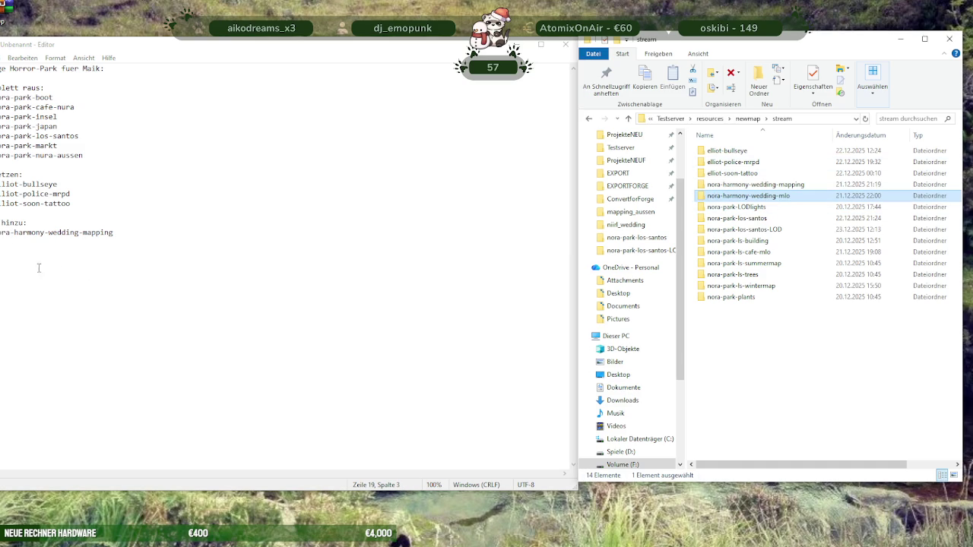
{"action": "left_click", "coordinate": [3, 246]}
{"action": "type", "text": "nora-harmony-wedding-mlo"}
{"action": "key", "text": "Return"}
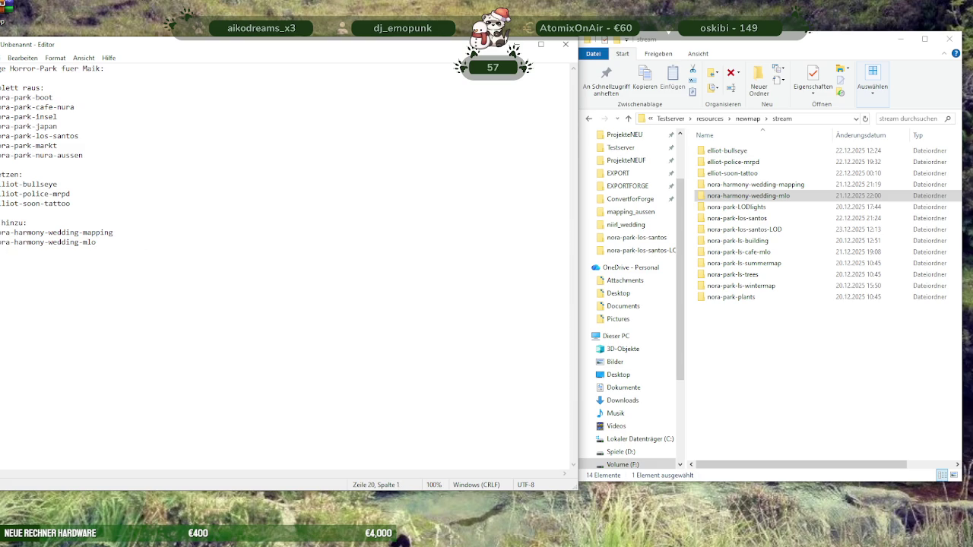
{"action": "left_click", "coordinate": [714, 207]}
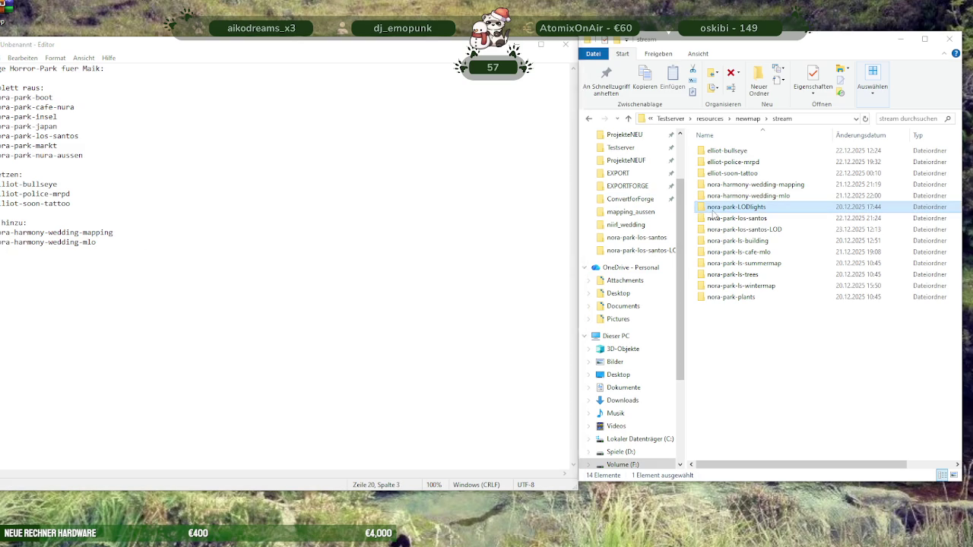
{"action": "left_click", "coordinate": [713, 210]}
{"action": "key", "text": "Return"}
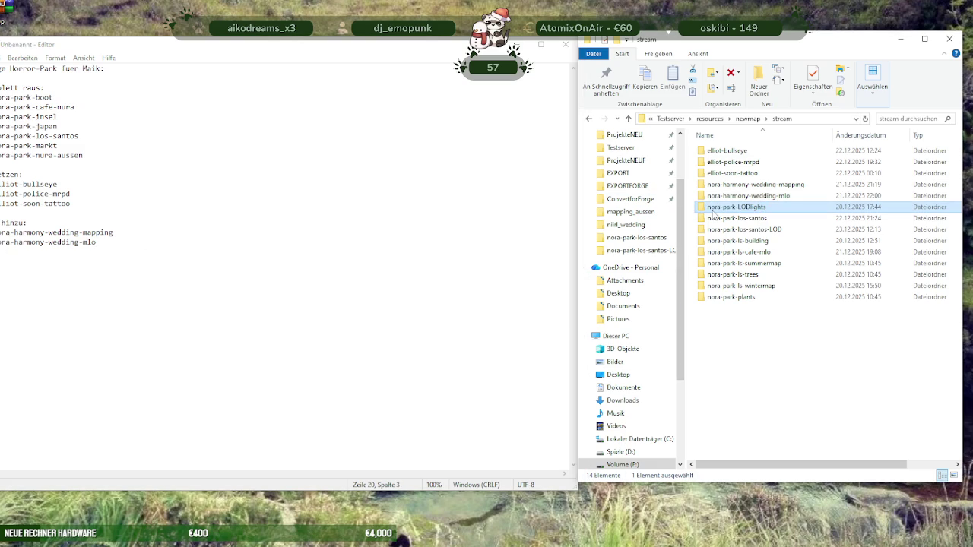
{"action": "left_click", "coordinate": [6, 255]}
{"action": "type", "text": "nora-park-LODlights"}
{"action": "key", "text": "Return"}
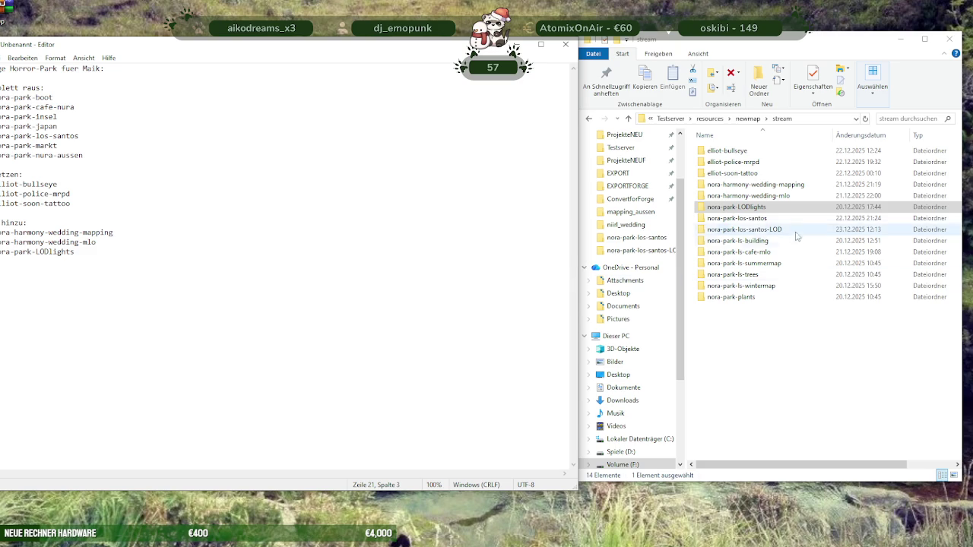
Add nora-park-los-santos and nora-park-los-santos-LOD to the notes list
{"action": "left_click", "coordinate": [736, 218]}
{"action": "key", "text": "F2"}
{"action": "key", "text": "Return"}
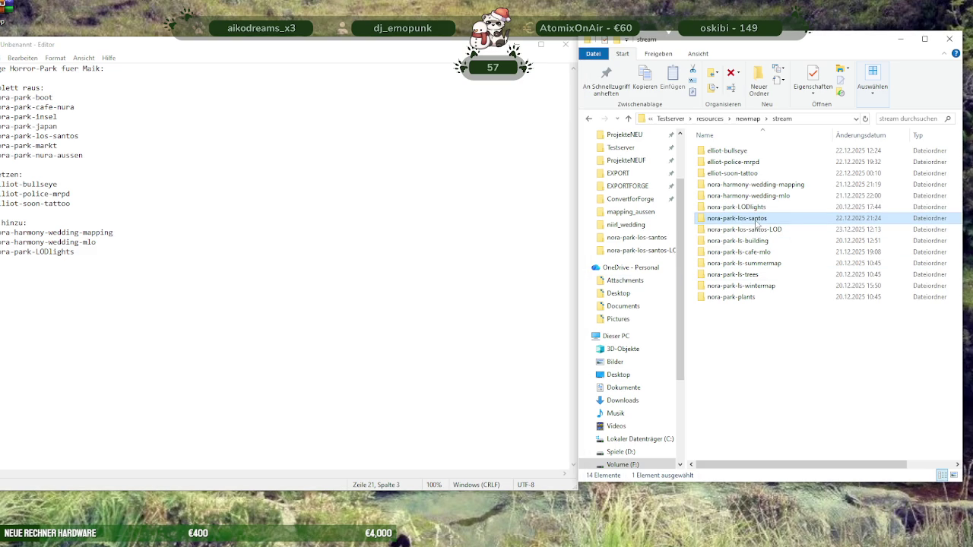
{"action": "left_click", "coordinate": [444, 236]}
{"action": "type", "text": "nora-park-los-santos"}
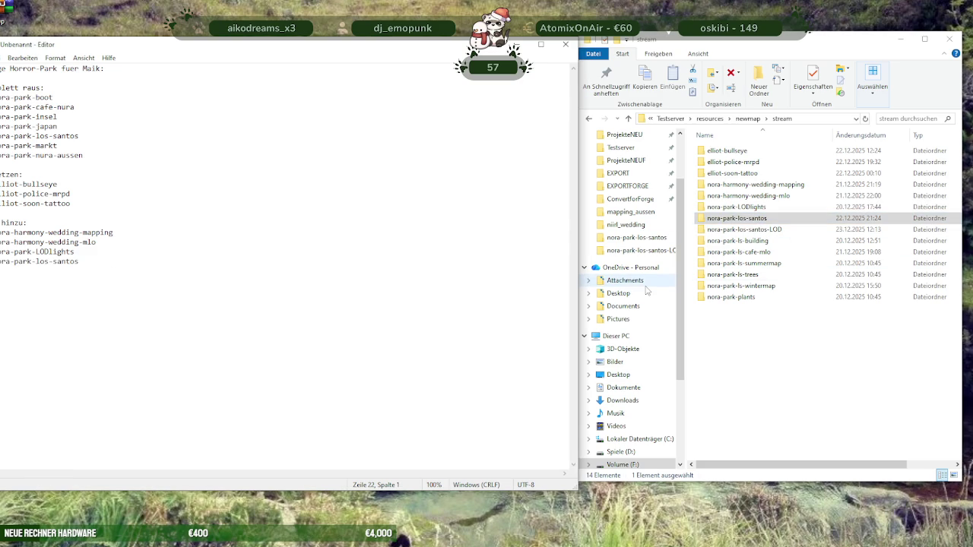
{"action": "left_click", "coordinate": [760, 230]}
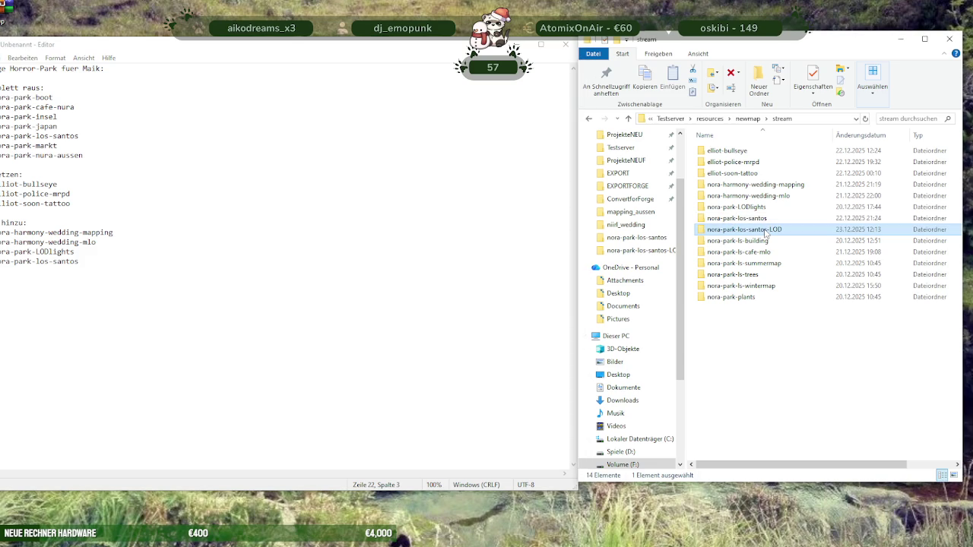
{"action": "left_click", "coordinate": [764, 231]}
{"action": "key", "text": "Return"}
{"action": "left_click", "coordinate": [4, 272]}
{"action": "type", "text": "nora-park-los-santos-LOD"}
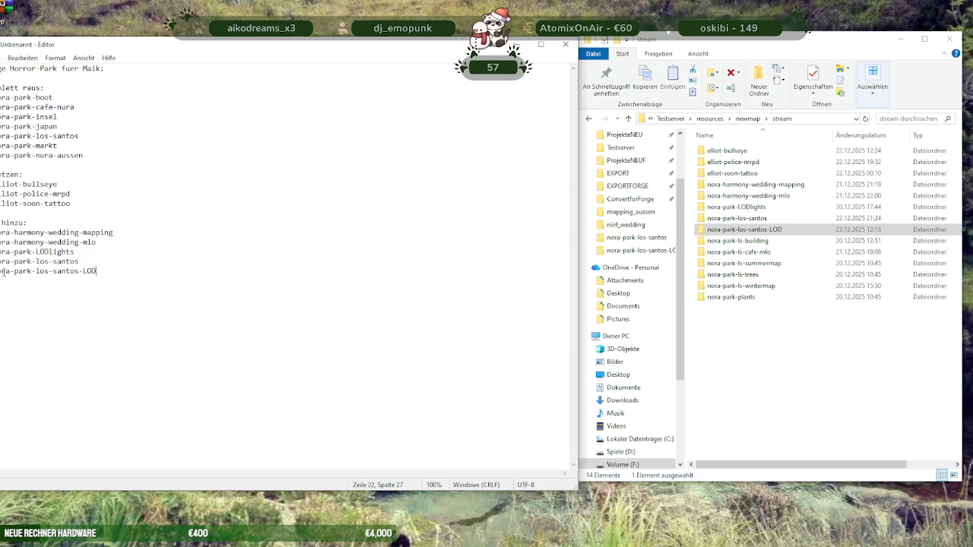
{"action": "key", "text": "Return"}
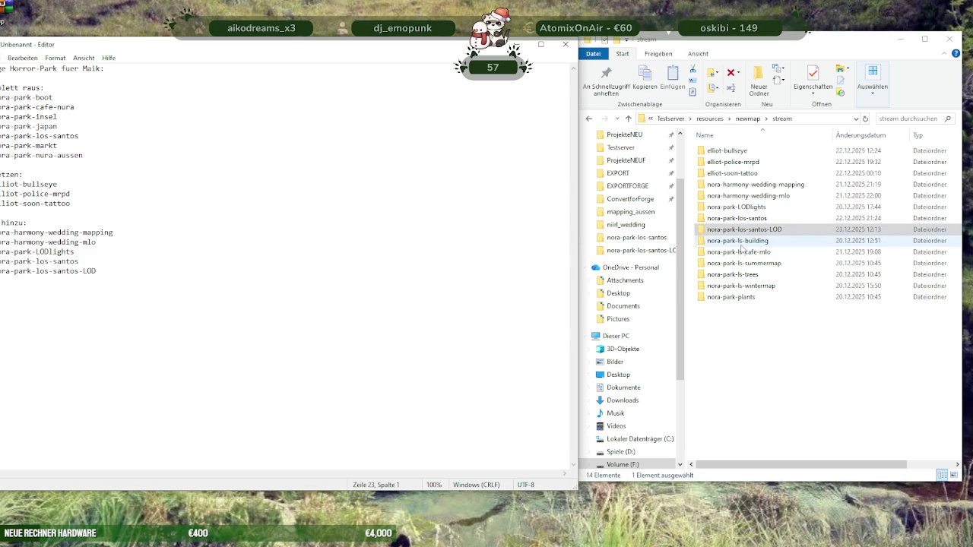
Add nora-park-ls-building to the notes, with a dash at the start of its line
{"action": "left_click", "coordinate": [739, 242]}
{"action": "left_click", "coordinate": [740, 242]}
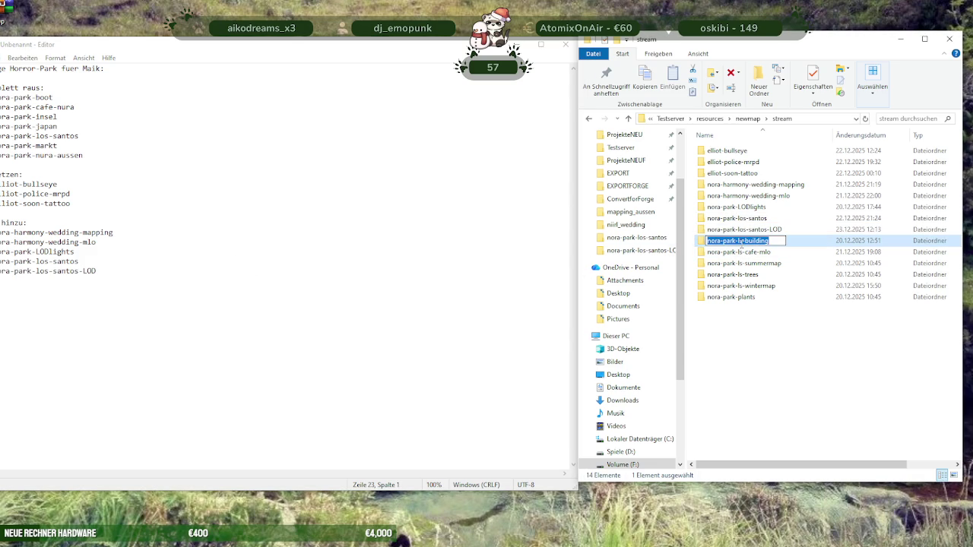
{"action": "key", "text": "Escape"}
{"action": "left_click", "coordinate": [3, 297]}
{"action": "type", "text": "nora-park-ls-building"}
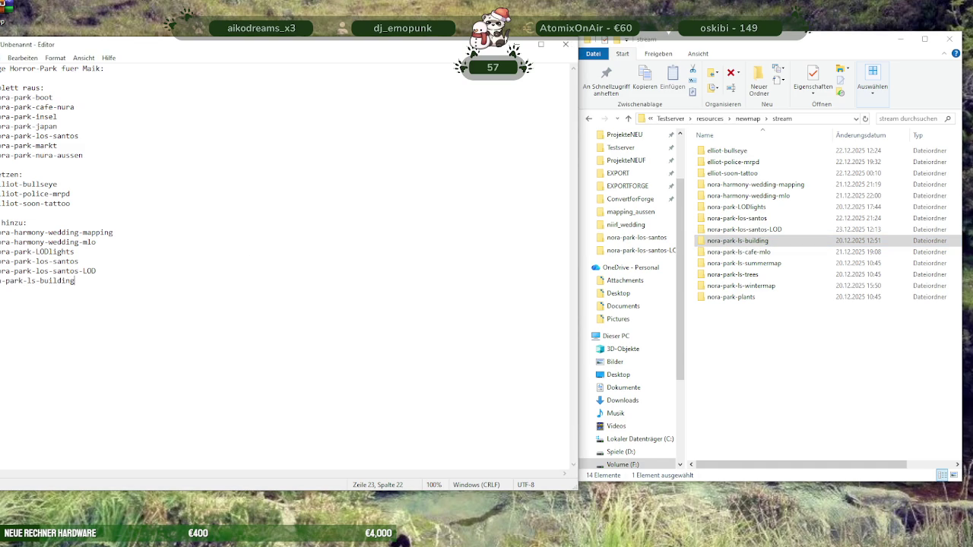
{"action": "key", "text": "Home"}
{"action": "type", "text": "-"}
{"action": "left_click", "coordinate": [86, 284]}
{"action": "key", "text": "Return"}
Add nora-park-ls-cafe-mlo and nora-park-ls-trees to the list
{"action": "left_click", "coordinate": [730, 251]}
{"action": "left_click", "coordinate": [711, 253]}
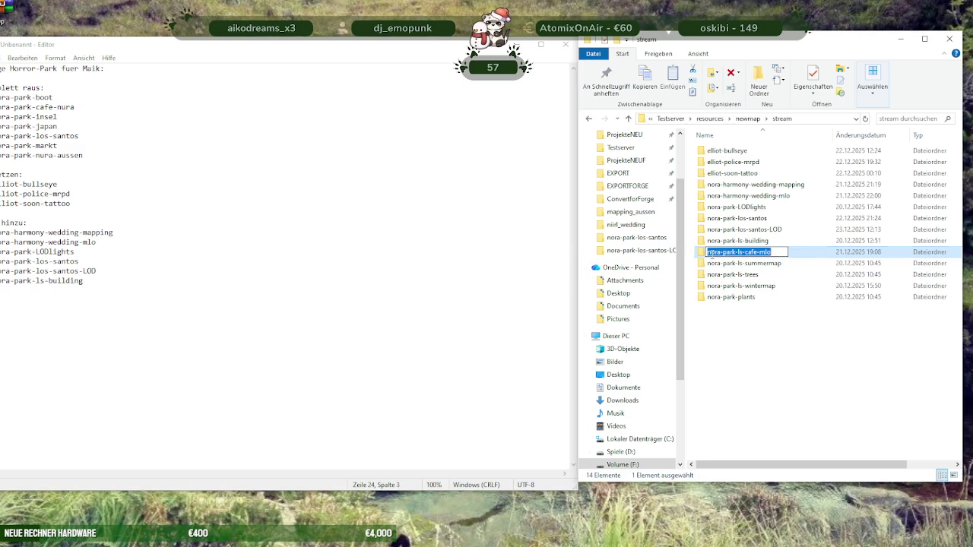
{"action": "key", "text": "Escape"}
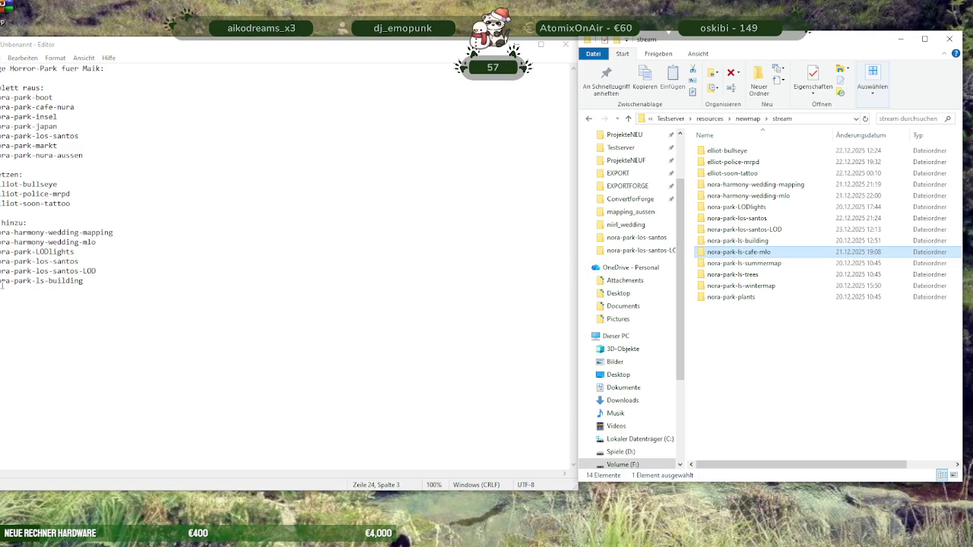
{"action": "left_click", "coordinate": [2, 282]}
{"action": "type", "text": "nora-park-ls-cafe-mlo"}
{"action": "key", "text": "Return"}
{"action": "left_click", "coordinate": [745, 264]}
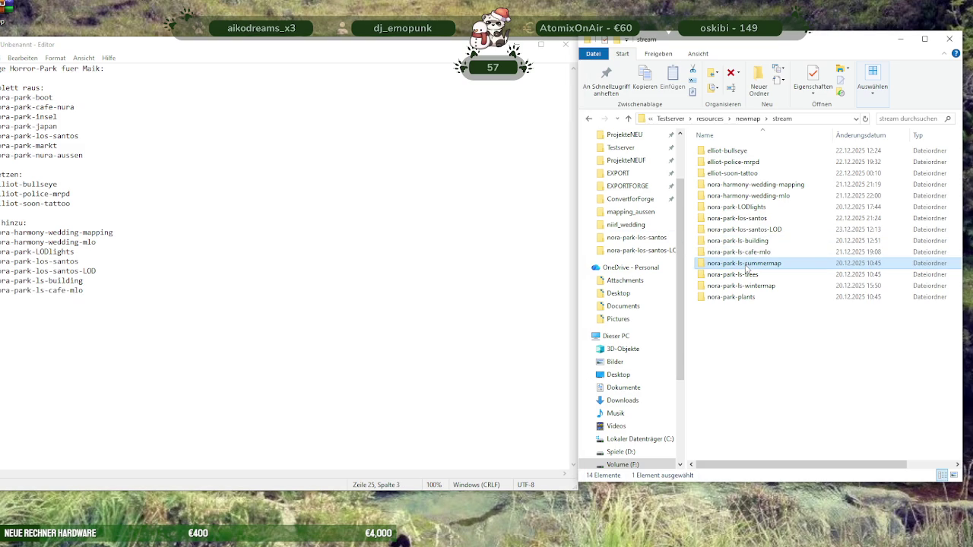
{"action": "left_click", "coordinate": [744, 277]}
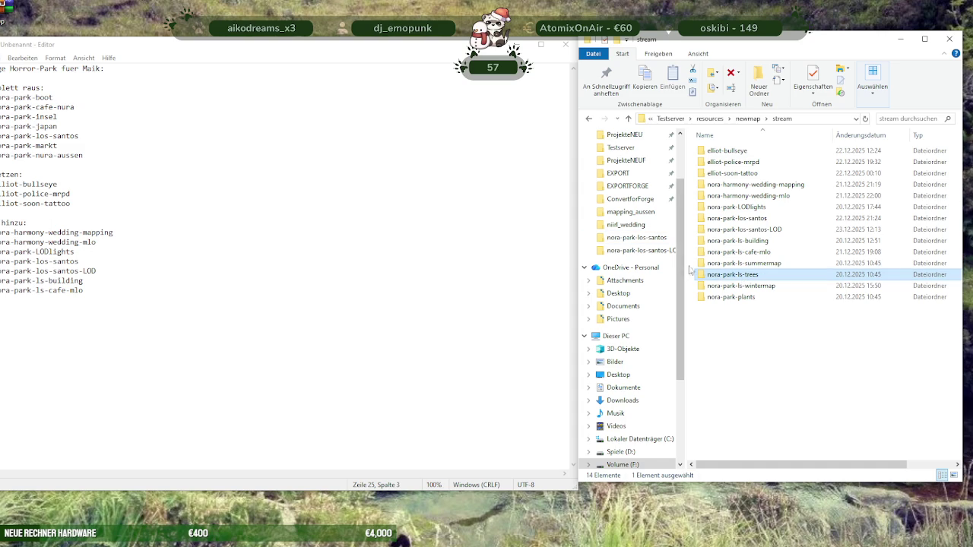
{"action": "left_click", "coordinate": [724, 277]}
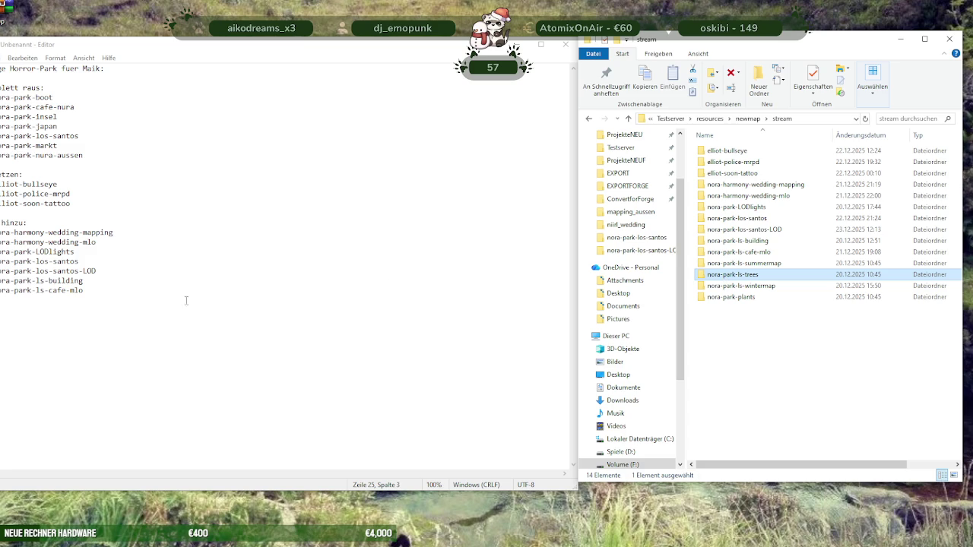
{"action": "left_click", "coordinate": [17, 303]}
{"action": "type", "text": "nora-park-ls-trees"}
{"action": "key", "text": "Return"}
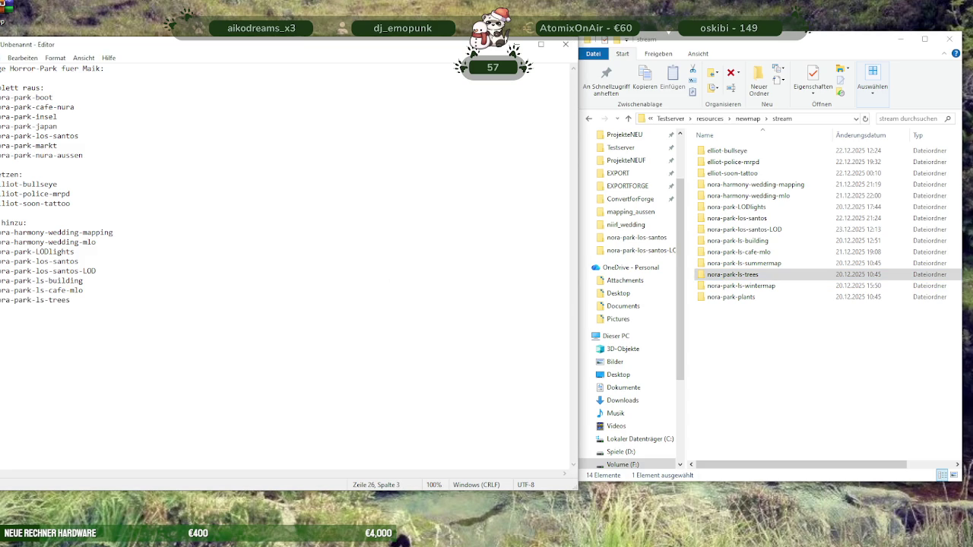
Add nora-park-plants to the list
{"action": "left_click", "coordinate": [733, 298]}
{"action": "left_click", "coordinate": [737, 301]}
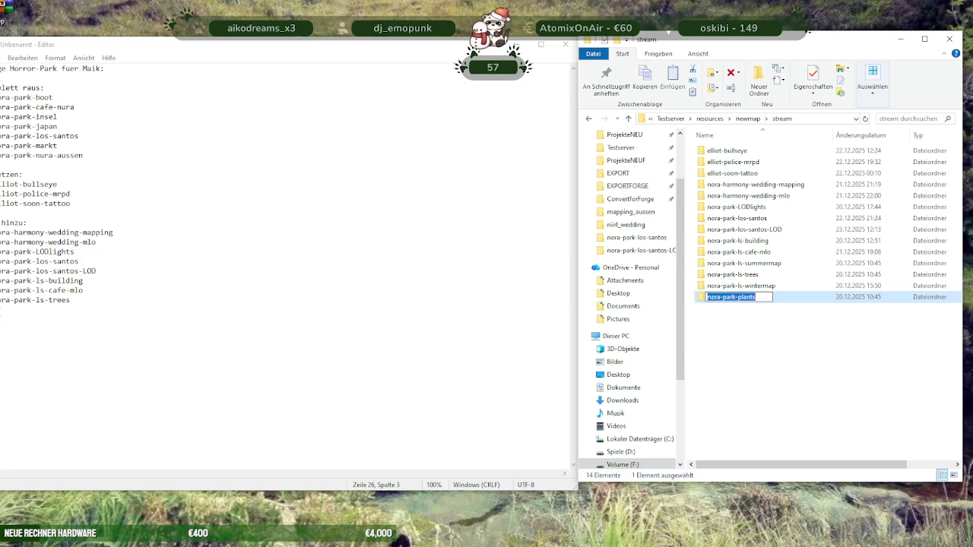
{"action": "left_click", "coordinate": [182, 314]}
{"action": "type", "text": "nora-park-plants"}
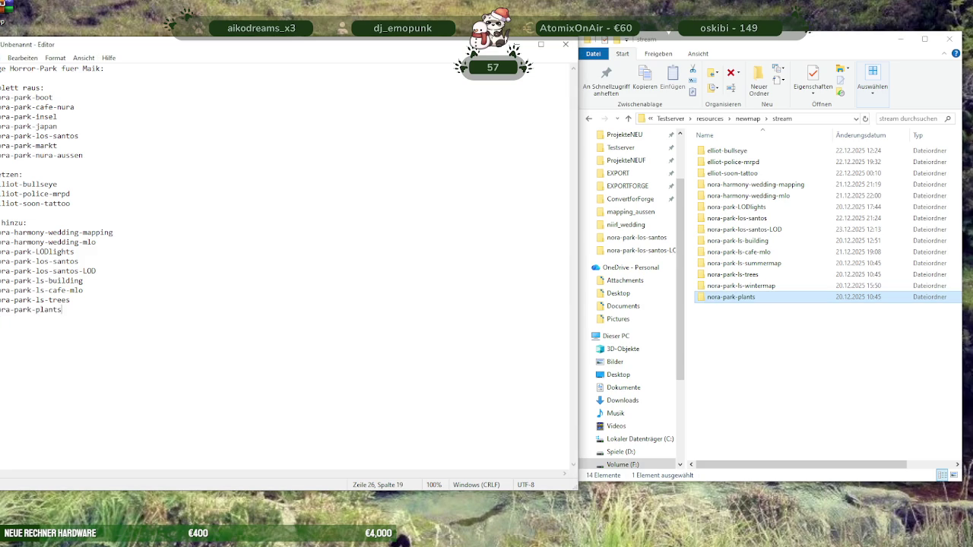
{"action": "left_click", "coordinate": [37, 223]}
Insert the headings '…es MLO Harmony Wedding:' and 'Waldpark:' above the added resources
{"action": "key", "text": "Return"}
{"action": "key", "text": "Return"}
{"action": "type", "text": "es MLO Harmony Wedding:"}
{"action": "key", "text": "Down"}
{"action": "key", "text": "Down"}
{"action": "key", "text": "Return"}
{"action": "key", "text": "Return"}
{"action": "type", "text": "Waldpark"}
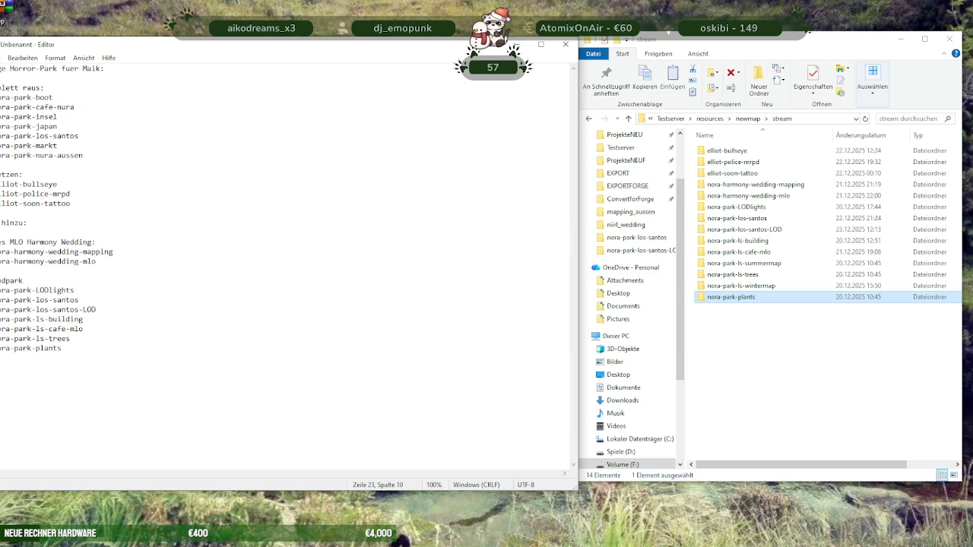
{"action": "type", "text": ":"}
Add the note line 'fuer Park einmal Fruehrling bis Sommer, einmal Winter:' below the park list
{"action": "left_click", "coordinate": [70, 348]}
{"action": "type", "text": "für Park einmal"}
{"action": "type", "text": " Fr"}
{"action": "type", "text": "uehrlichn"}
{"action": "key", "text": "BackSpace"}
{"action": "key", "text": "BackSpace"}
{"action": "key", "text": "BackSpace"}
{"action": "type", "text": "ng"}
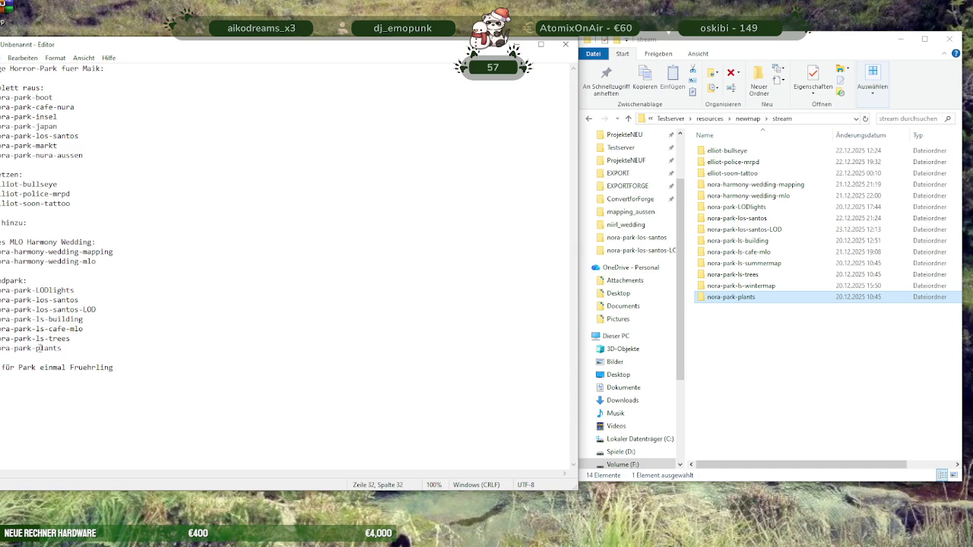
{"action": "left_click", "coordinate": [11, 367]}
{"action": "key", "text": "BackSpace"}
{"action": "type", "text": "uer"}
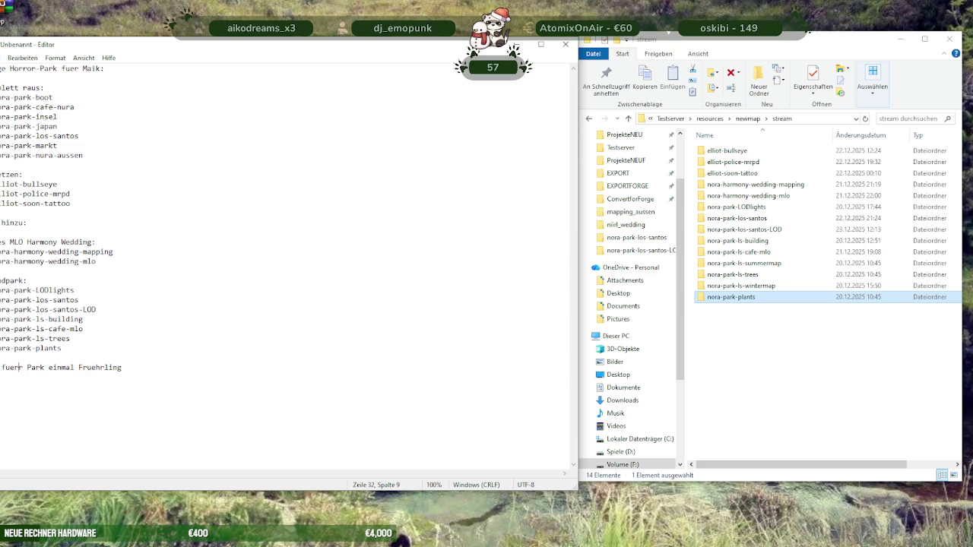
{"action": "key", "text": "BackSpace"}
{"action": "left_click", "coordinate": [139, 367]}
{"action": "type", "text": "bis Sommer, einmal Winter:"}
{"action": "key", "text": "Return"}
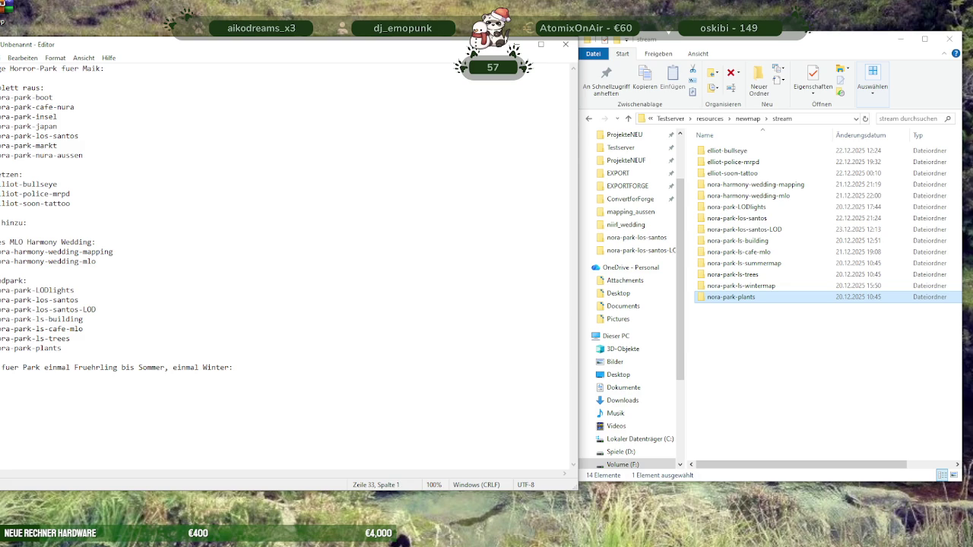
List nora-park-ls-summermap under the season note and fix its line start
{"action": "left_click", "coordinate": [747, 263]}
{"action": "left_click", "coordinate": [747, 263]}
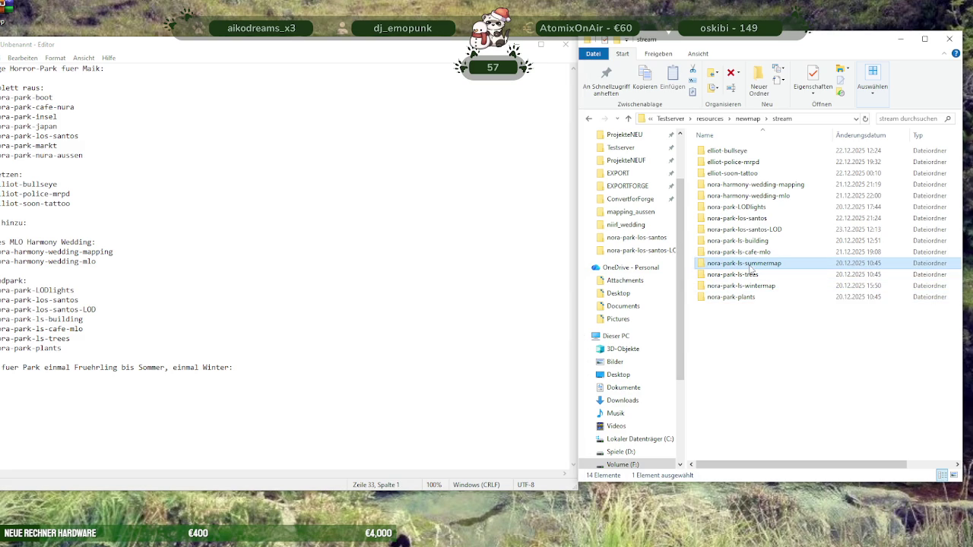
{"action": "key", "text": "ctrl+c"}
{"action": "left_click", "coordinate": [82, 387]}
{"action": "key", "text": "ctrl+v"}
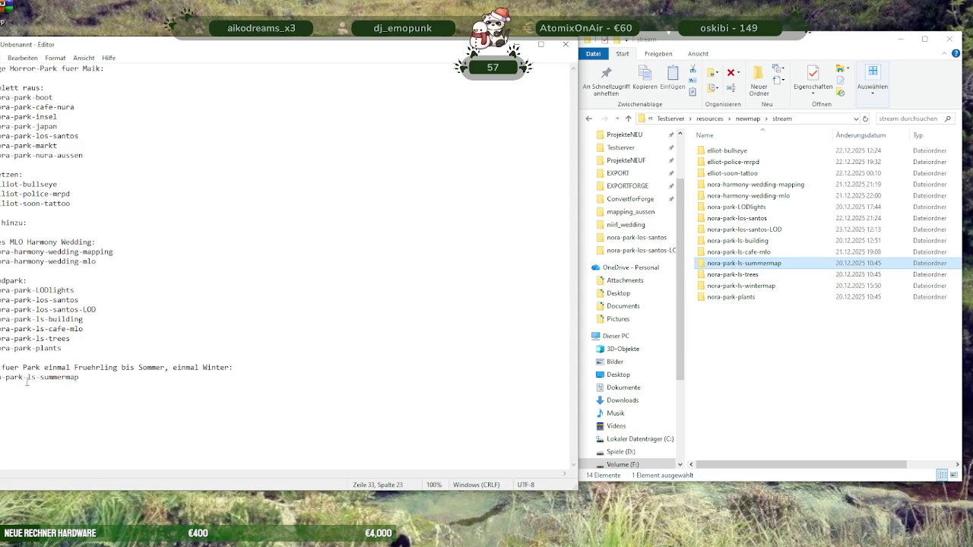
{"action": "left_click", "coordinate": [31, 377]}
{"action": "key", "text": "Delete"}
{"action": "type", "text": "a"}
{"action": "type", "text": "no"}
Add nora-park-ls-wintermap and the note '-> IPL Name zum Laden: "niirl_park_summer"'
{"action": "left_click", "coordinate": [720, 288]}
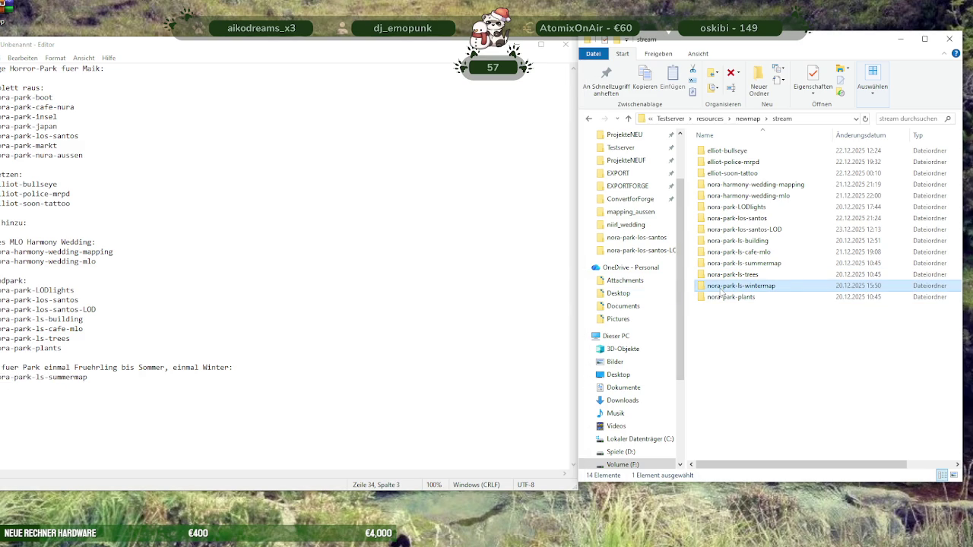
{"action": "left_click", "coordinate": [720, 288]}
{"action": "key", "text": "Escape"}
{"action": "left_click", "coordinate": [100, 389]}
{"action": "key", "text": "ctrl+v"}
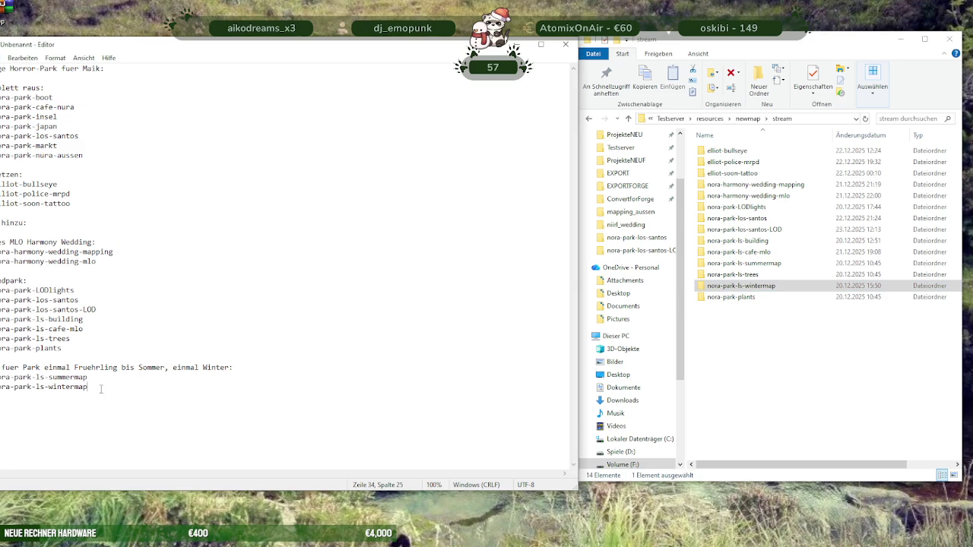
{"action": "type", "text": "-> "}
{"action": "type", "text": "IPL "}
{"action": "type", "text": "Name zum "}
{"action": "type", "text": "Laden: \"niirl_"}
{"action": "type", "text": "park_summer\""}
Give the wintermap line the note '-> IPL Name zum Laden: "niirl_park_winter"'
{"action": "key", "text": "shift+Left"}
{"action": "key", "text": "shift+Left"}
{"action": "key", "text": "shift+Left"}
{"action": "key", "text": "shift+Left"}
{"action": "key", "text": "shift+Left"}
{"action": "key", "text": "shift+Left"}
{"action": "key", "text": "shift+Left"}
{"action": "key", "text": "shift+Left"}
{"action": "key", "text": "shift+Left"}
{"action": "key", "text": "shift+Left"}
{"action": "key", "text": "shift+Left"}
{"action": "key", "text": "shift+Left"}
{"action": "key", "text": "shift+Left"}
{"action": "key", "text": "shift+Left"}
{"action": "key", "text": "shift+Left"}
{"action": "key", "text": "shift+Left"}
{"action": "key", "text": "shift+Left"}
{"action": "key", "text": "shift+Left"}
{"action": "key", "text": "shift+Left"}
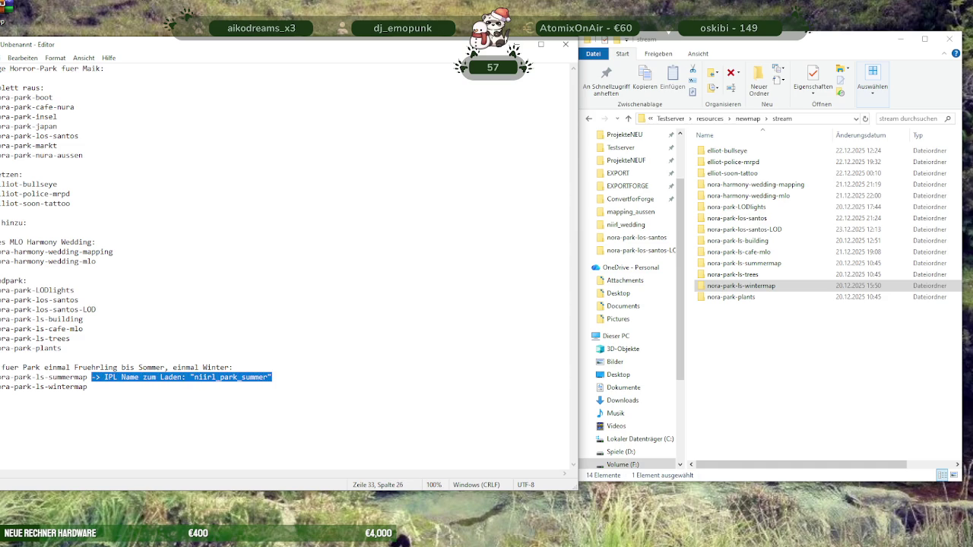
{"action": "key", "text": "Down"}
{"action": "key", "text": "ctrl+v"}
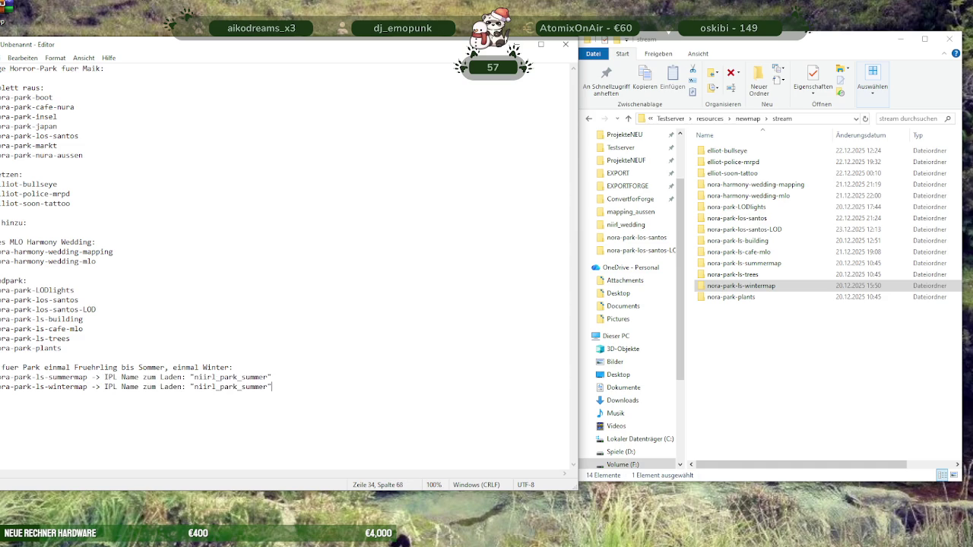
{"action": "key", "text": "Left"}
{"action": "key", "text": "BackSpace"}
{"action": "key", "text": "BackSpace"}
{"action": "key", "text": "BackSpace"}
{"action": "key", "text": "BackSpace"}
{"action": "key", "text": "BackSpace"}
{"action": "key", "text": "BackSpace"}
{"action": "type", "text": "winter"}
{"action": "left_click", "coordinate": [330, 380]}
Rewrite the three section headings in capitals, including HINZU
{"action": "left_click_drag", "start_coordinate": [33, 222], "coordinate": [1, 222]}
{"action": "type", "text": "HINZU"}
{"action": "double_click", "coordinate": [23, 174]}
{"action": "type", "text": "ETZEN"}
{"action": "key", "text": "Return"}
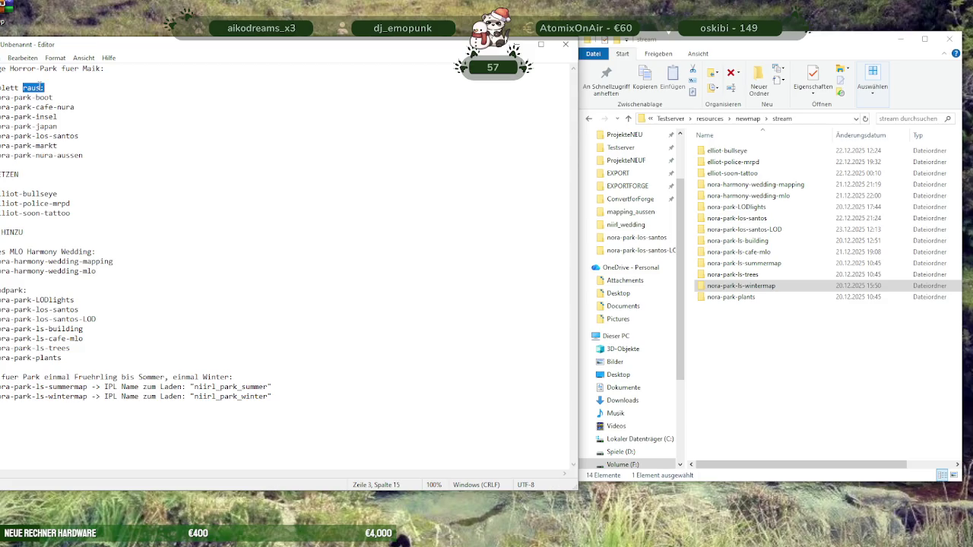
{"action": "left_click_drag", "start_coordinate": [44, 88], "coordinate": [0, 88]}
{"action": "type", "text": "ZURÜ"}
{"action": "key", "text": "BackSpace"}
{"action": "type", "text": "LETT RAUS:"}
{"action": "key", "text": "Return"}
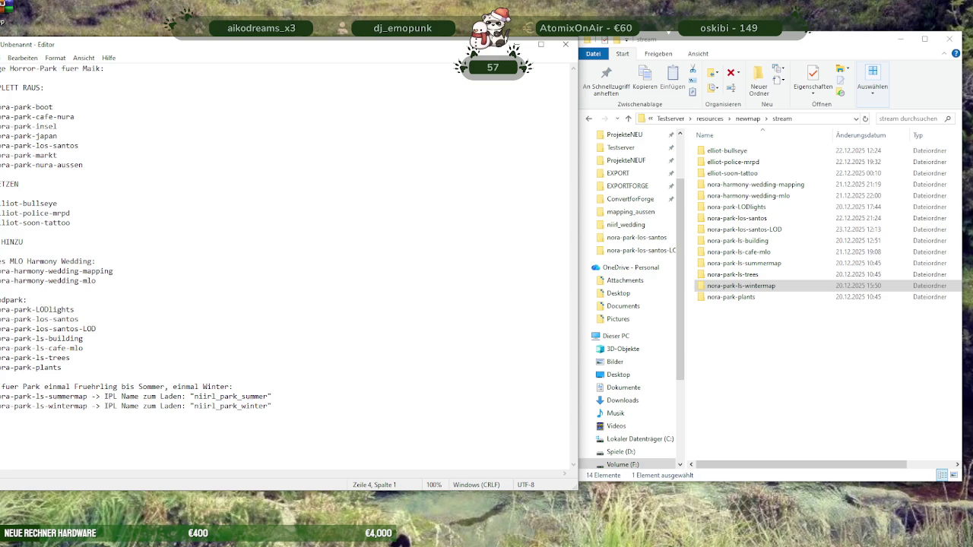
Add colons to the headings and blank lines between sections, removing those under the park headings
{"action": "left_click", "coordinate": [32, 177]}
{"action": "key", "text": "Return"}
{"action": "key", "text": "Return"}
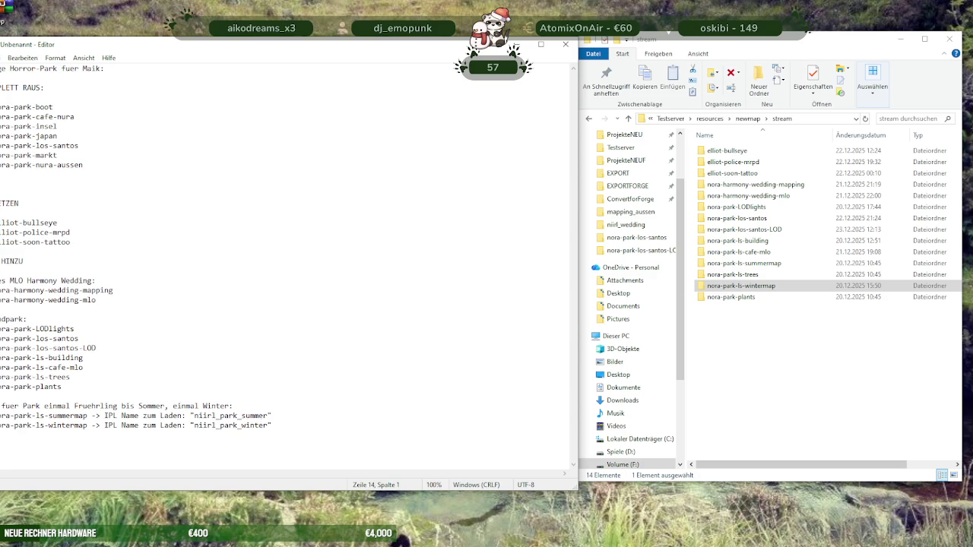
{"action": "left_click", "coordinate": [20, 203]}
{"action": "type", "text": ":"}
{"action": "left_click", "coordinate": [100, 241]}
{"action": "key", "text": "Return"}
{"action": "key", "text": "Return"}
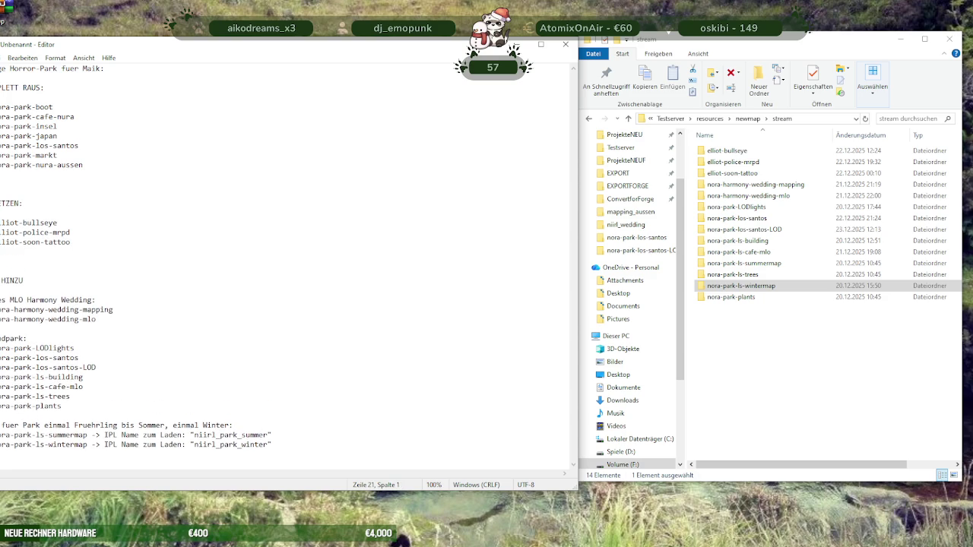
{"action": "left_click", "coordinate": [28, 279]}
{"action": "type", "text": ":"}
{"action": "left_click", "coordinate": [101, 299]}
{"action": "key", "text": "Return"}
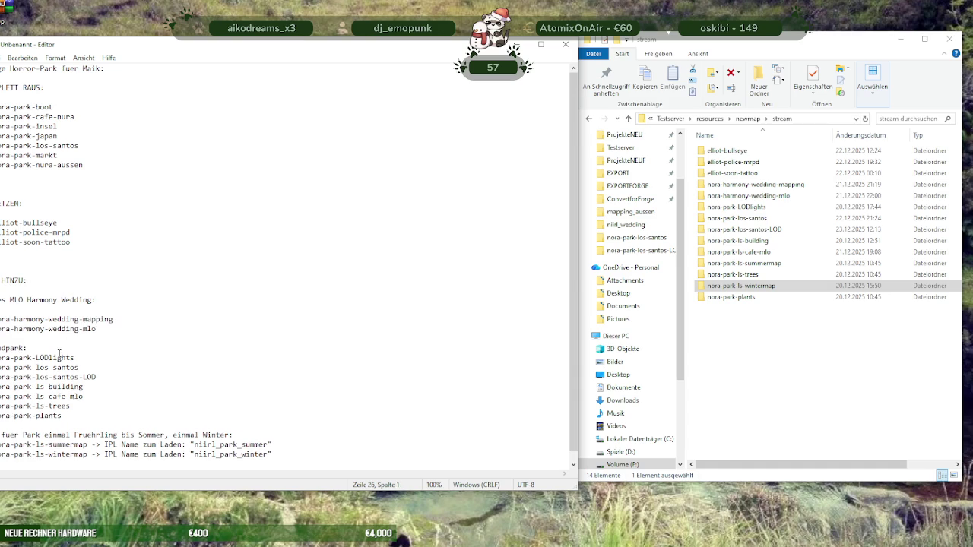
{"action": "left_click", "coordinate": [46, 349]}
{"action": "key", "text": "Return"}
{"action": "left_click", "coordinate": [244, 444]}
{"action": "key", "text": "Return"}
{"action": "scroll", "coordinate": [220, 398], "scroll_direction": "down", "scroll_amount": 1}
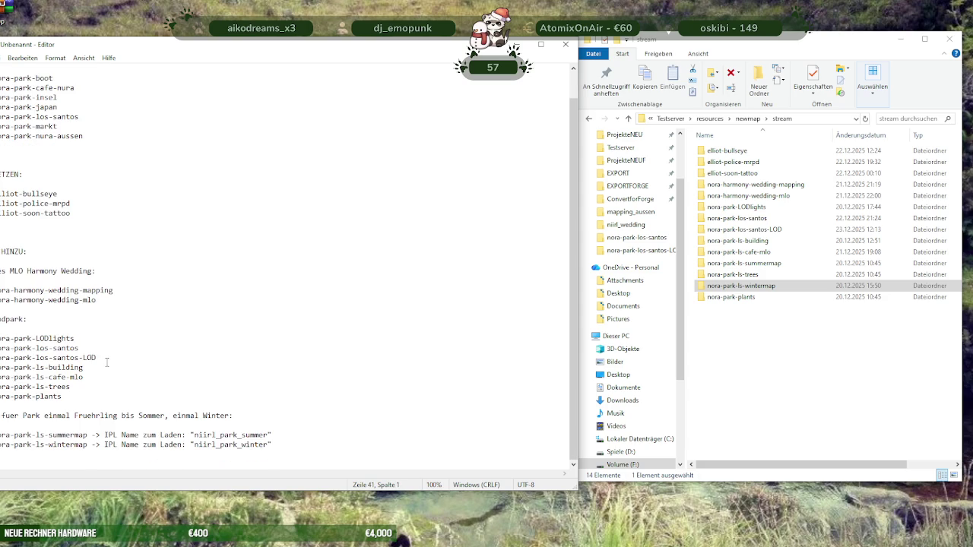
{"action": "scroll", "coordinate": [105, 364], "scroll_direction": "up", "scroll_amount": 1}
{"action": "scroll", "coordinate": [163, 323], "scroll_direction": "down", "scroll_amount": 1}
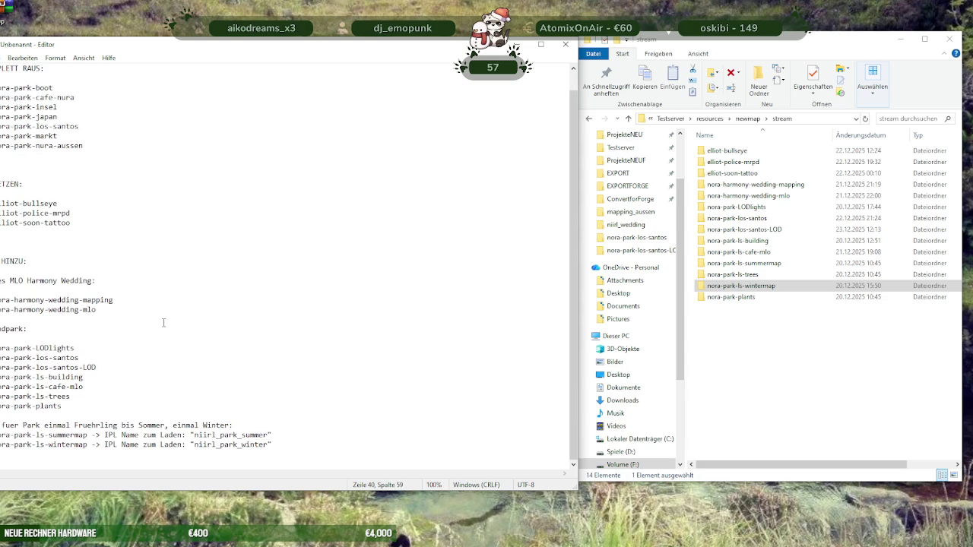
{"action": "key", "text": "BackSpace"}
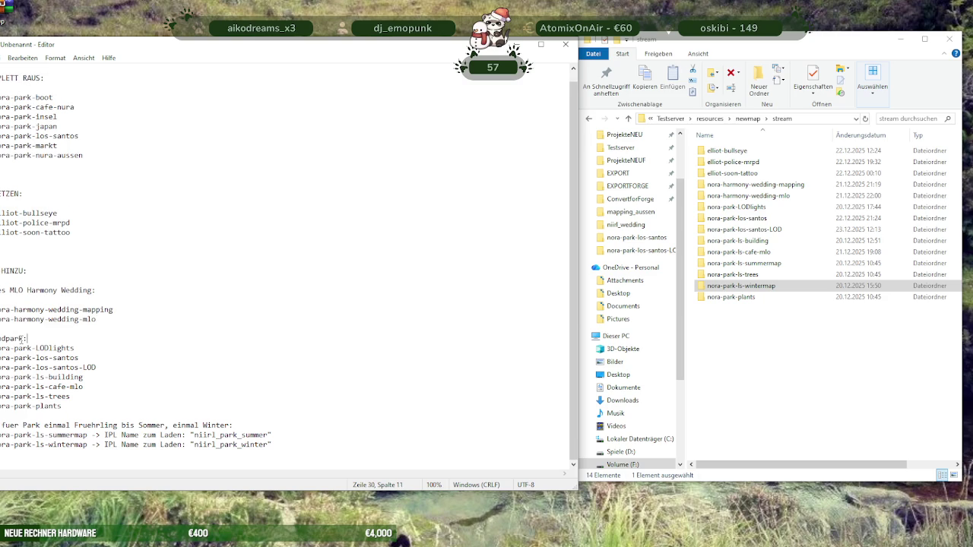
{"action": "key", "text": "BackSpace"}
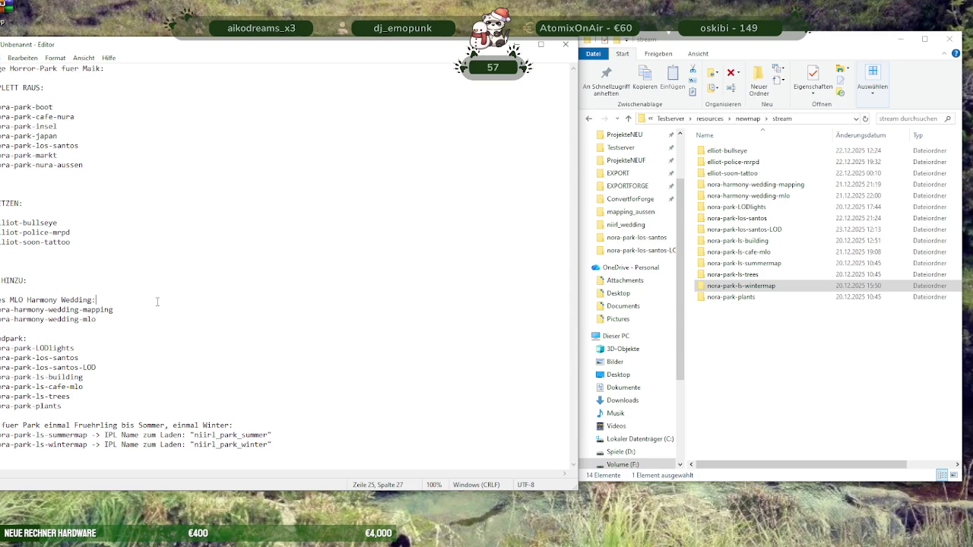
{"action": "left_click", "coordinate": [112, 69]}
{"action": "type", "text": "UNG hier "}
{"action": "type", "text": "ist das"}
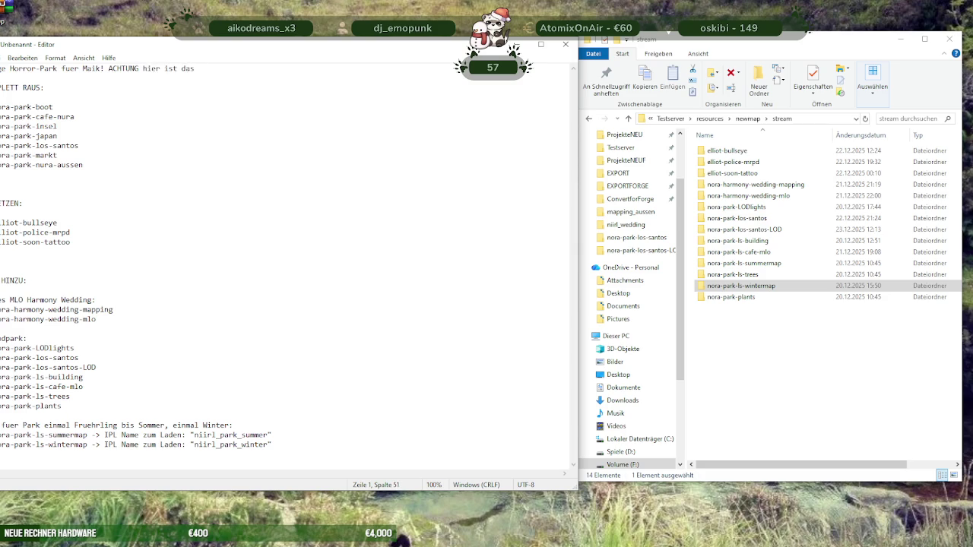
{"action": "type", "text": " GPS"}
{"action": "type", "text": "icht"}
{"action": "type", "text": "NICHT "}
{"action": "type", "text": "mit drinnen ich hab ke"}
{"action": "type", "text": "inen Pla"}
{"action": "type", "text": "n wo du das hg"}
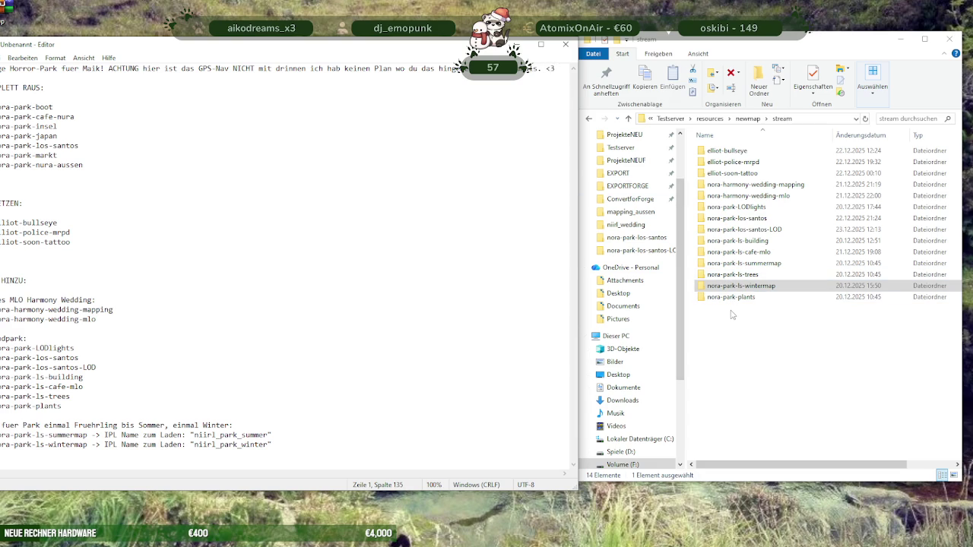
{"action": "left_click", "coordinate": [316, 270]}
{"action": "left_click", "coordinate": [3, 58]}
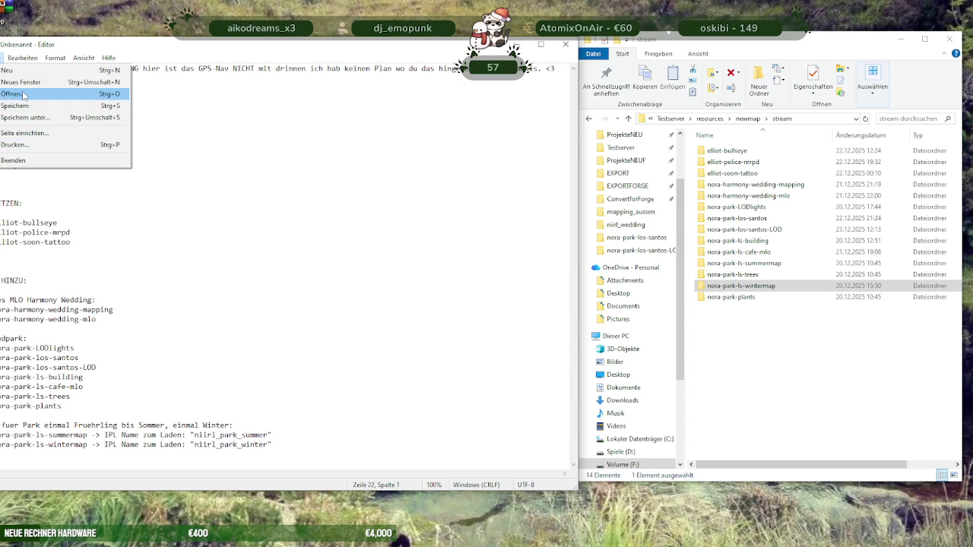
Save the merge notes on the Desktop under the file name 'READ ME PARK MERGE UNITY'
{"action": "left_click", "coordinate": [27, 118]}
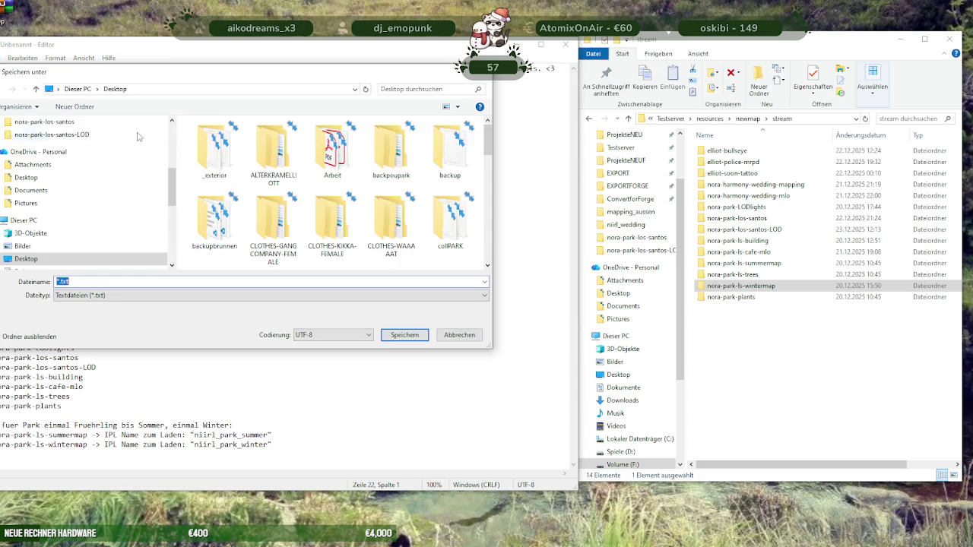
{"action": "key", "text": "Left"}
{"action": "type", "text": "READ"}
{"action": "type", "text": " ME PO"}
{"action": "key", "text": "BackSpace"}
{"action": "type", "text": "ARK UNI"}
{"action": "key", "text": "BackSpace"}
{"action": "key", "text": "BackSpace"}
{"action": "key", "text": "BackSpace"}
{"action": "key", "text": "BackSpace"}
{"action": "key", "text": "BackSpace"}
{"action": "type", "text": "MERGE UNI"}
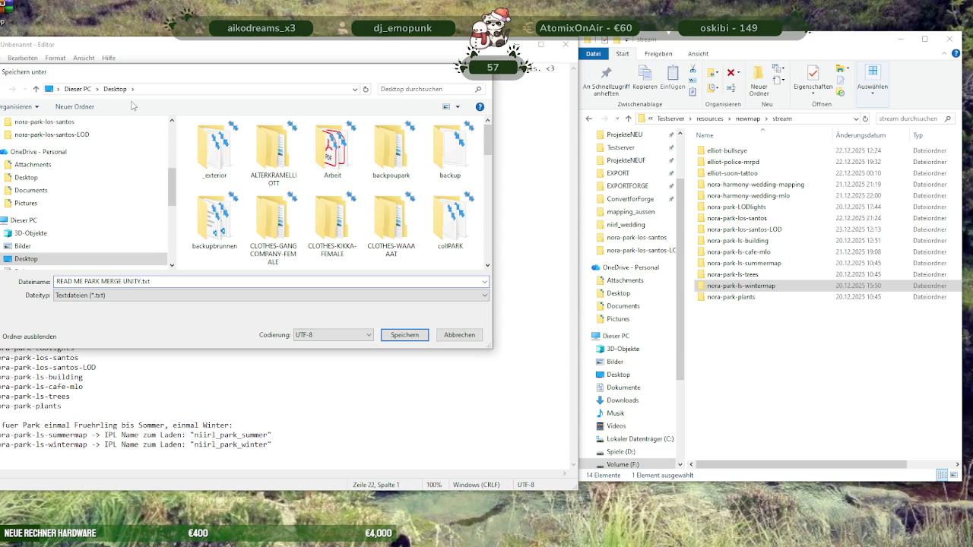
{"action": "scroll", "coordinate": [60, 169], "scroll_direction": "up", "scroll_amount": 5}
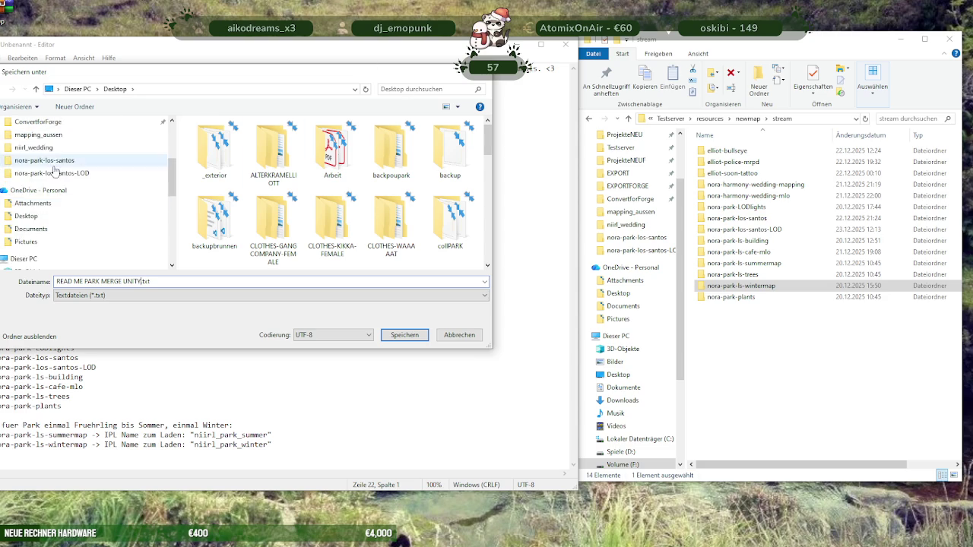
{"action": "left_click", "coordinate": [35, 146]}
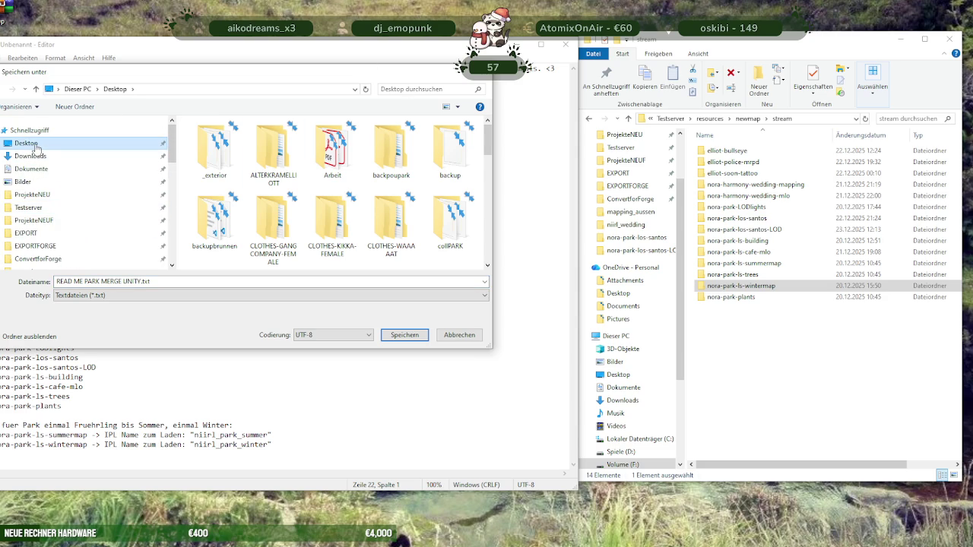
{"action": "left_click", "coordinate": [410, 337]}
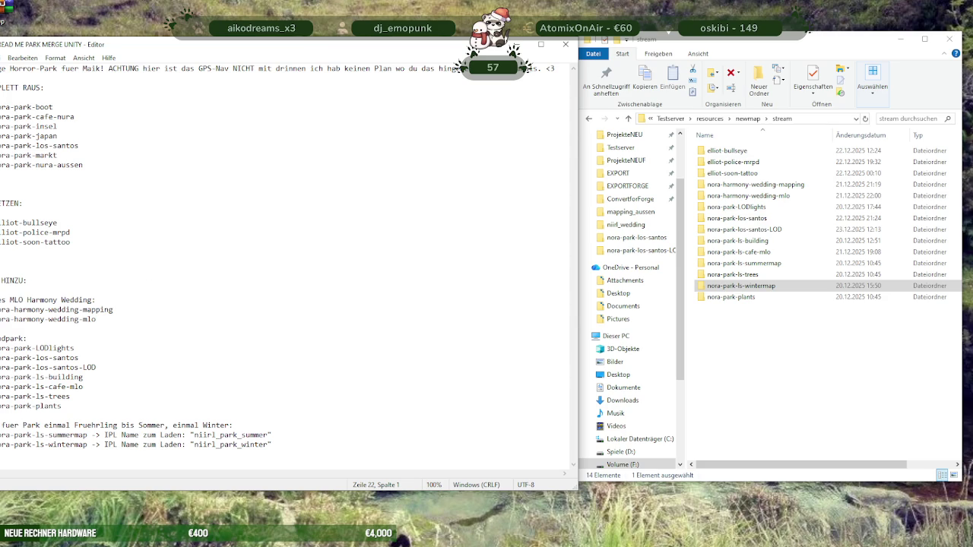
Open the Desktop in a new Explorer window on the left and go to Downloads
{"action": "key", "text": "alt+Tab"}
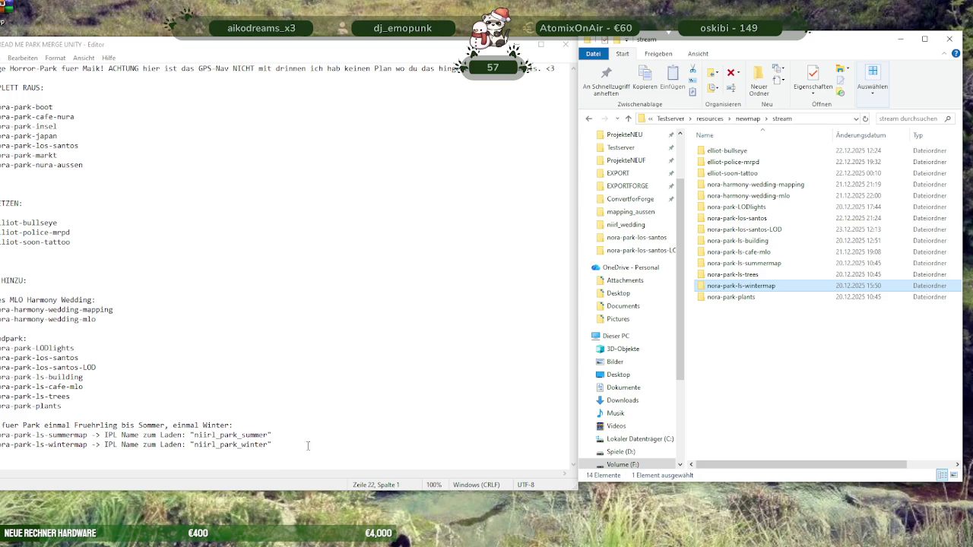
{"action": "scroll", "coordinate": [624, 190], "scroll_direction": "up", "scroll_amount": 2}
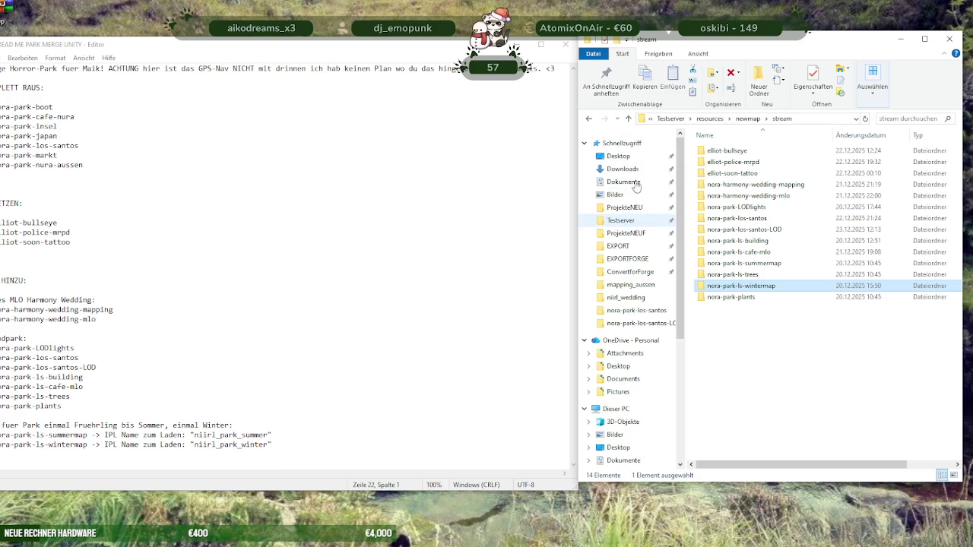
{"action": "right_click", "coordinate": [624, 156]}
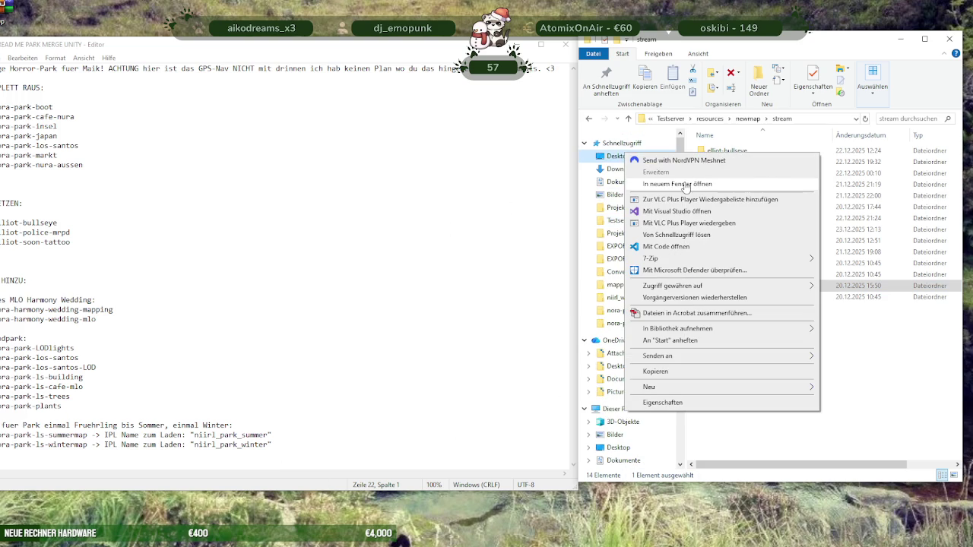
{"action": "left_click", "coordinate": [695, 186]}
{"action": "left_click_drag", "start_coordinate": [745, 47], "coordinate": [302, 34]}
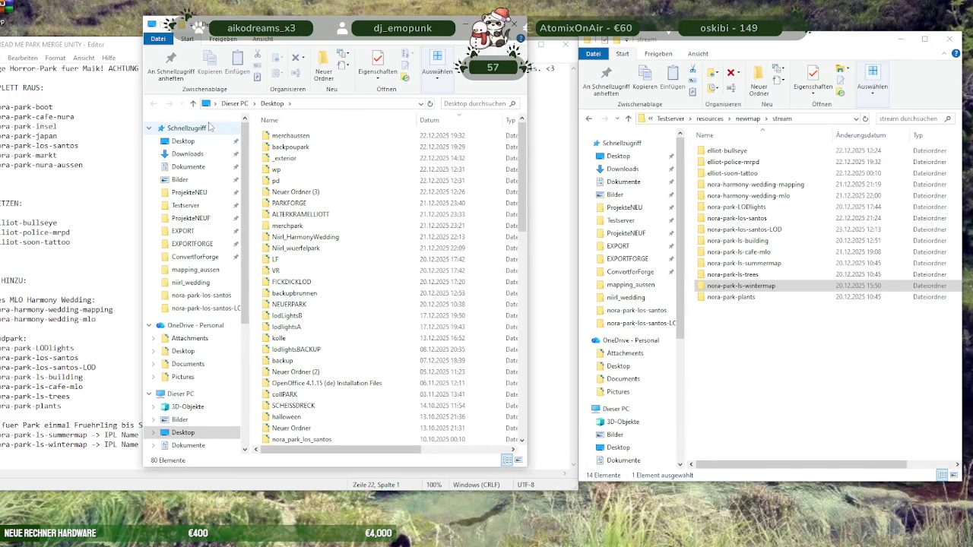
{"action": "left_click", "coordinate": [187, 154]}
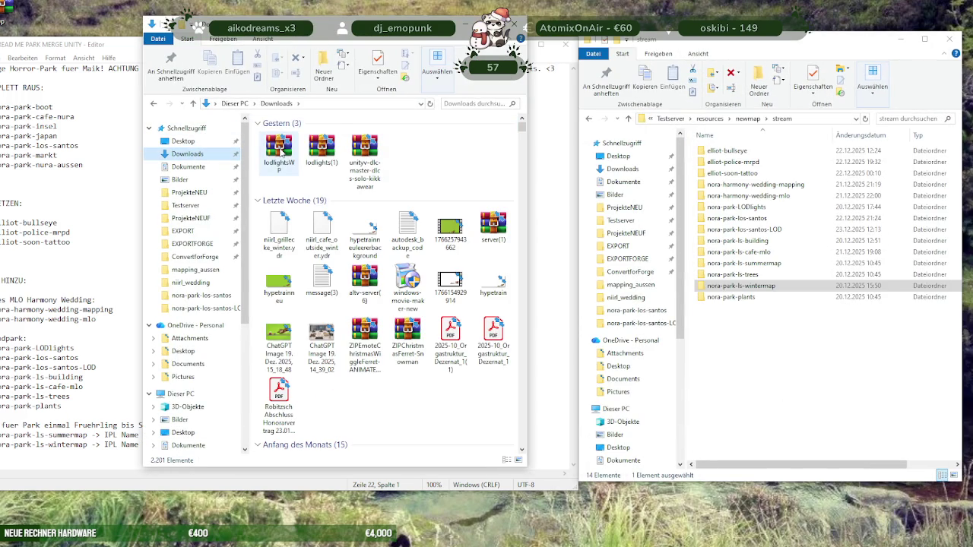
Open the kikkawear zip in WinRAR, check dlcs > solo-kikkawear for stream and toml files, then close it
{"action": "left_click", "coordinate": [365, 151]}
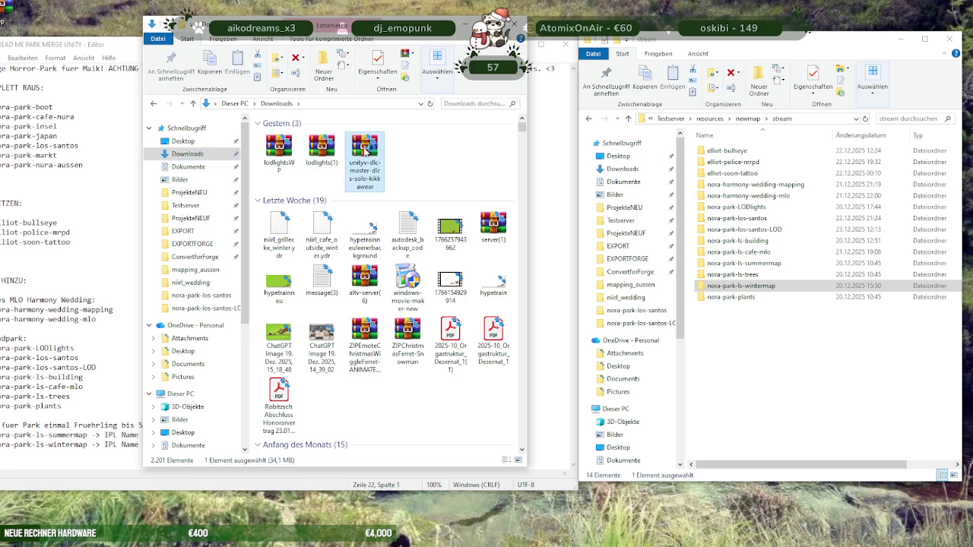
{"action": "double_click", "coordinate": [365, 151]}
{"action": "double_click", "coordinate": [90, 159]}
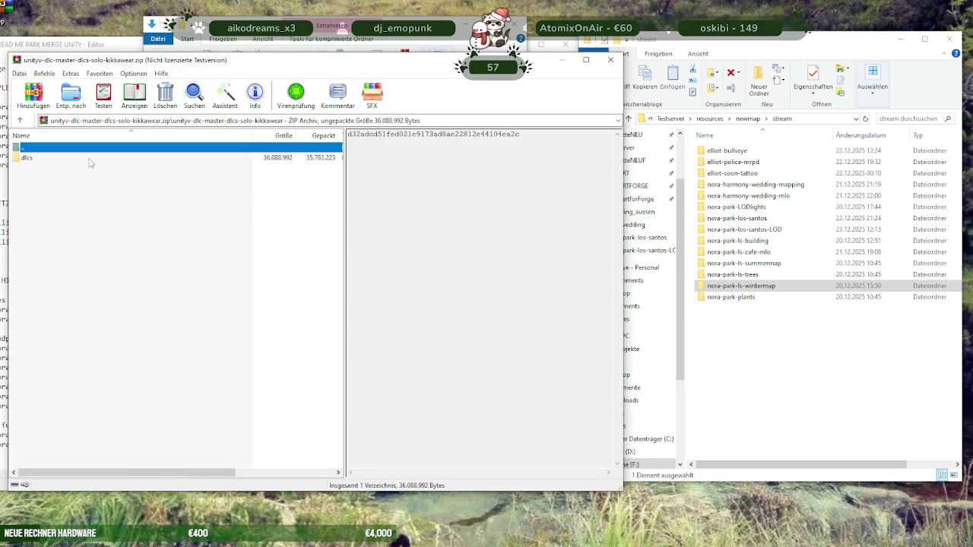
{"action": "key", "text": "Escape"}
{"action": "double_click", "coordinate": [27, 157]}
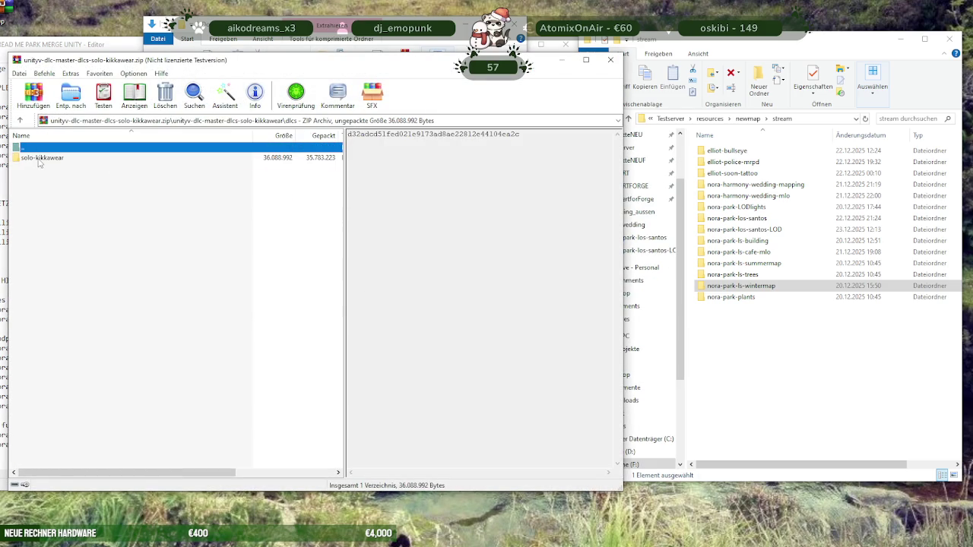
{"action": "left_click", "coordinate": [39, 159]}
{"action": "double_click", "coordinate": [39, 159]}
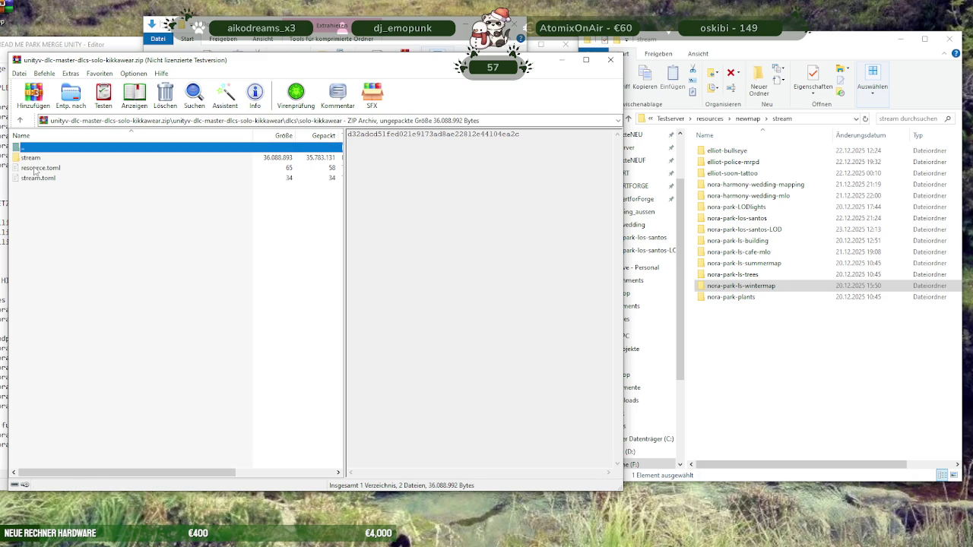
{"action": "left_click", "coordinate": [36, 169]}
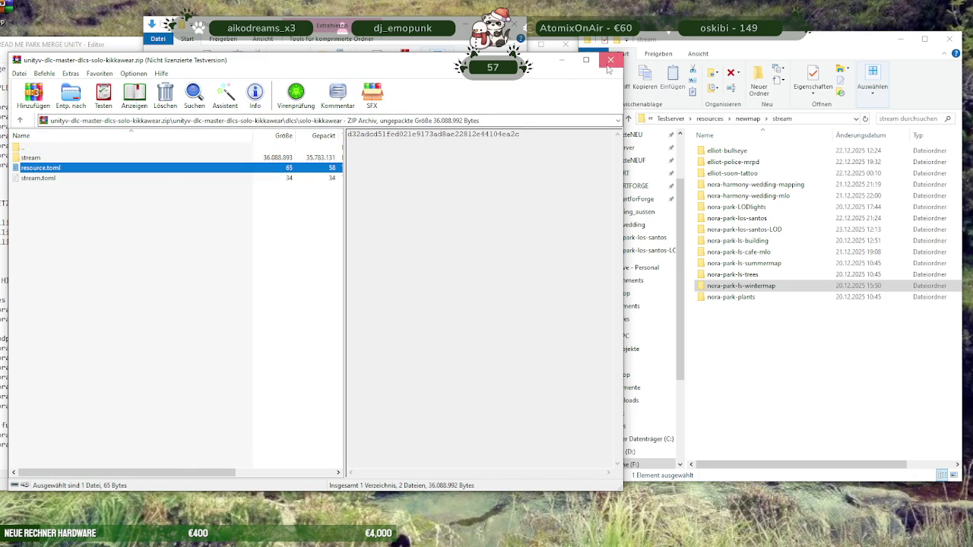
{"action": "left_click", "coordinate": [610, 59]}
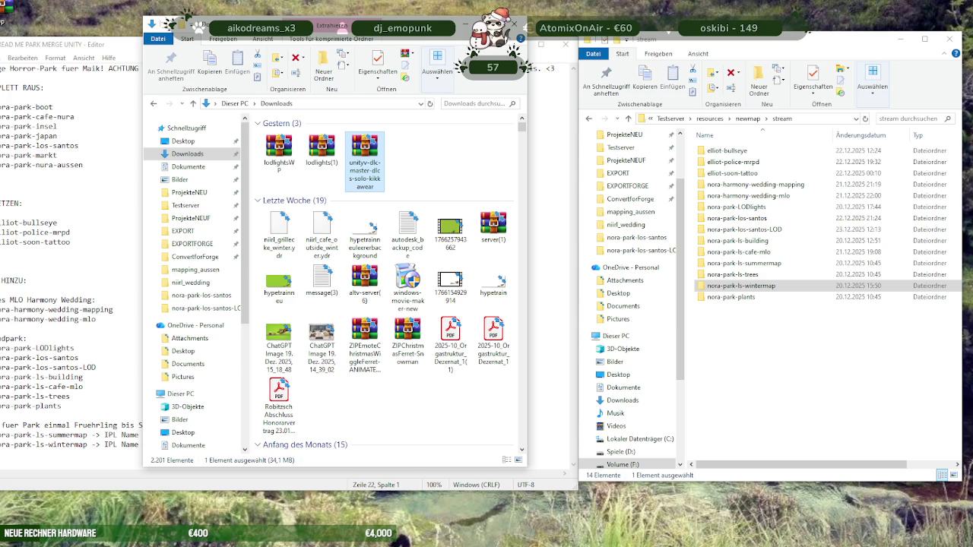
From merchpark, open elliot-bullseyeALT.rar and view the elliot-bullseye resource.toml in the code editor
{"action": "left_click", "coordinate": [302, 150]}
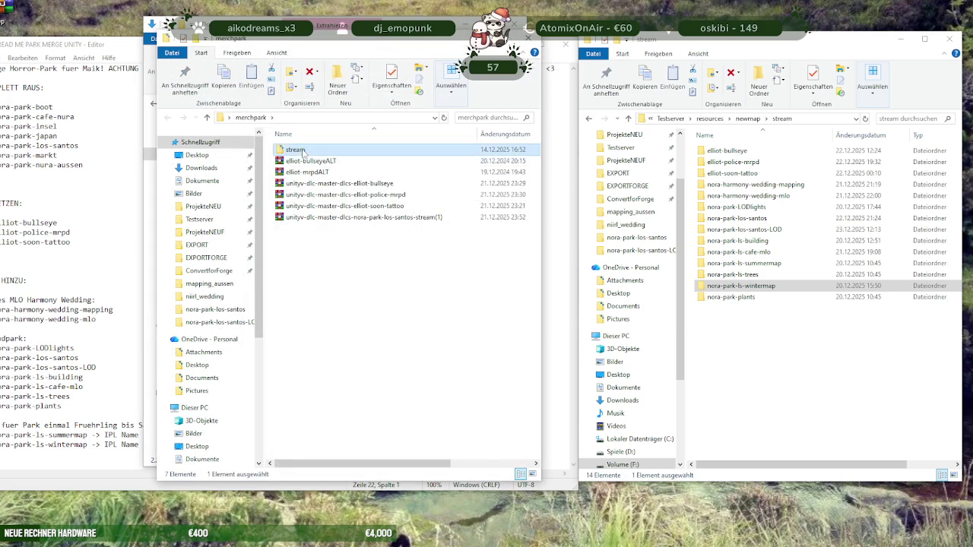
{"action": "double_click", "coordinate": [303, 152]}
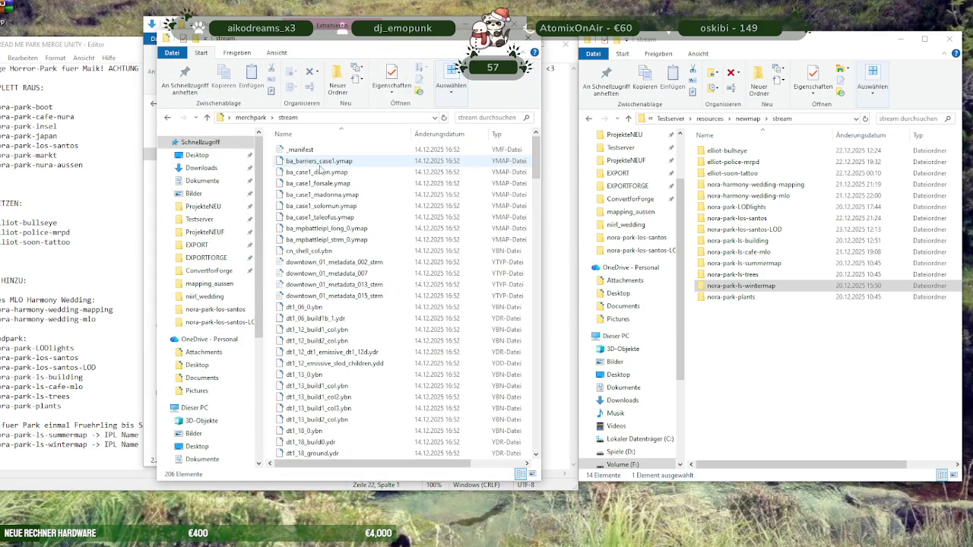
{"action": "left_click", "coordinate": [206, 118]}
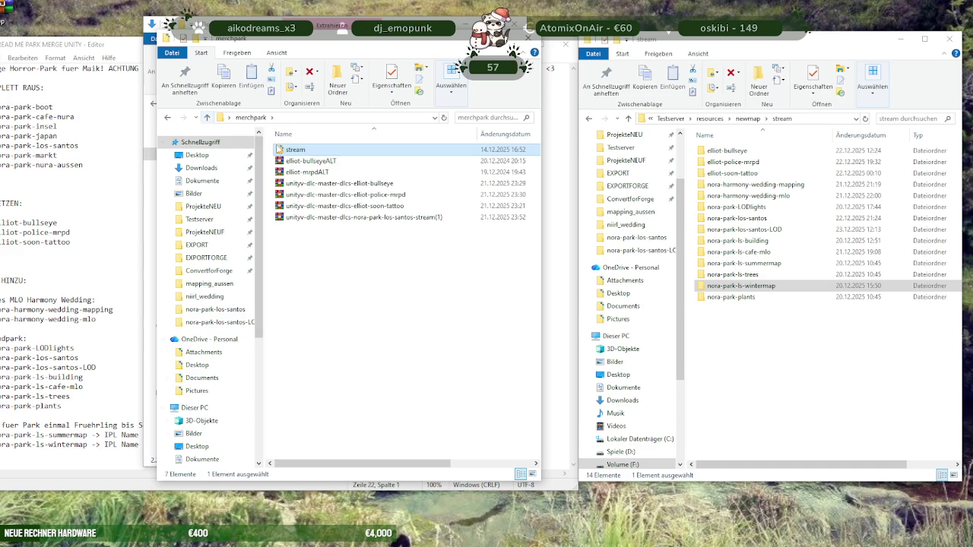
{"action": "left_click", "coordinate": [312, 162]}
{"action": "double_click", "coordinate": [312, 162]}
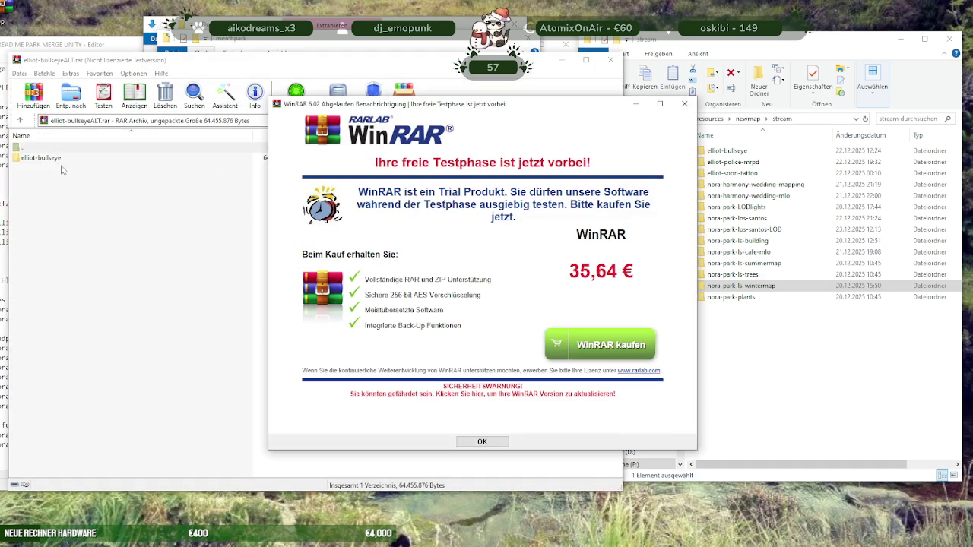
{"action": "left_click", "coordinate": [688, 107]}
{"action": "double_click", "coordinate": [55, 160]}
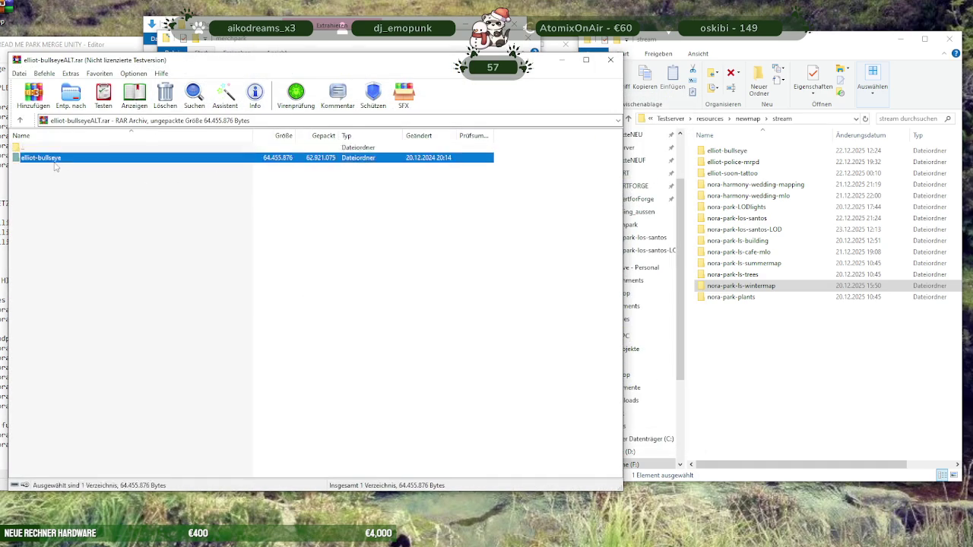
{"action": "left_click", "coordinate": [35, 158]}
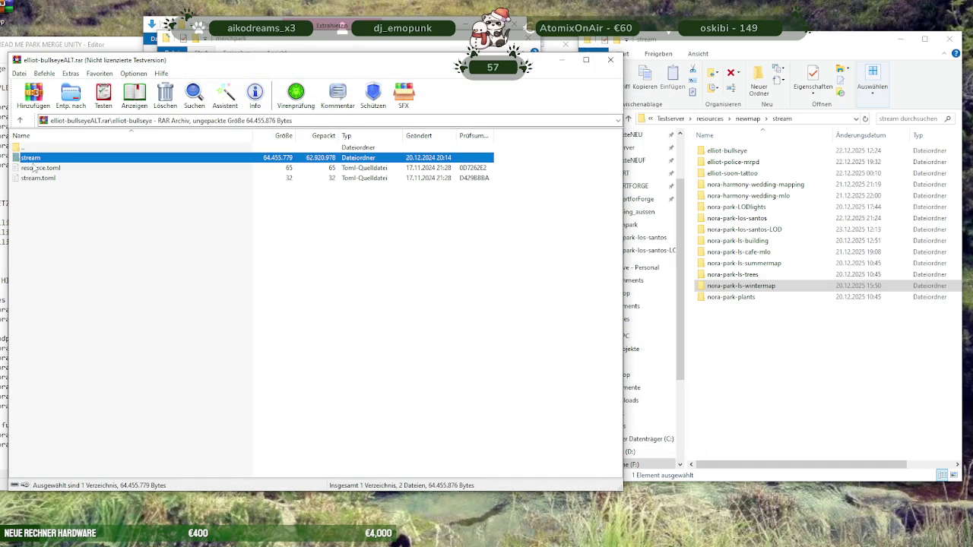
{"action": "left_click", "coordinate": [35, 168]}
{"action": "double_click", "coordinate": [35, 169]}
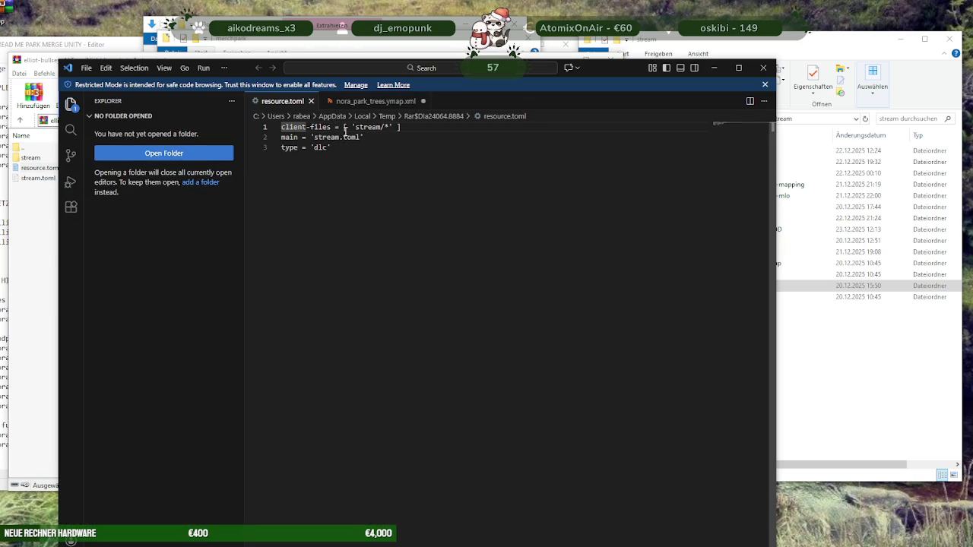
View the archive's stream.toml (files = [ 'stream/*' ] plus [meta]) in VS Code, then close it
{"action": "left_click", "coordinate": [763, 68]}
{"action": "left_click", "coordinate": [45, 179]}
{"action": "double_click", "coordinate": [46, 180]}
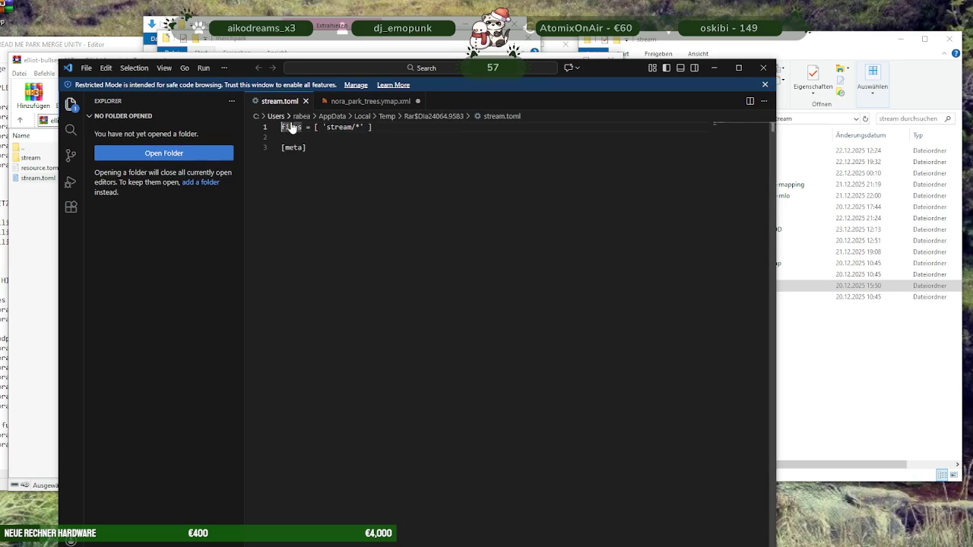
{"action": "left_click", "coordinate": [763, 67]}
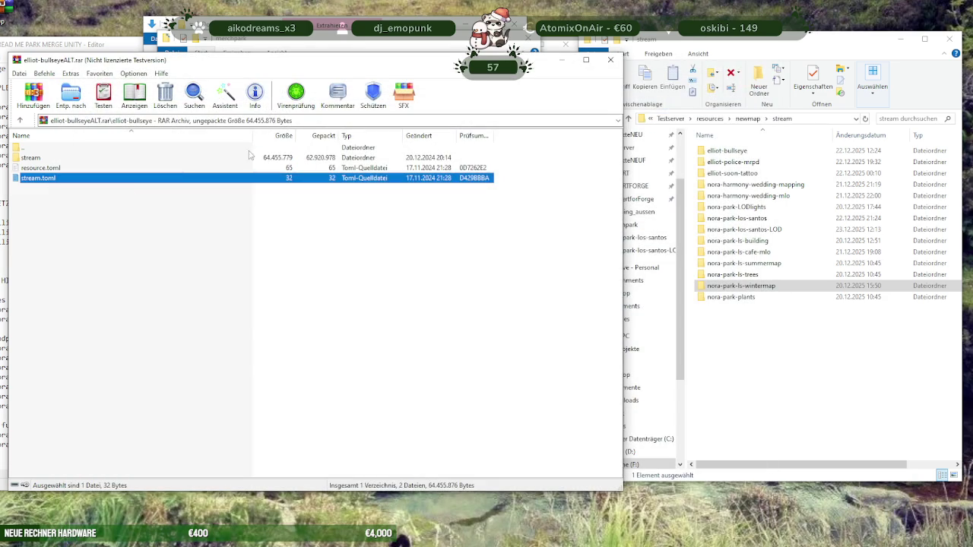
Check the current elliot-bullseye folder, return to newmap\stream, and start renaming elliot-bullseye
{"action": "double_click", "coordinate": [721, 151]}
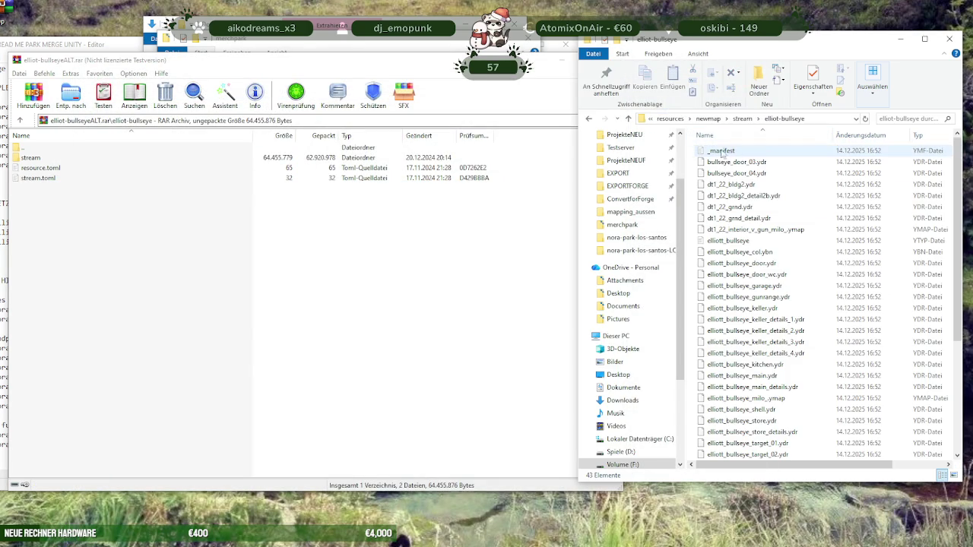
{"action": "left_click", "coordinate": [745, 119]}
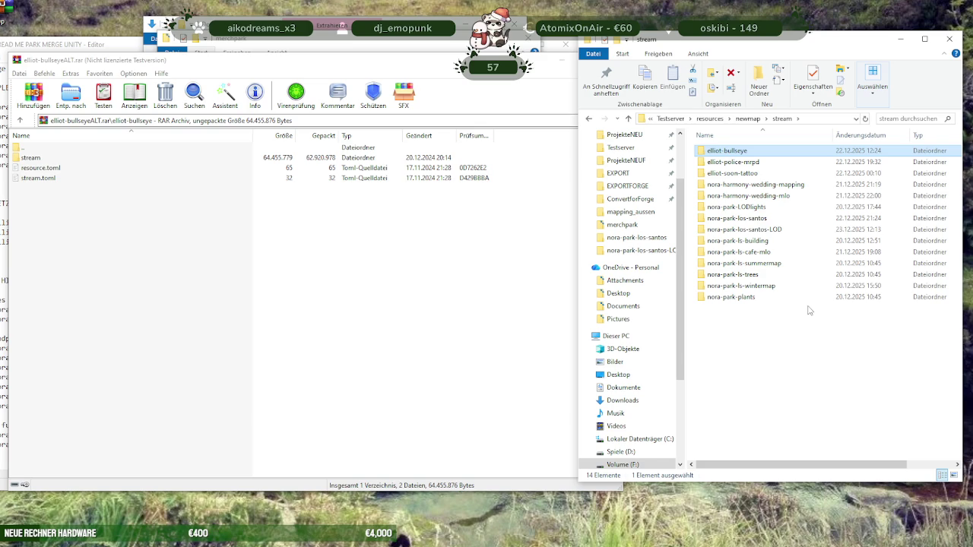
{"action": "left_click_drag", "start_coordinate": [751, 42], "coordinate": [550, 84]}
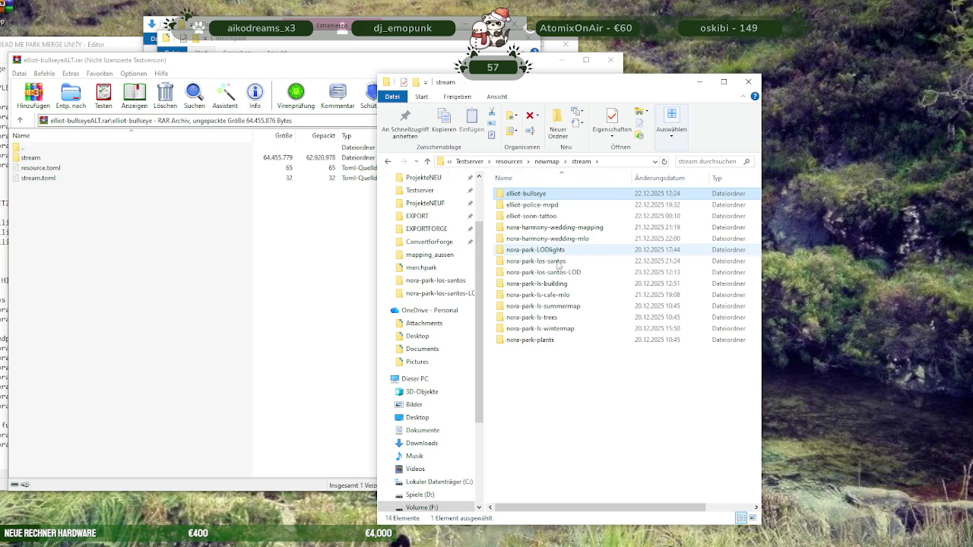
{"action": "left_click", "coordinate": [547, 195]}
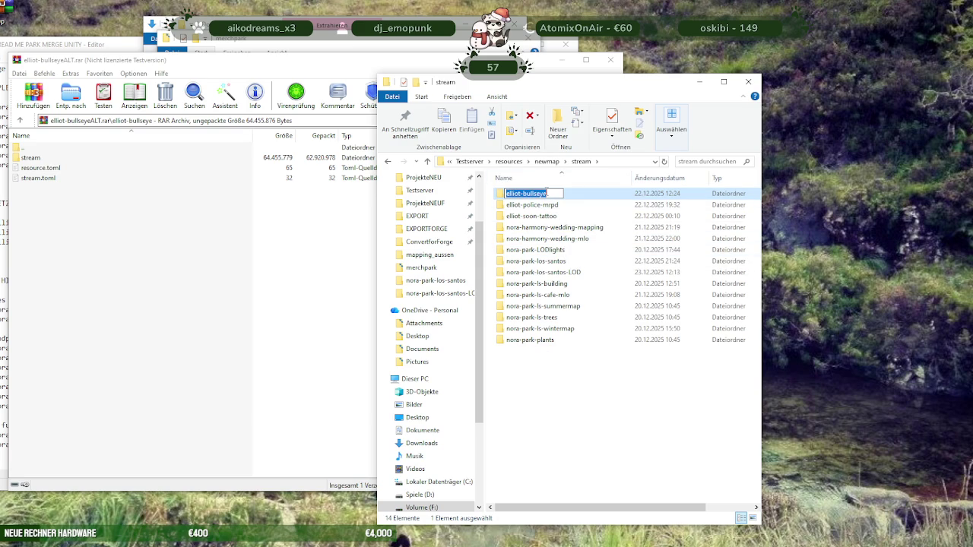
Rename the elliot-bullseye folder to 'stream'
{"action": "left_click", "coordinate": [529, 355]}
{"action": "left_click", "coordinate": [526, 195]}
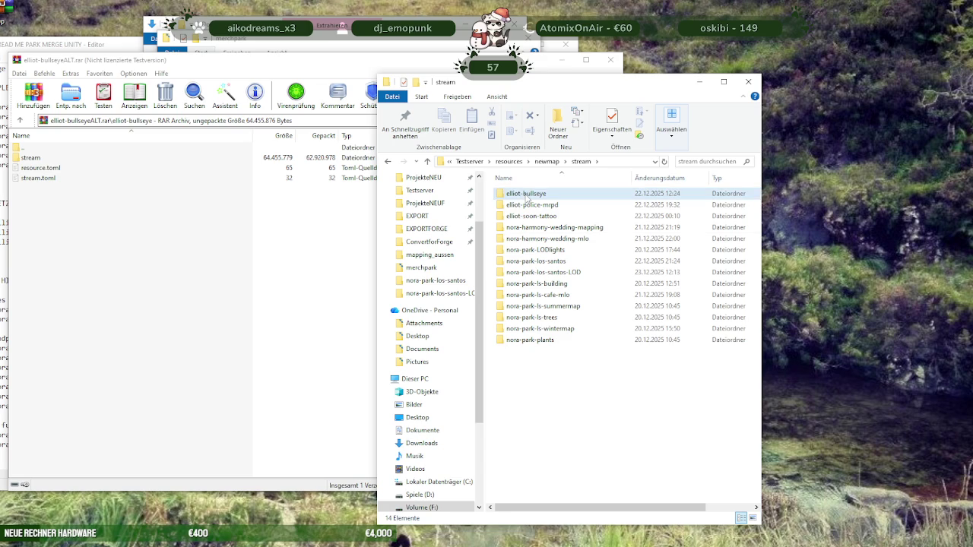
{"action": "left_click", "coordinate": [526, 195]}
{"action": "type", "text": "stream"}
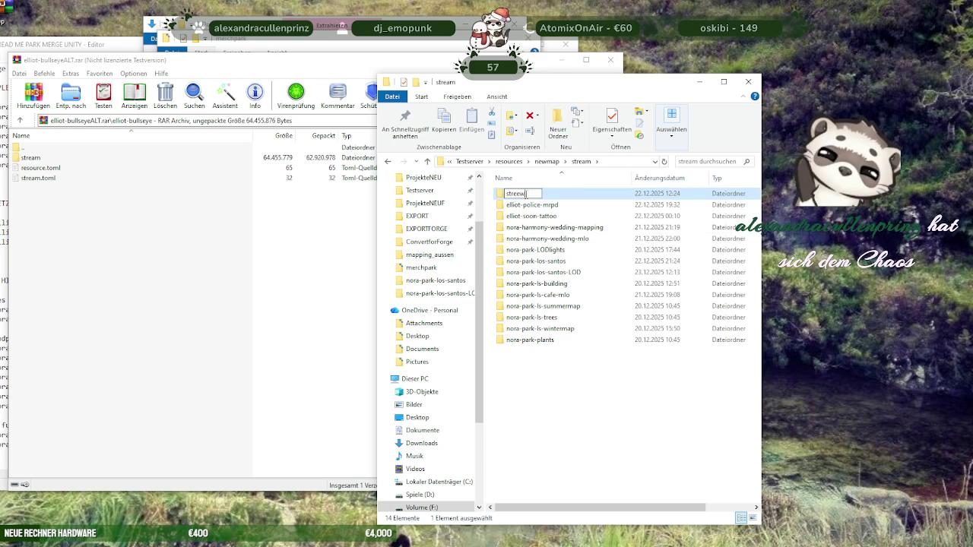
{"action": "key", "text": "Return"}
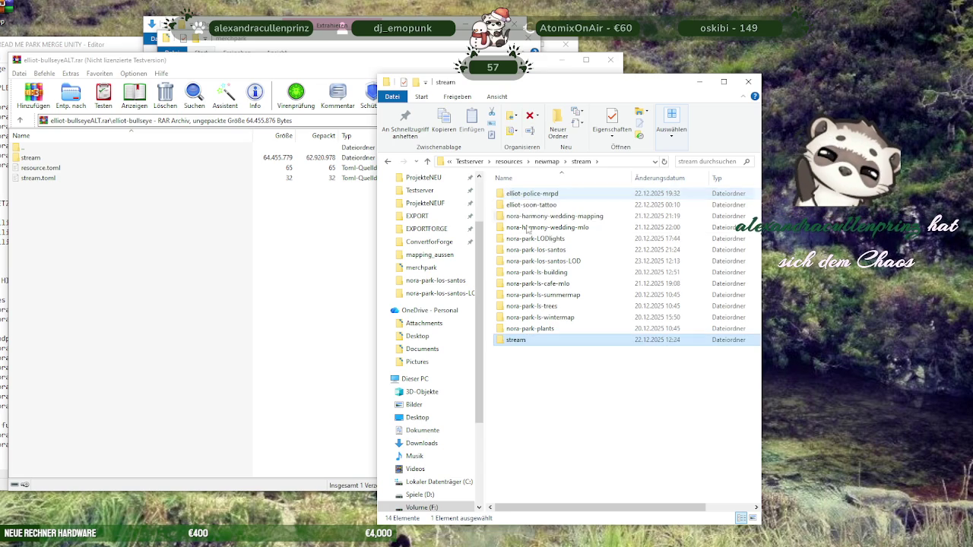
Create a new folder named elliot-bullseye and move the stream folder into it
{"action": "right_click", "coordinate": [540, 386]}
{"action": "mouse_move", "coordinate": [631, 536]}
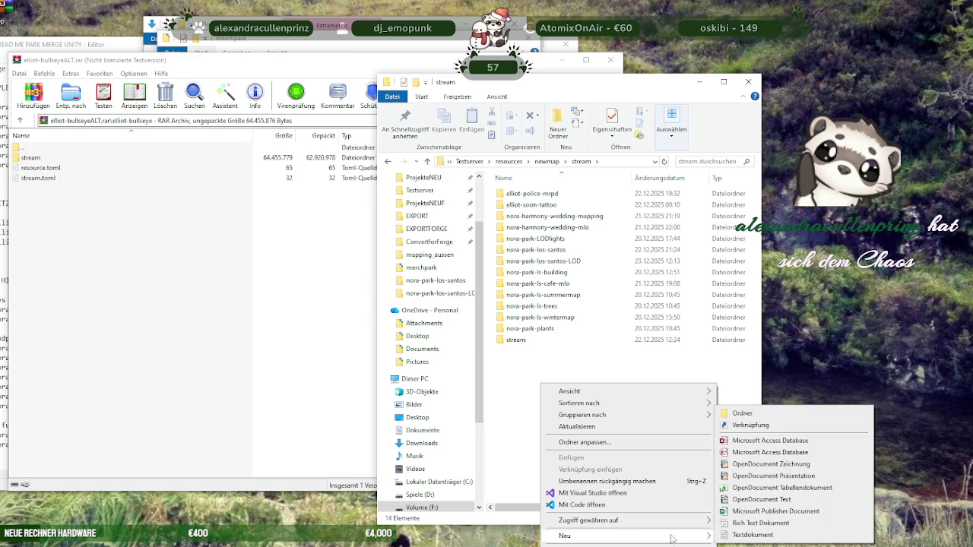
{"action": "left_click", "coordinate": [742, 413]}
{"action": "type", "text": "elliot-bullseye"}
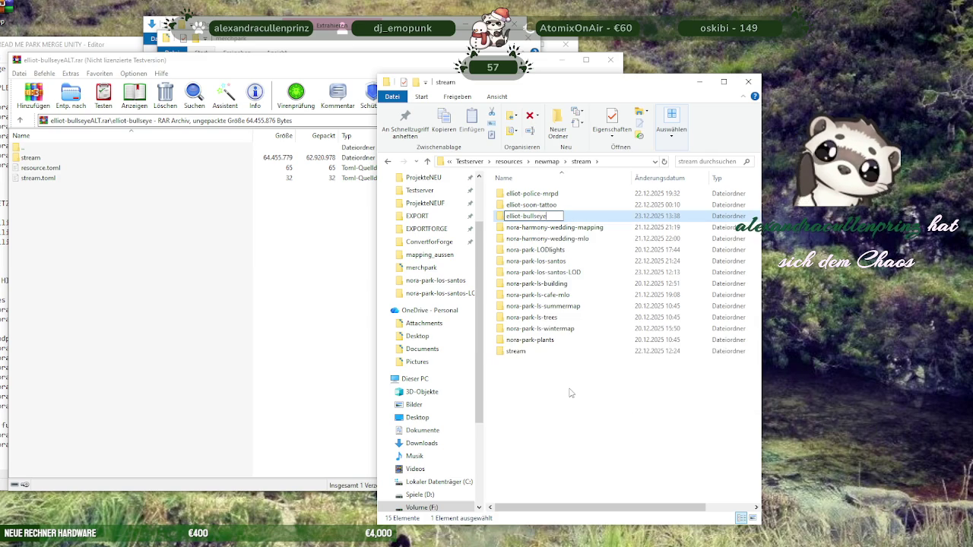
{"action": "key", "text": "Return"}
{"action": "left_click_drag", "start_coordinate": [515, 351], "coordinate": [527, 196]}
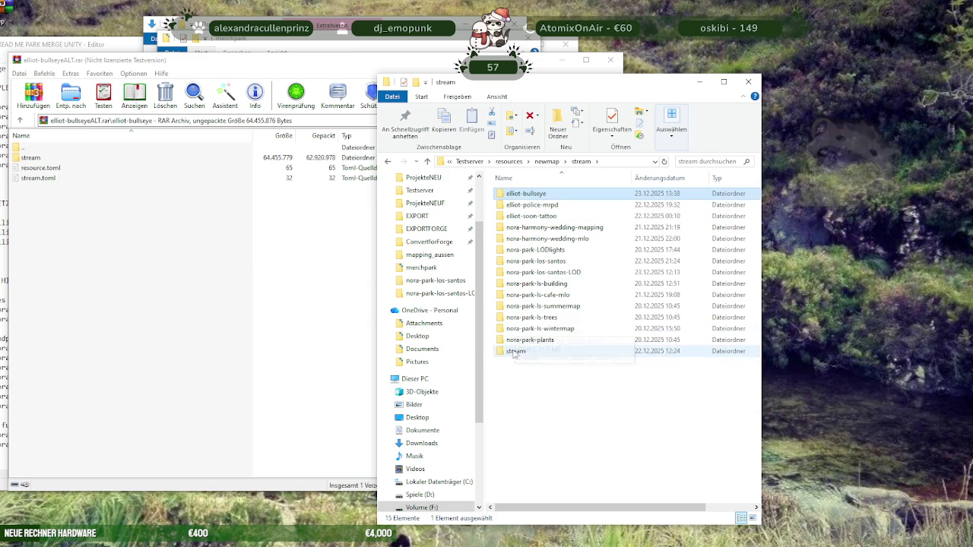
{"action": "double_click", "coordinate": [527, 195]}
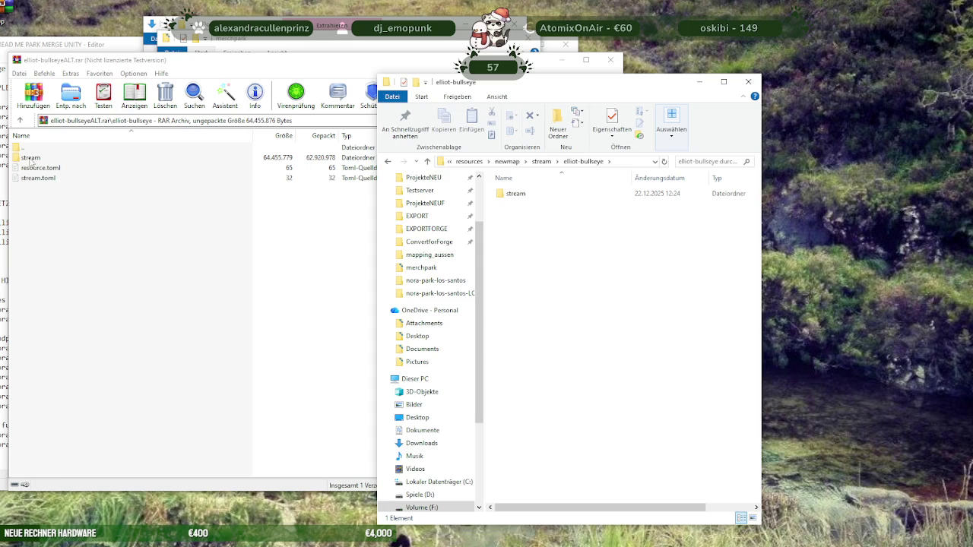
Copy resource.toml and stream.toml from the WinRAR archive into elliot-bullseye
{"action": "left_click", "coordinate": [32, 168]}
{"action": "left_click", "coordinate": [38, 178], "text": "shift"}
{"action": "left_click_drag", "start_coordinate": [38, 178], "coordinate": [658, 346]}
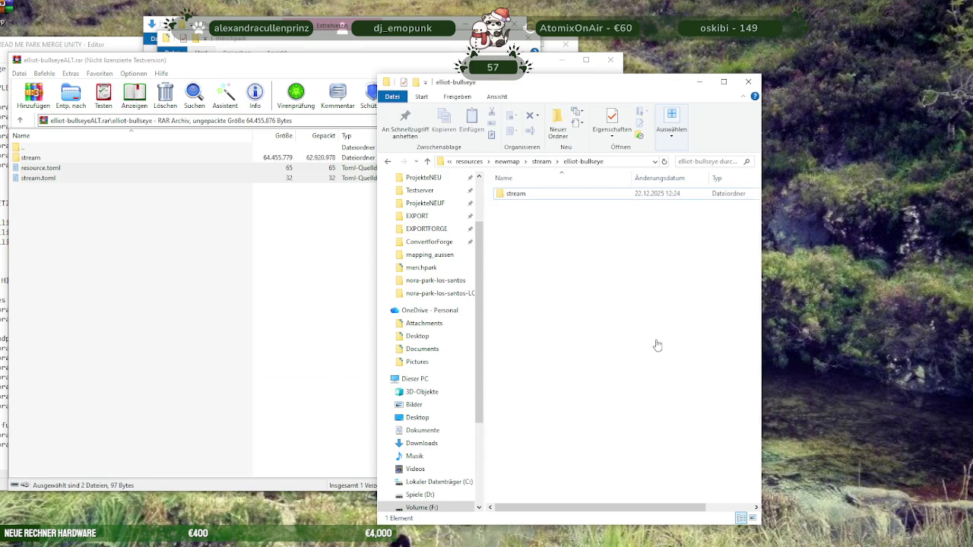
{"action": "left_click", "coordinate": [524, 257]}
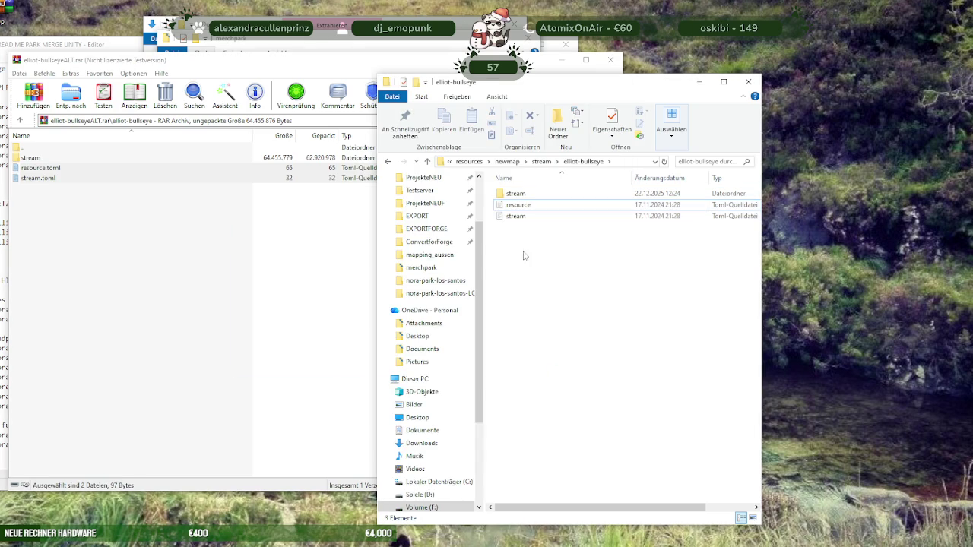
{"action": "left_click", "coordinate": [518, 194]}
{"action": "left_click", "coordinate": [514, 218], "text": "shift"}
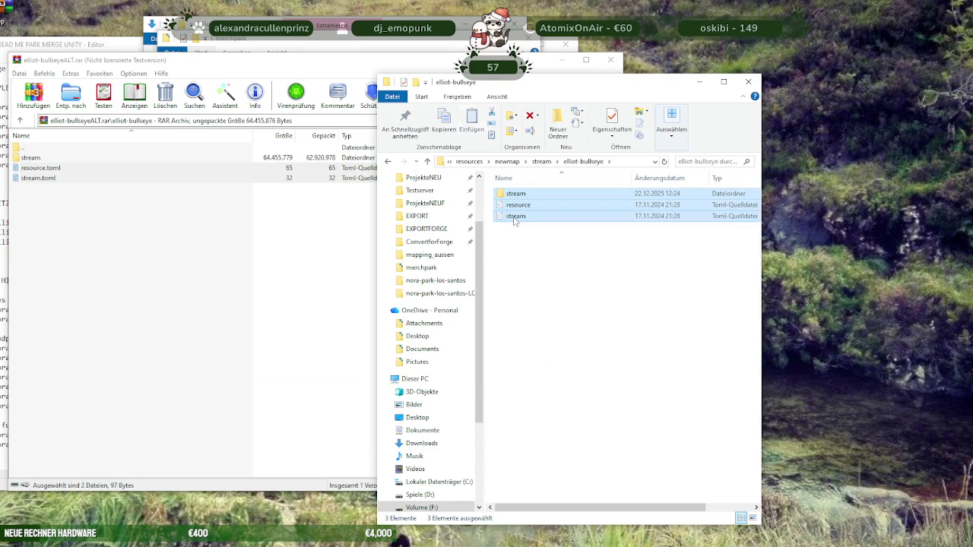
{"action": "left_click", "coordinate": [542, 161]}
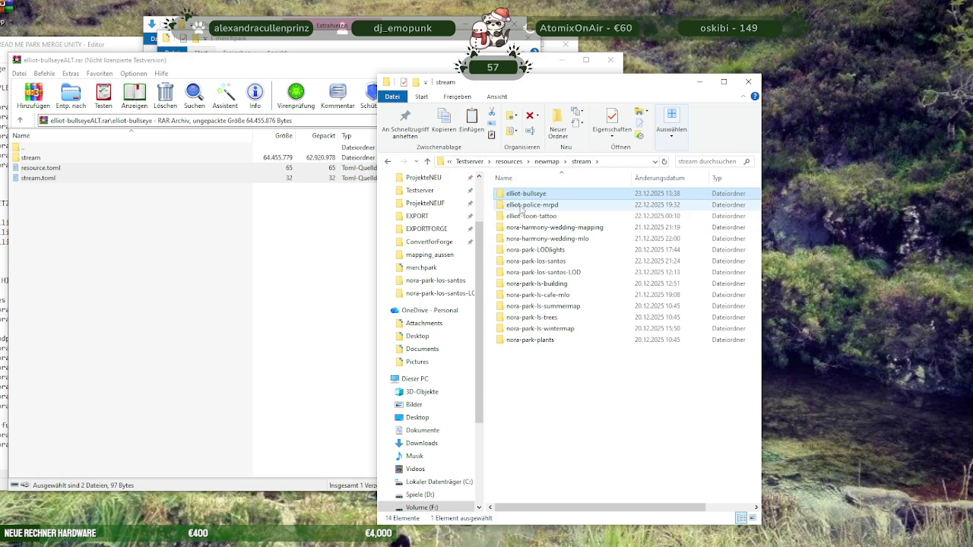
Empty elliot-police-mrpd's stream folder of its 43 files and select it with both toml files
{"action": "double_click", "coordinate": [521, 207]}
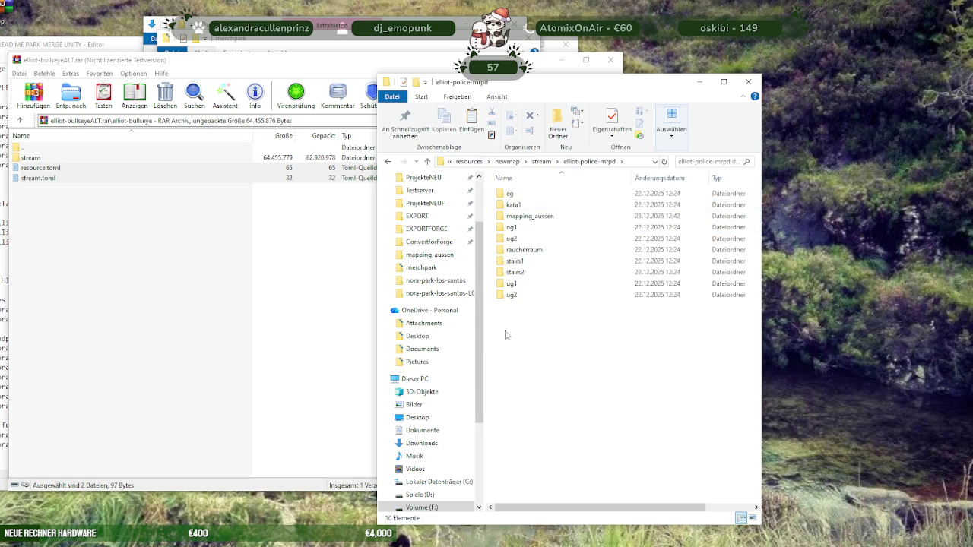
{"action": "double_click", "coordinate": [520, 284]}
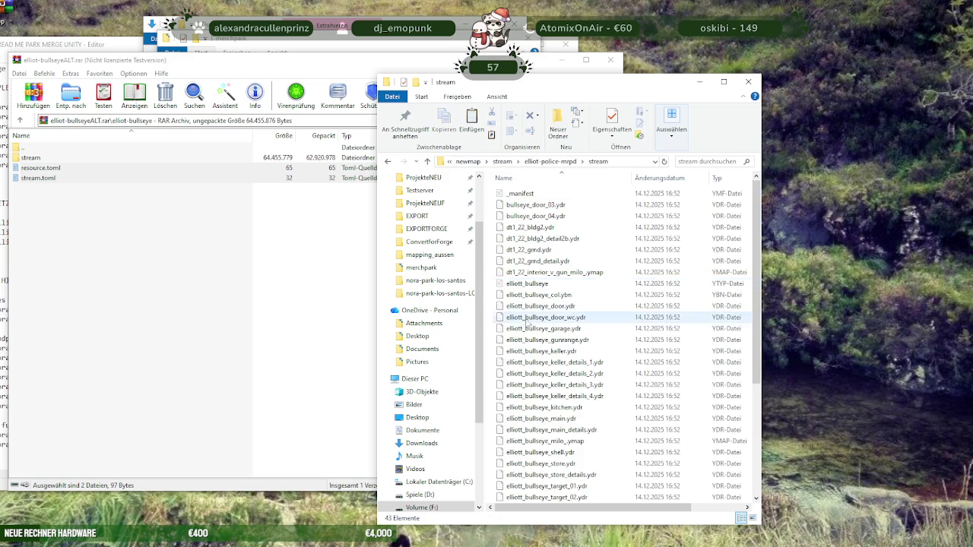
{"action": "key", "text": "ctrl+a"}
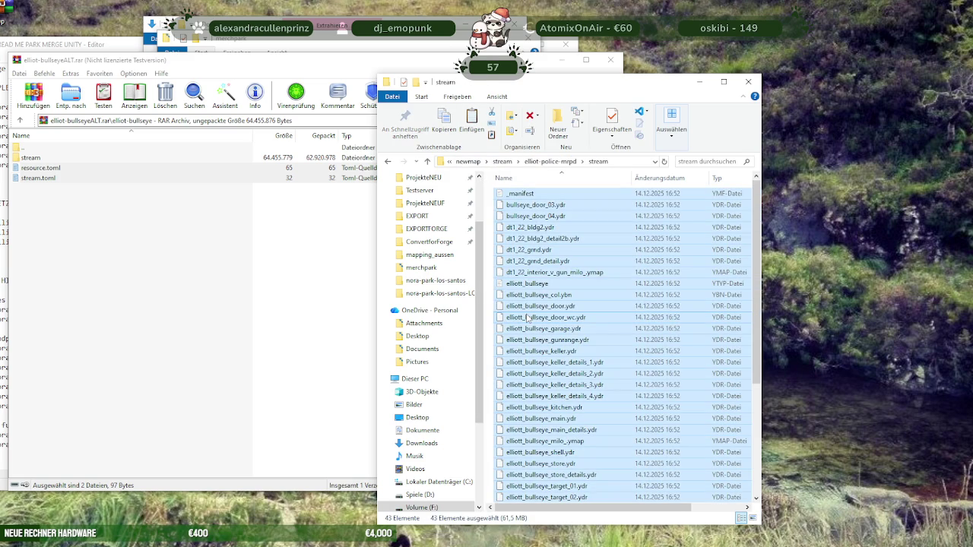
{"action": "key", "text": "Delete"}
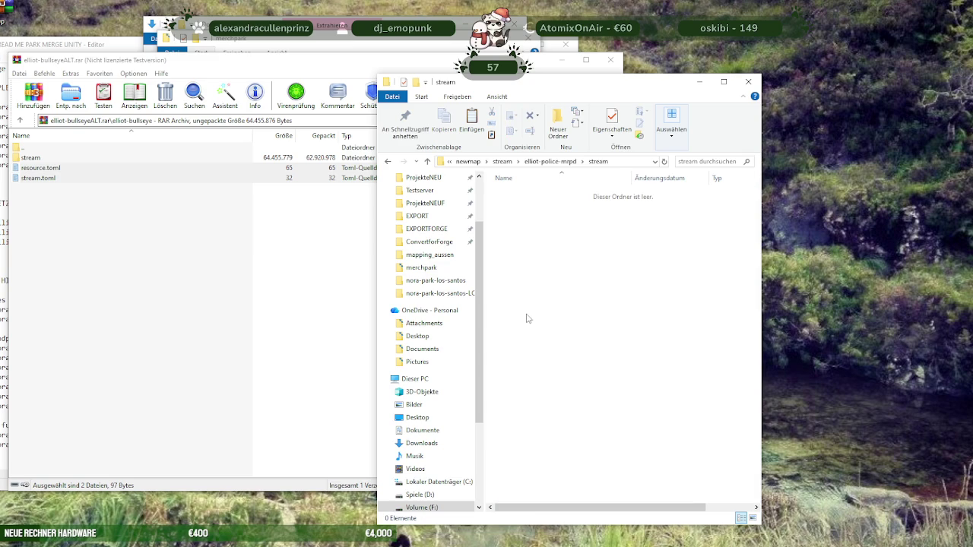
{"action": "key", "text": "alt+Up"}
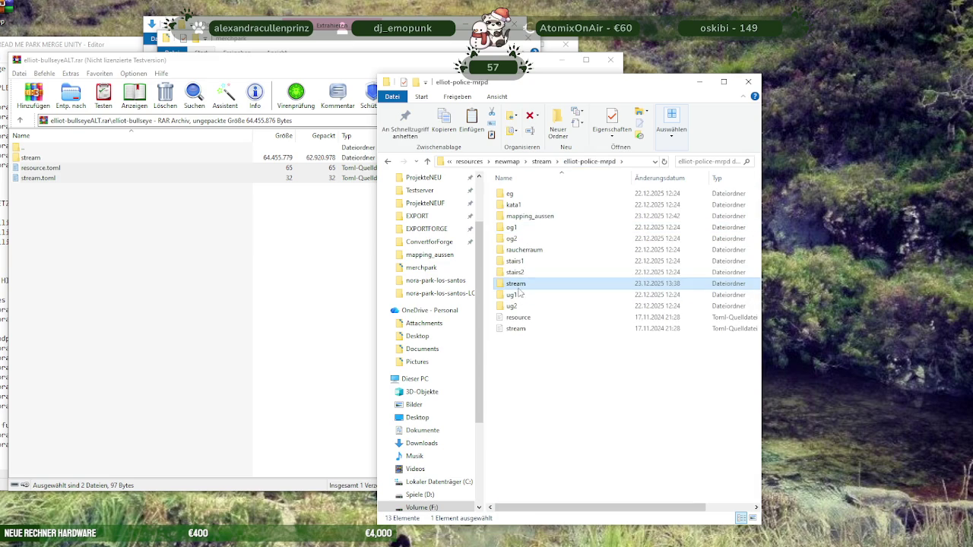
{"action": "left_click", "coordinate": [518, 317], "text": "ctrl"}
{"action": "left_click", "coordinate": [515, 329], "text": "ctrl"}
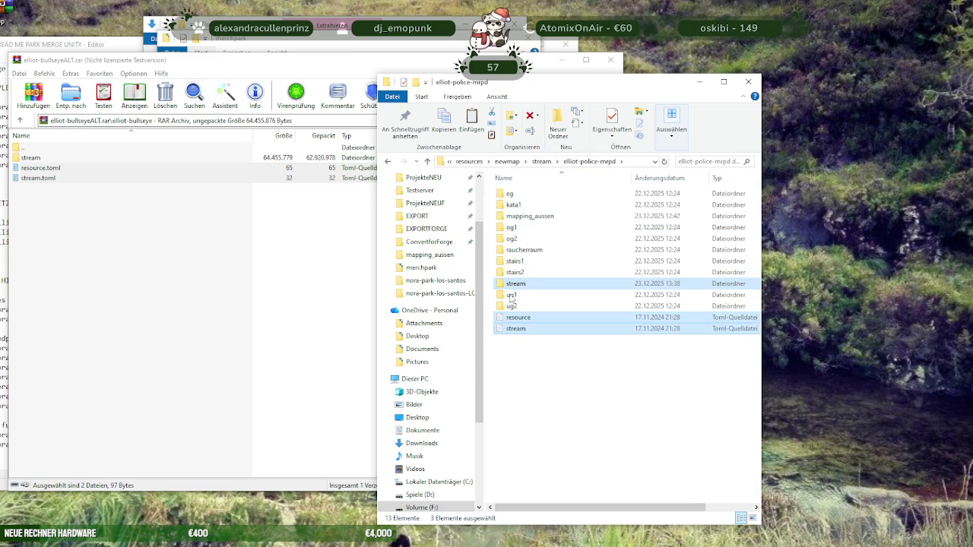
{"action": "left_click", "coordinate": [542, 161]}
Paste the stream folder and toml files into elliot-soon-tattoo and delete its 32 loose files
{"action": "double_click", "coordinate": [523, 218]}
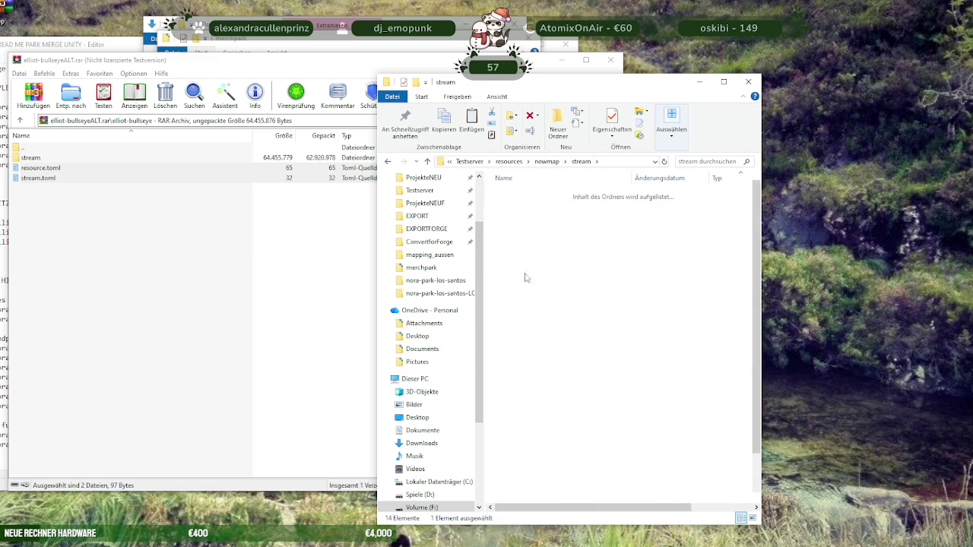
{"action": "scroll", "coordinate": [623, 357], "scroll_direction": "down", "scroll_amount": 2}
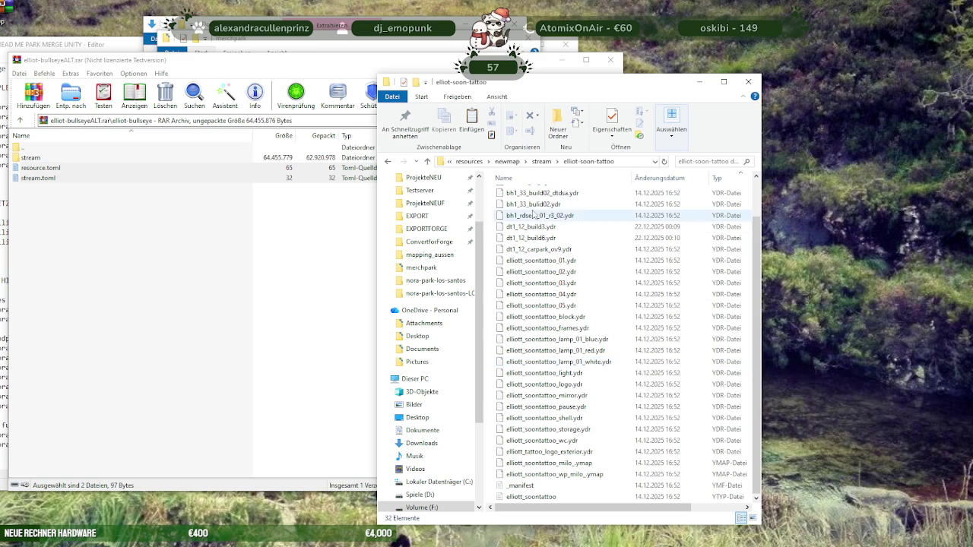
{"action": "scroll", "coordinate": [609, 228], "scroll_direction": "up", "scroll_amount": 2}
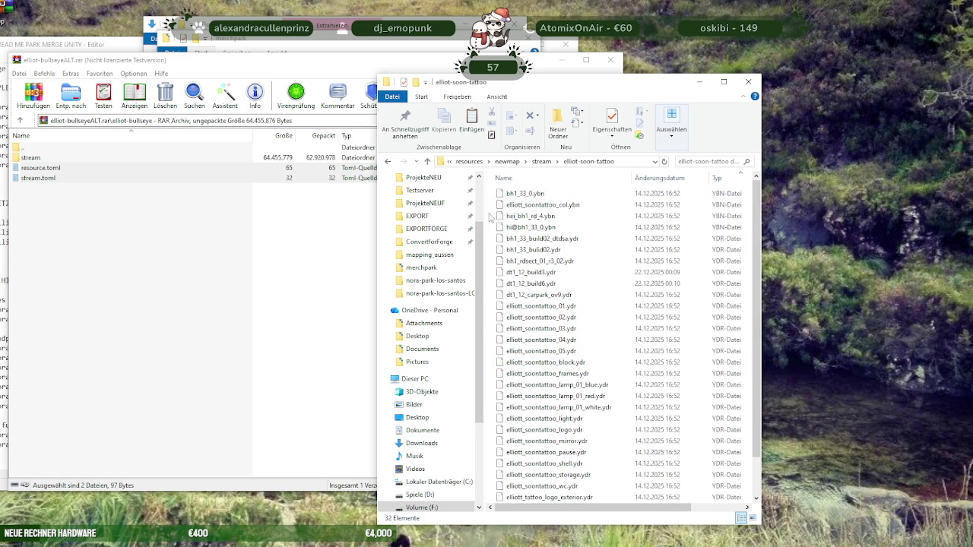
{"action": "key", "text": "ctrl+v"}
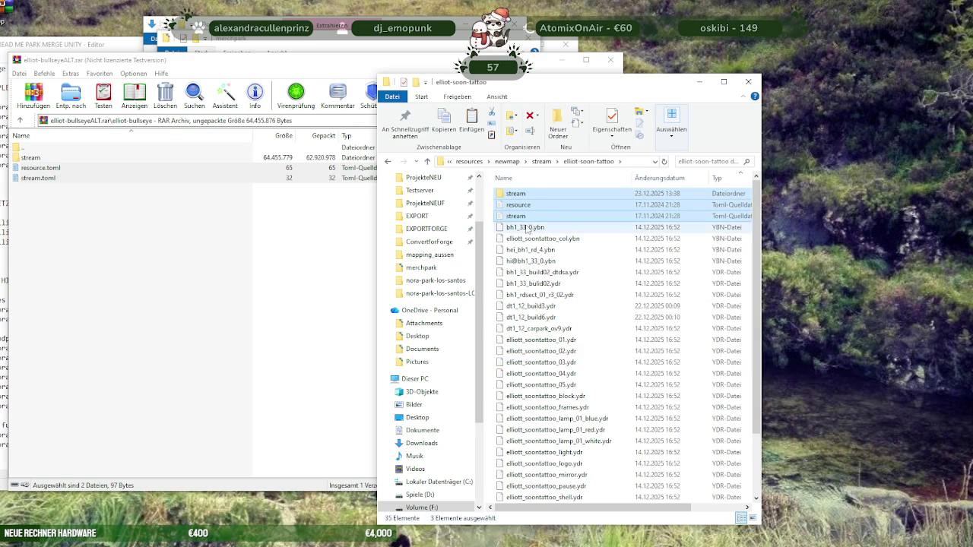
{"action": "left_click", "coordinate": [526, 228]}
{"action": "scroll", "coordinate": [578, 380], "scroll_direction": "down", "scroll_amount": 3}
{"action": "left_click", "coordinate": [520, 498], "text": "shift"}
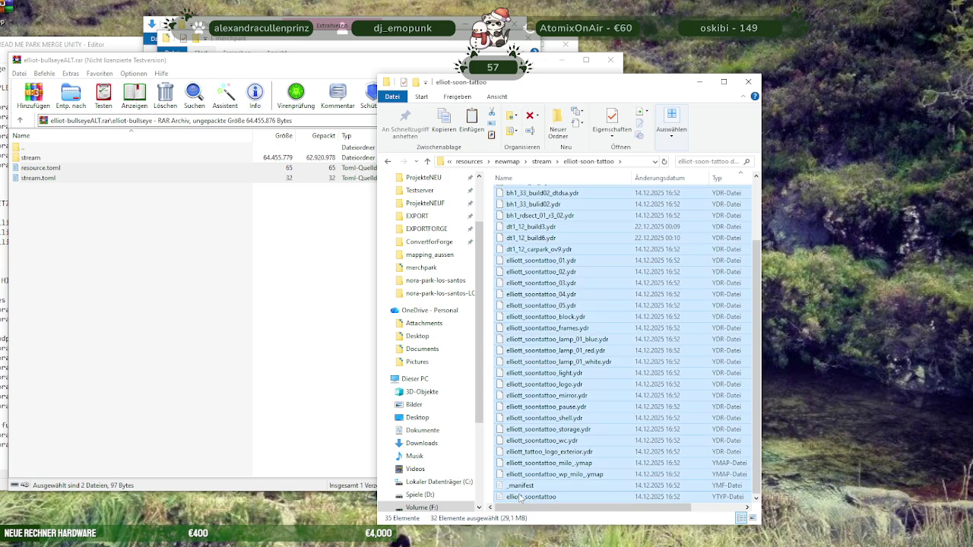
{"action": "scroll", "coordinate": [535, 324], "scroll_direction": "up", "scroll_amount": 3}
{"action": "left_click", "coordinate": [530, 115]}
{"action": "left_click", "coordinate": [540, 162]}
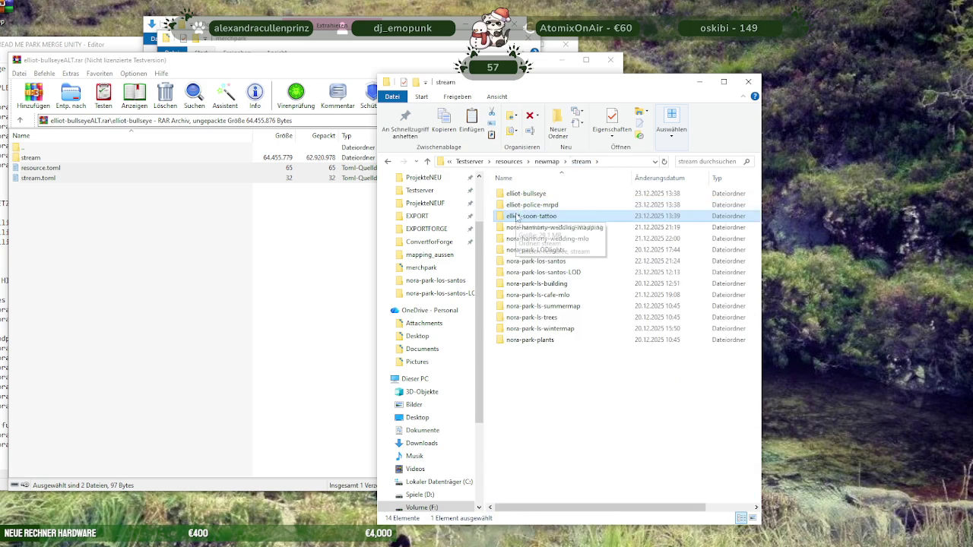
Move the eight folders eg through stairs2 in elliot-police-mrpd into its stream folder
{"action": "double_click", "coordinate": [514, 204]}
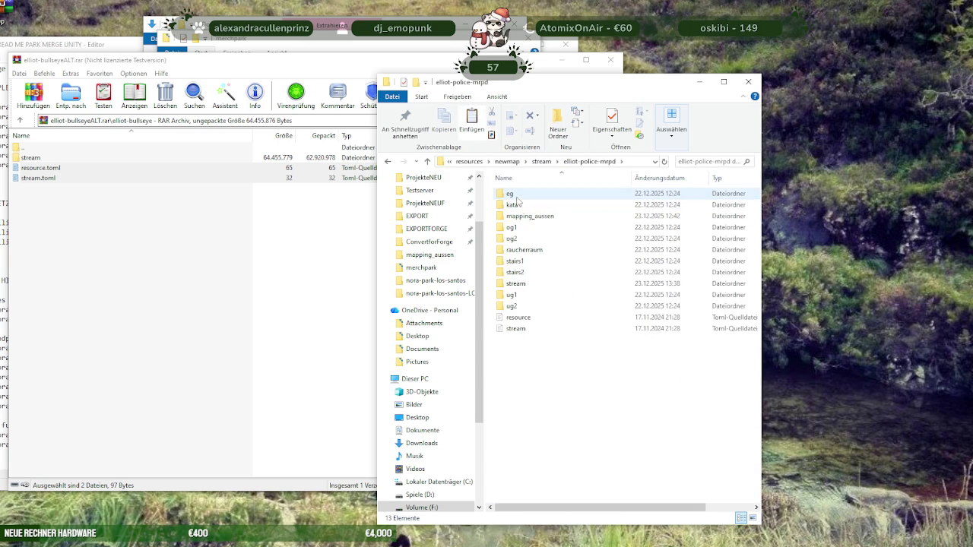
{"action": "left_click", "coordinate": [516, 198]}
{"action": "left_click", "coordinate": [514, 272], "text": "shift"}
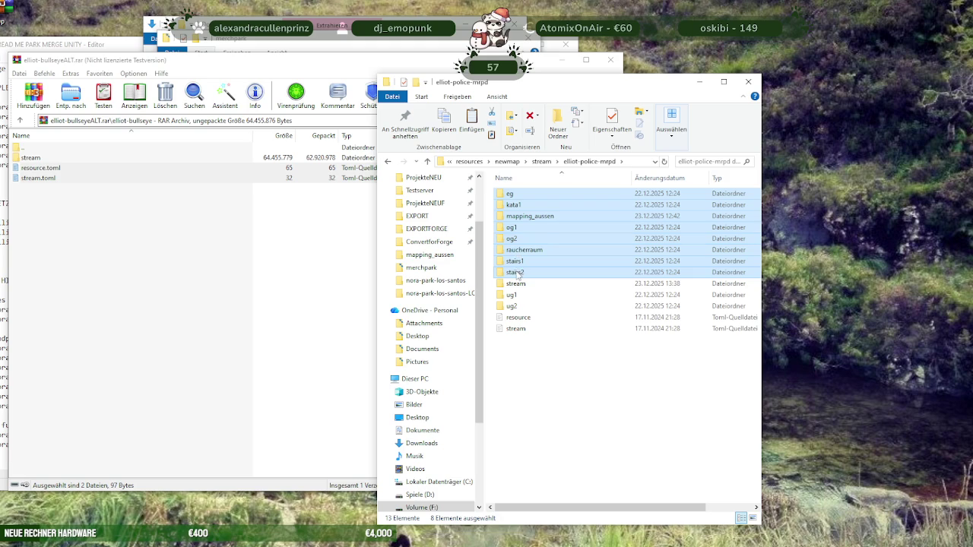
{"action": "left_click_drag", "start_coordinate": [517, 274], "coordinate": [515, 285]}
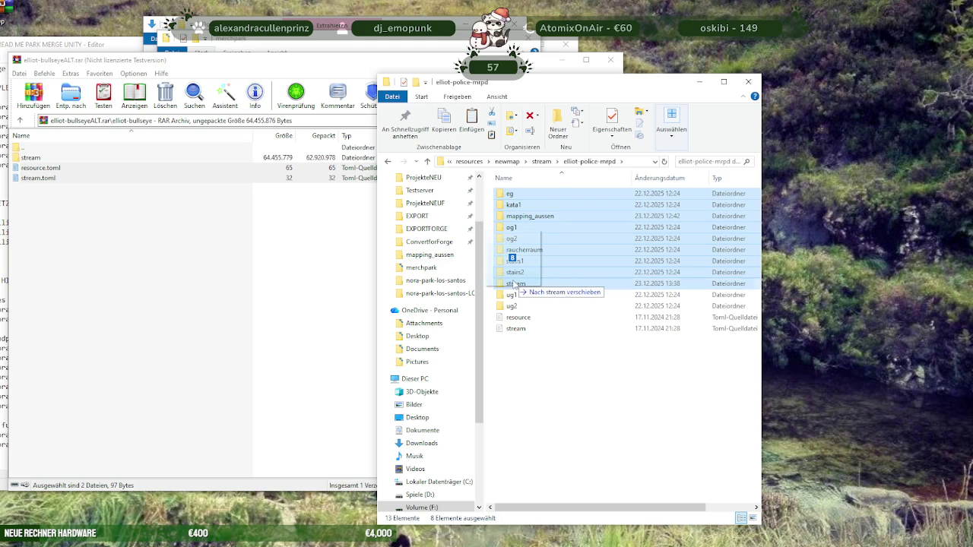
{"action": "left_click_drag", "start_coordinate": [515, 284], "coordinate": [516, 284]}
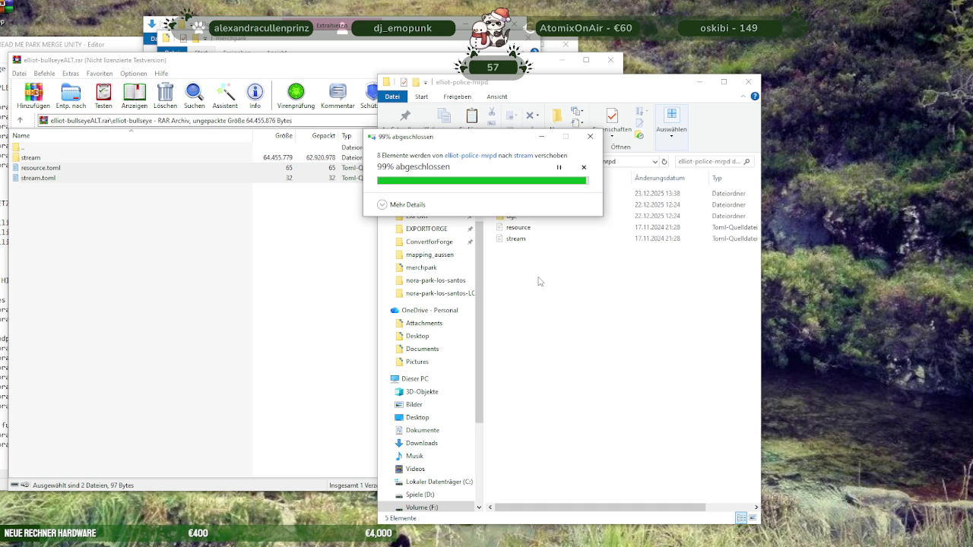
Move ug1 and ug2 into the stream subfolder as well
{"action": "left_click", "coordinate": [512, 217]}
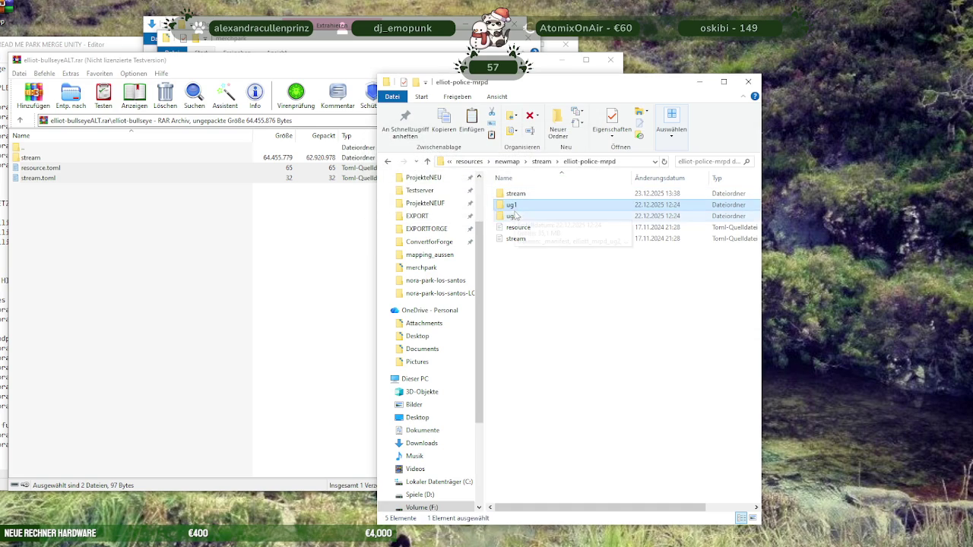
{"action": "left_click", "coordinate": [515, 206], "text": "ctrl"}
{"action": "left_click_drag", "start_coordinate": [515, 209], "coordinate": [516, 194]}
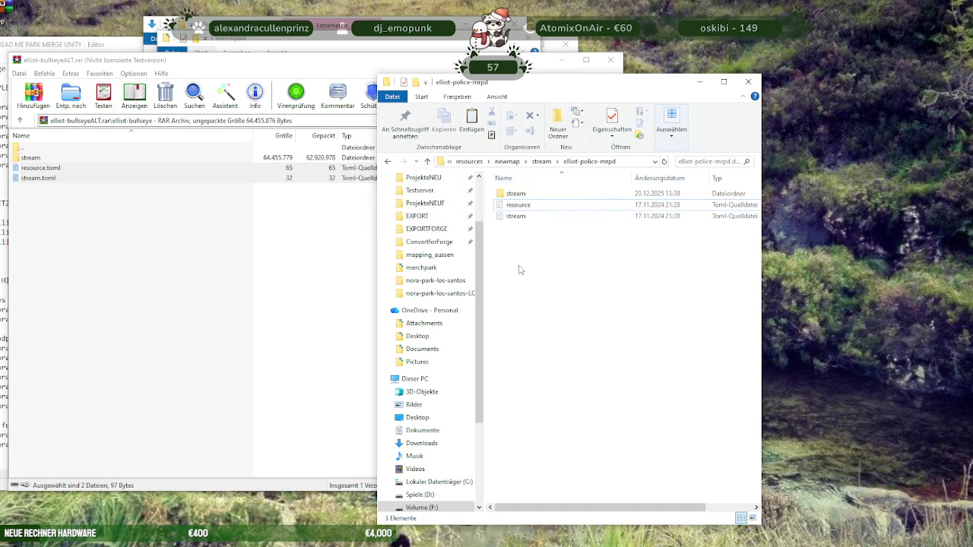
{"action": "left_click", "coordinate": [542, 162]}
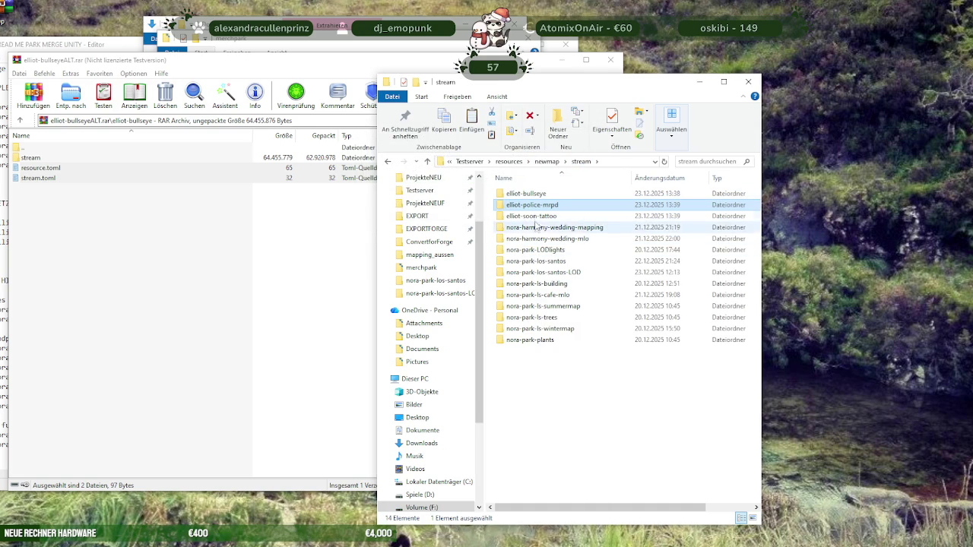
In nora-harmony-wedding-mapping, paste the stream folder and toml files and move its six map files into stream
{"action": "double_click", "coordinate": [533, 228]}
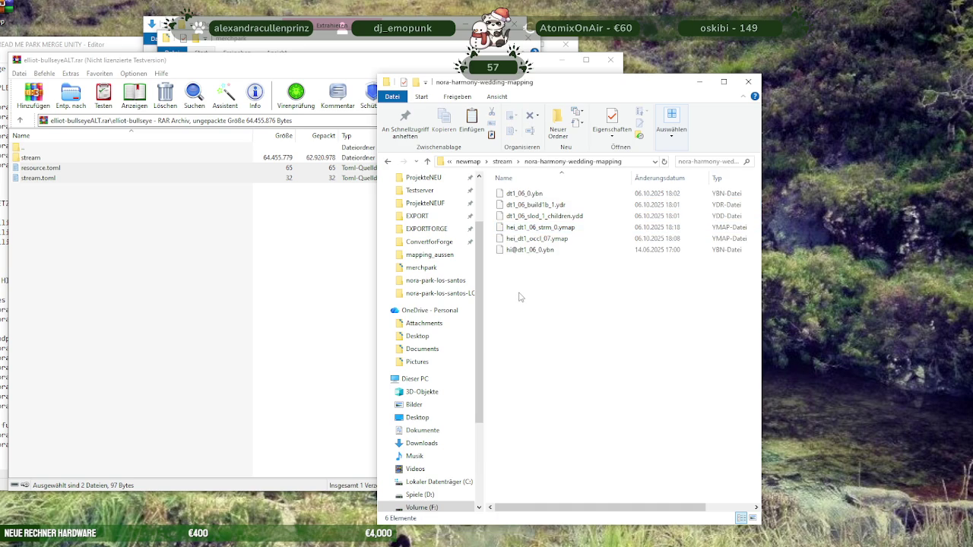
{"action": "key", "text": "ctrl+v"}
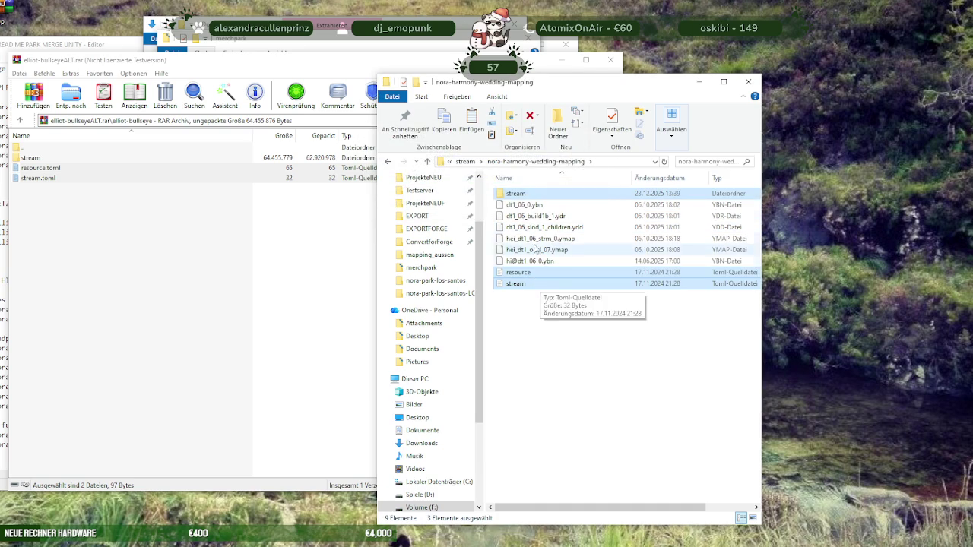
{"action": "left_click", "coordinate": [524, 204]}
{"action": "left_click", "coordinate": [530, 263], "text": "shift"}
{"action": "left_click_drag", "start_coordinate": [532, 206], "coordinate": [516, 194]}
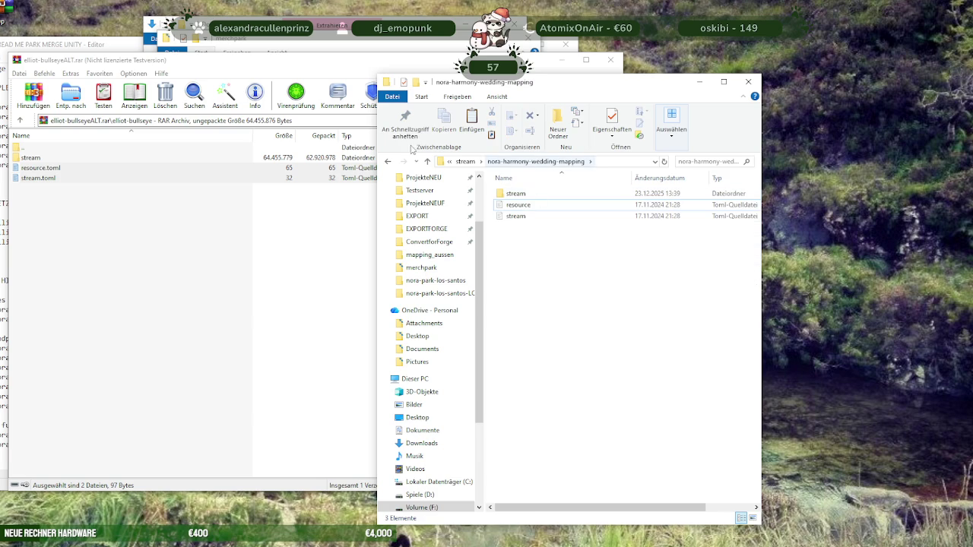
{"action": "left_click", "coordinate": [465, 162]}
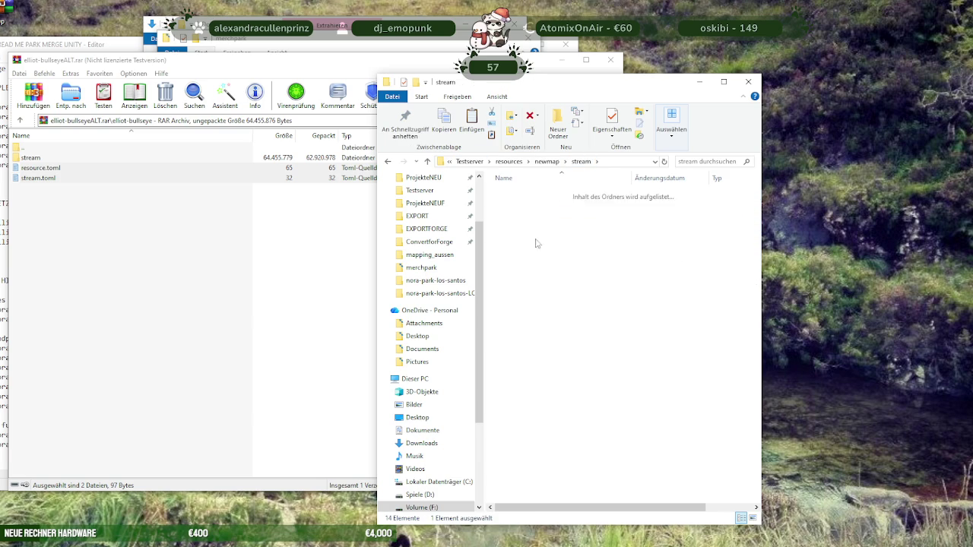
In nora-harmony-wedding-mlo, paste the stream folder and toml files and delete the 27 loose map files
{"action": "double_click", "coordinate": [525, 238]}
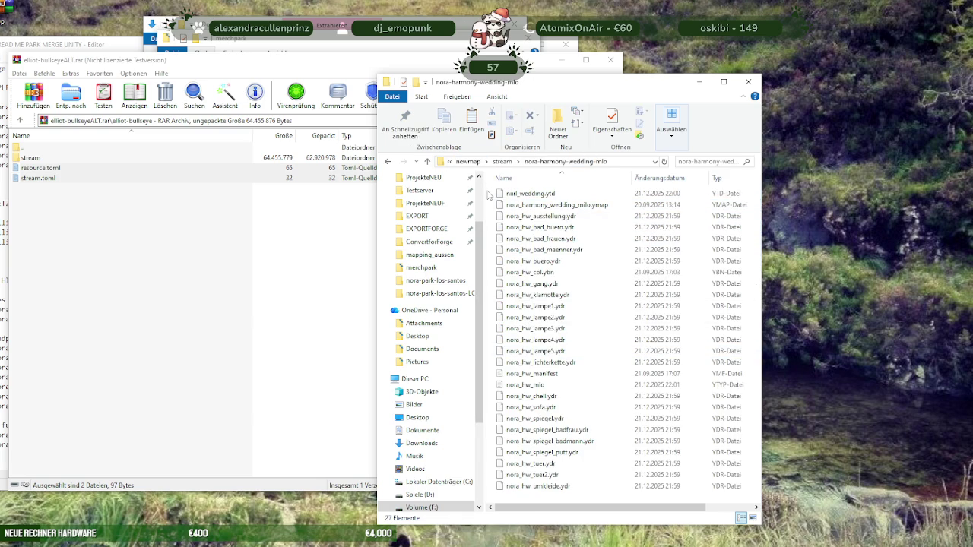
{"action": "key", "text": "ctrl+v"}
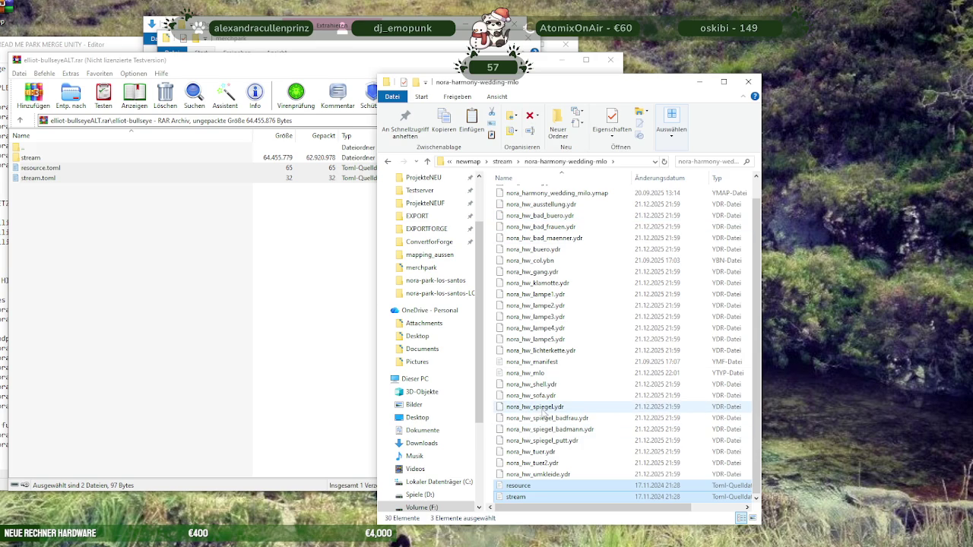
{"action": "left_click_drag", "start_coordinate": [585, 476], "coordinate": [538, 210]}
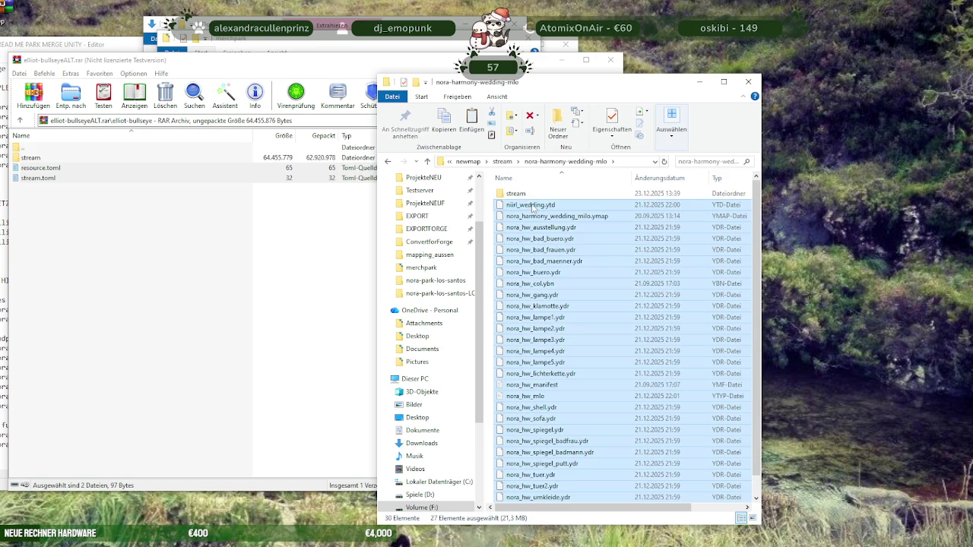
{"action": "key", "text": "Delete"}
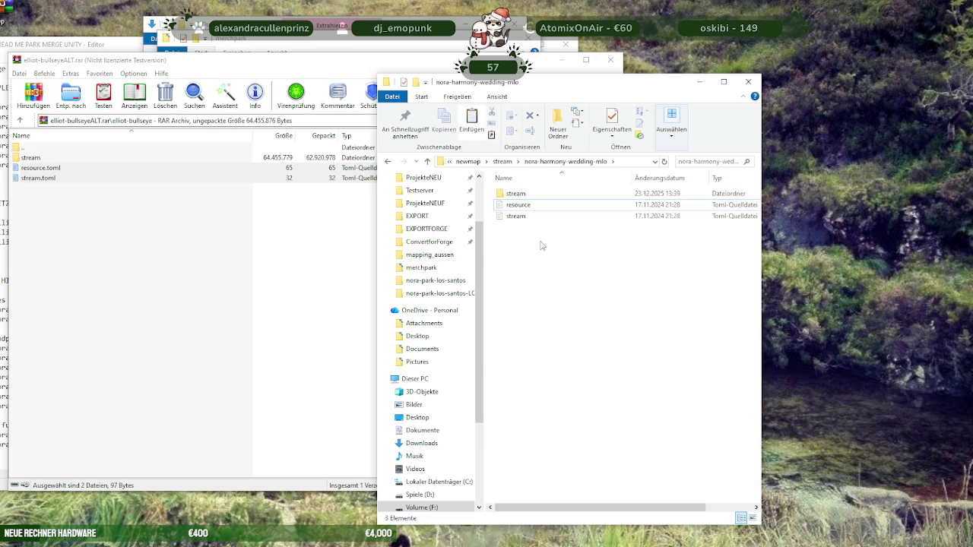
{"action": "left_click", "coordinate": [517, 193]}
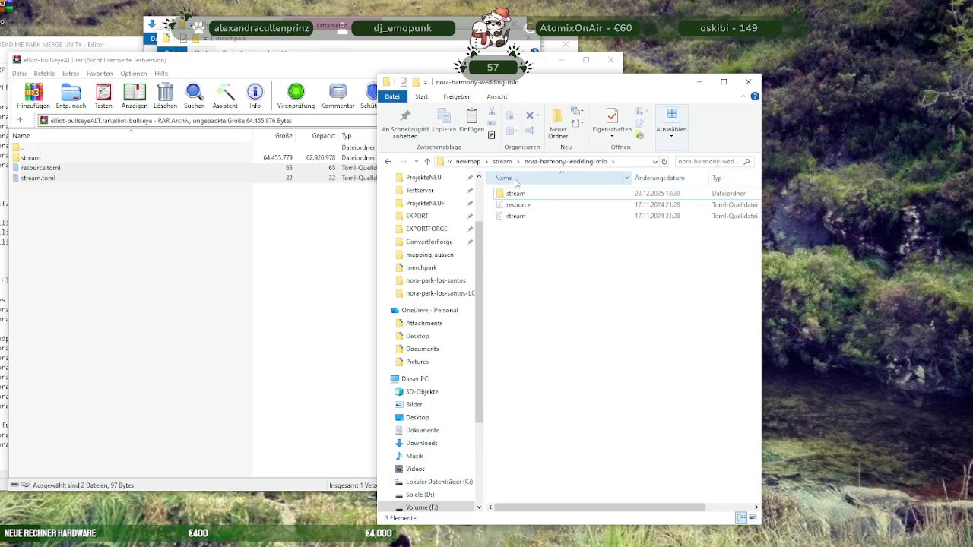
Paste stream and toml files into nora-park-LODlights, move its 12 ymap files into stream, then open resource.toml
{"action": "left_click", "coordinate": [512, 164]}
{"action": "double_click", "coordinate": [534, 250]}
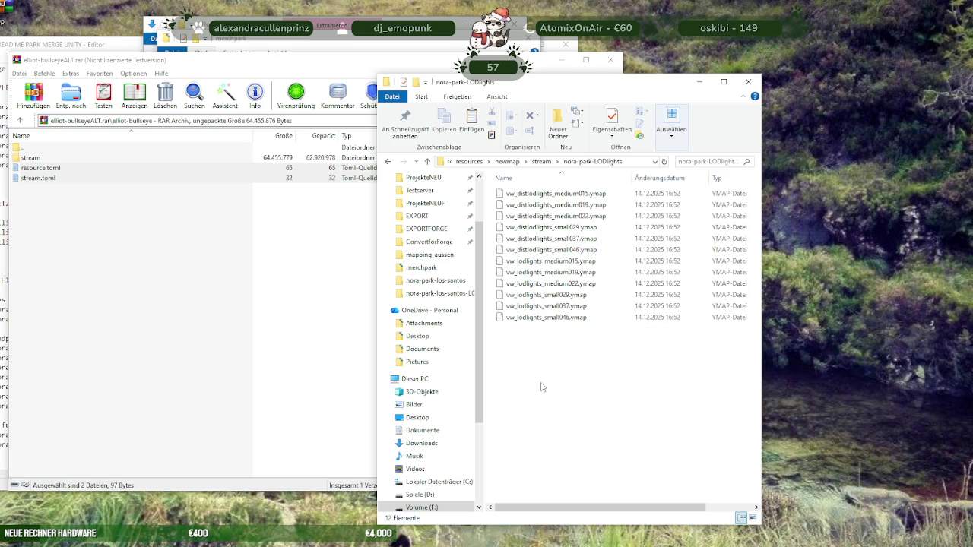
{"action": "key", "text": "ctrl+v"}
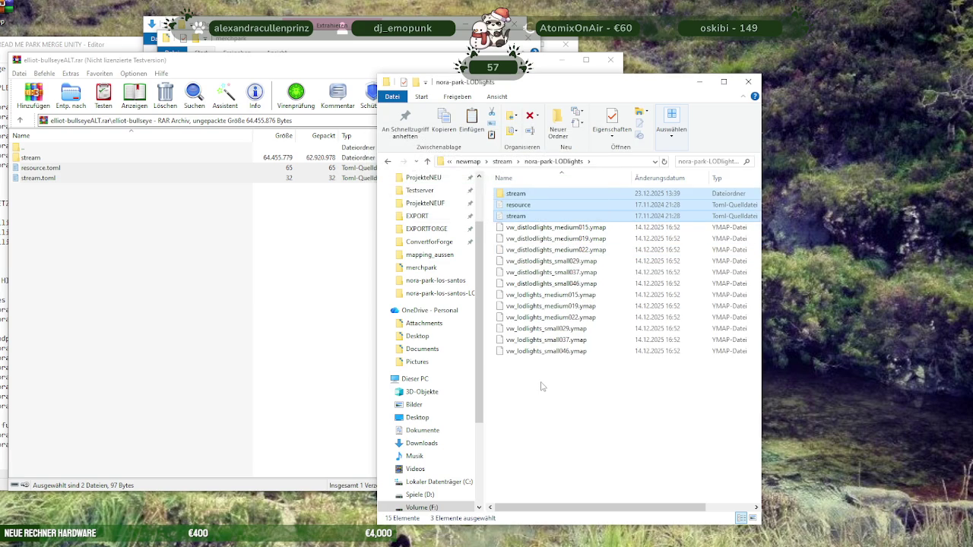
{"action": "left_click", "coordinate": [523, 227]}
{"action": "left_click", "coordinate": [522, 351], "text": "shift"}
{"action": "left_click_drag", "start_coordinate": [533, 243], "coordinate": [517, 193]}
{"action": "left_click", "coordinate": [535, 206]}
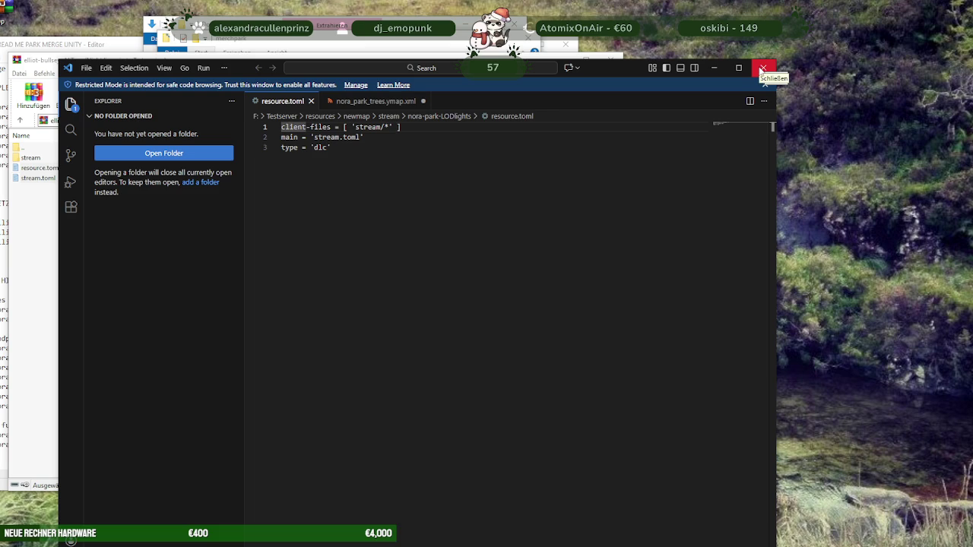
Close resource.toml, view nora-park-LODlights' stream.toml in VS Code, then return to newmap\stream
{"action": "left_click", "coordinate": [762, 68]}
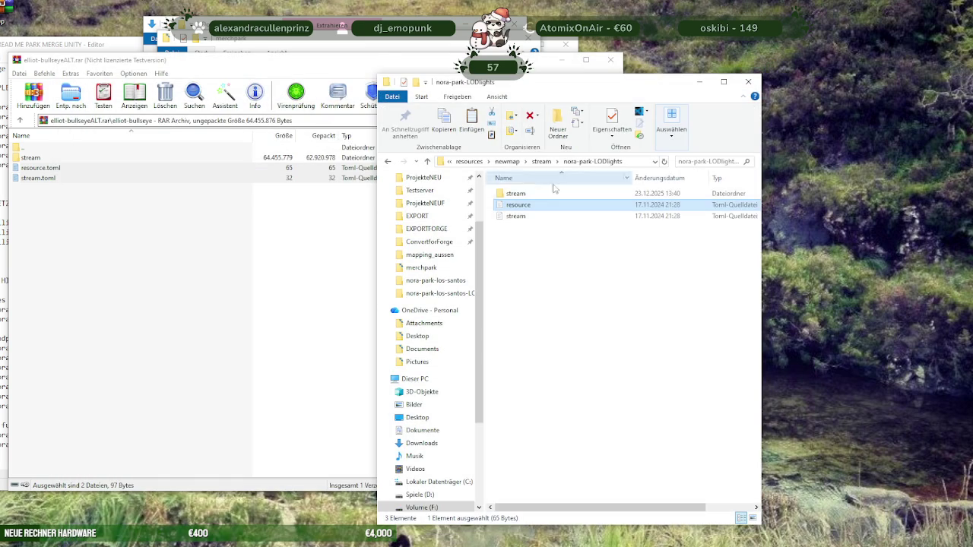
{"action": "double_click", "coordinate": [523, 217]}
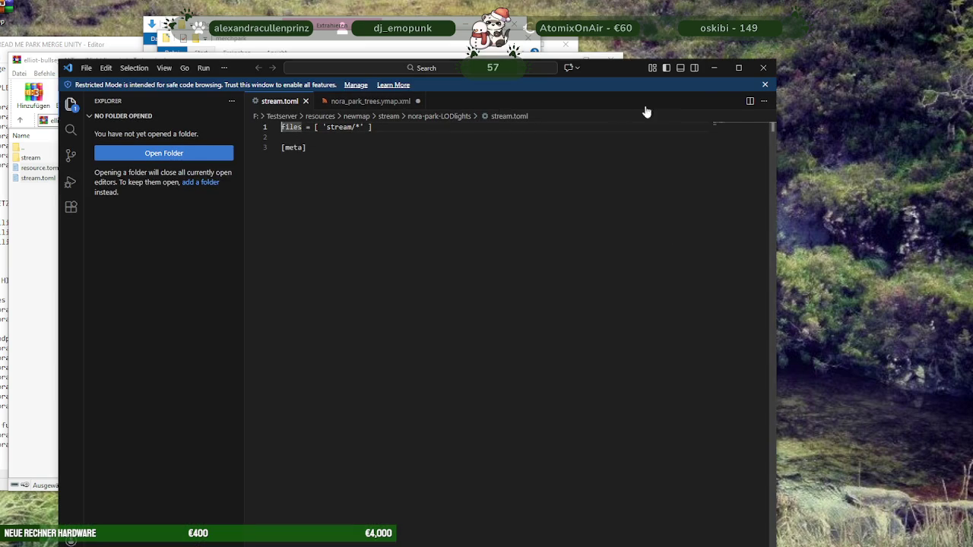
{"action": "left_click", "coordinate": [767, 68]}
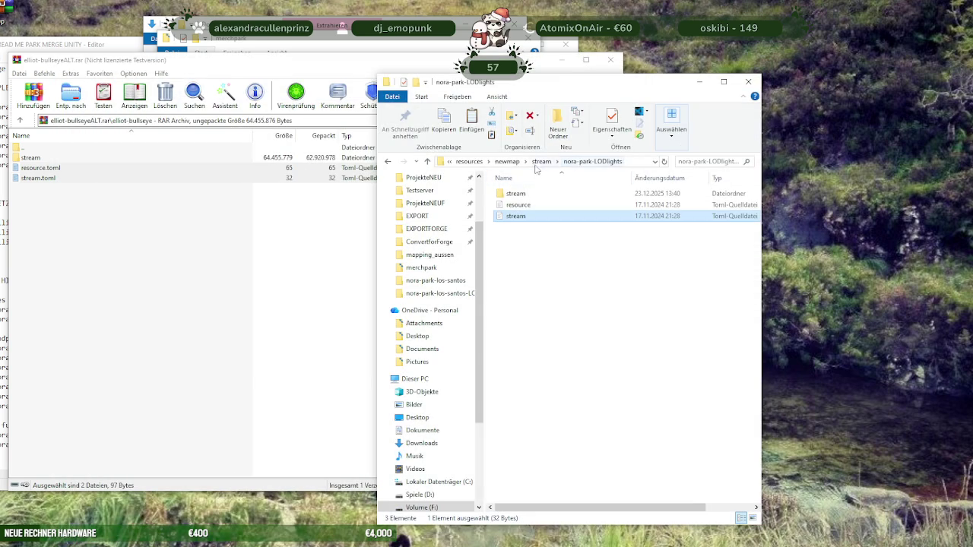
{"action": "left_click", "coordinate": [546, 161]}
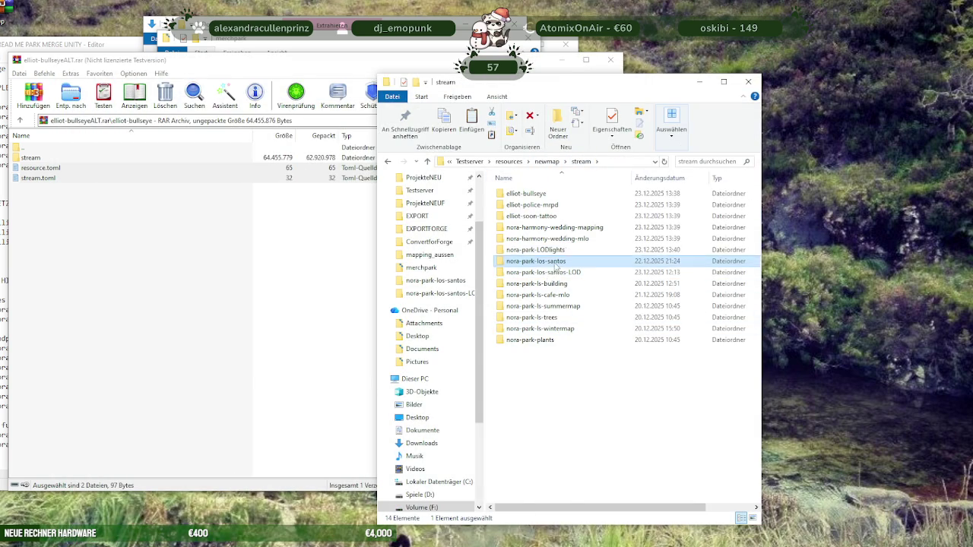
Paste the copied stream folder and toml files into nora-park-los-santos
{"action": "double_click", "coordinate": [536, 261]}
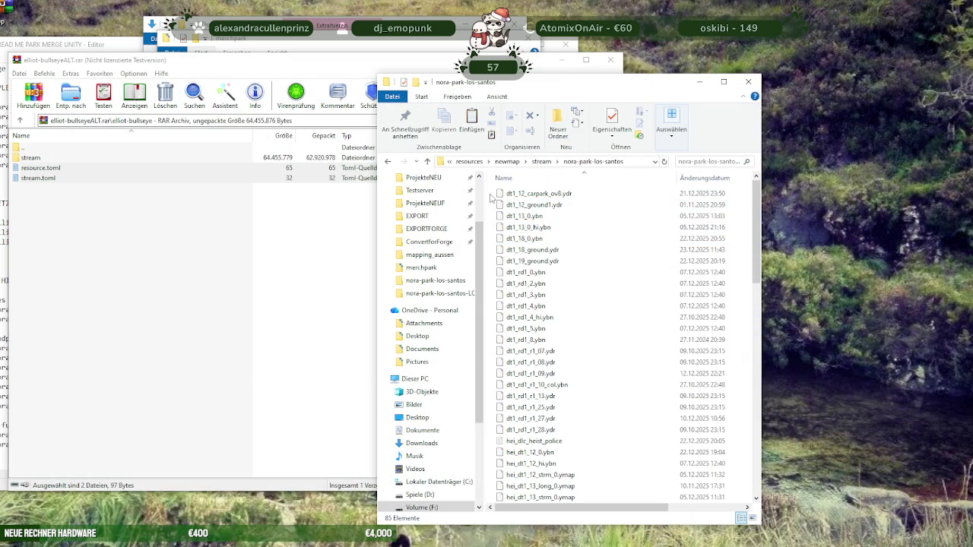
{"action": "key", "text": "ctrl+v"}
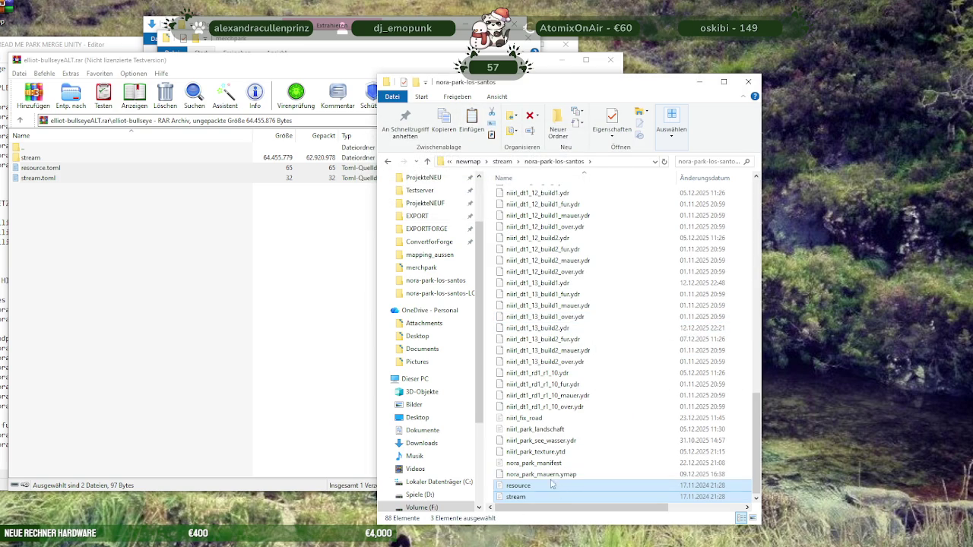
{"action": "scroll", "coordinate": [589, 335], "scroll_direction": "up", "scroll_amount": 5}
{"action": "scroll", "coordinate": [580, 352], "scroll_direction": "up", "scroll_amount": 5}
{"action": "scroll", "coordinate": [580, 335], "scroll_direction": "up", "scroll_amount": 10}
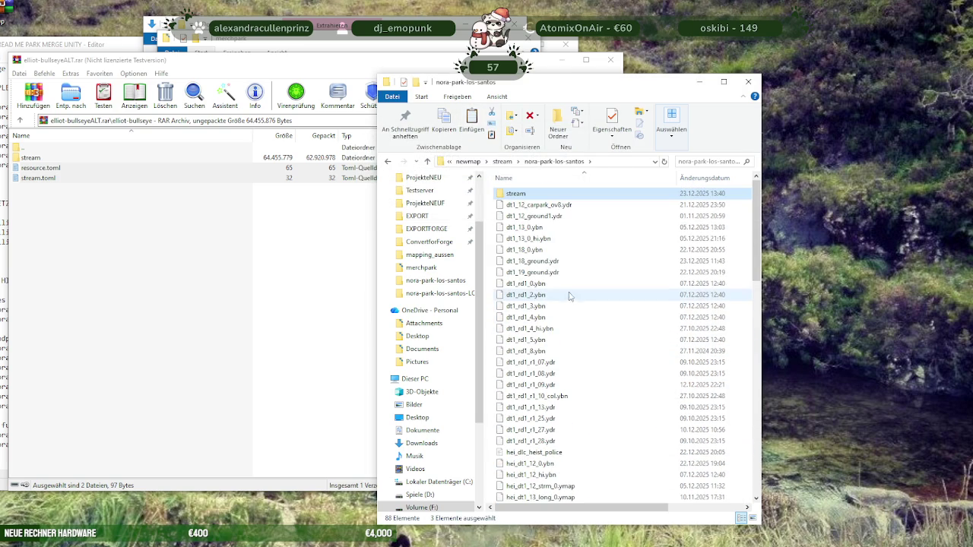
Undo that paste so nora-park-los-santos holds its original 85 files, then return to newmap's stream list
{"action": "double_click", "coordinate": [536, 204]}
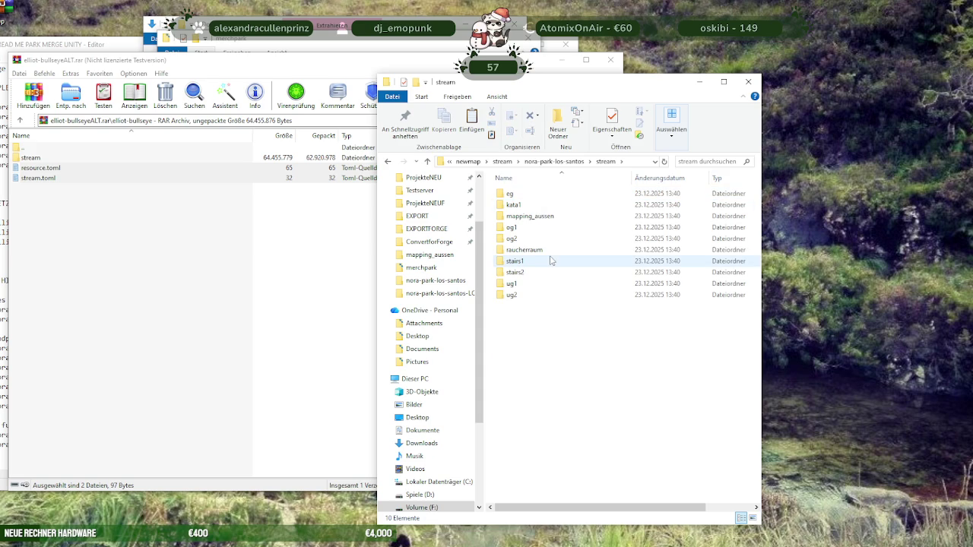
{"action": "key", "text": "alt+Left"}
{"action": "scroll", "coordinate": [574, 273], "scroll_direction": "down", "scroll_amount": 5}
{"action": "scroll", "coordinate": [574, 273], "scroll_direction": "down", "scroll_amount": 3}
{"action": "scroll", "coordinate": [566, 258], "scroll_direction": "up", "scroll_amount": 5}
{"action": "scroll", "coordinate": [564, 251], "scroll_direction": "up", "scroll_amount": 3}
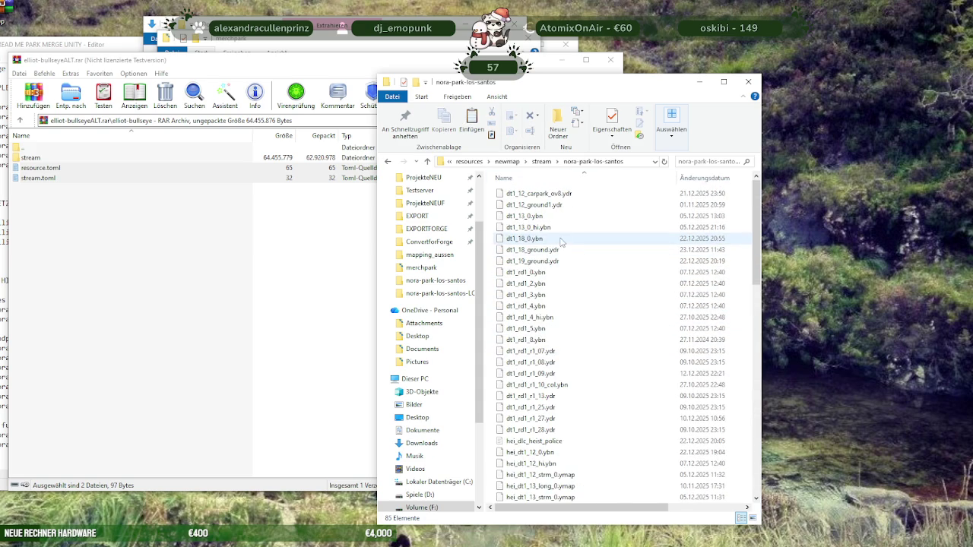
{"action": "left_click", "coordinate": [541, 161]}
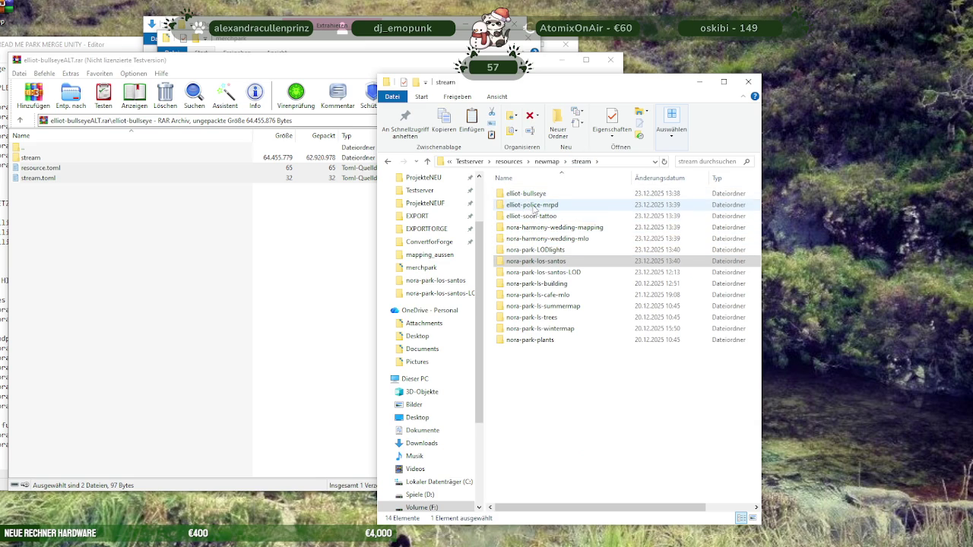
{"action": "mouse_move", "coordinate": [532, 205]}
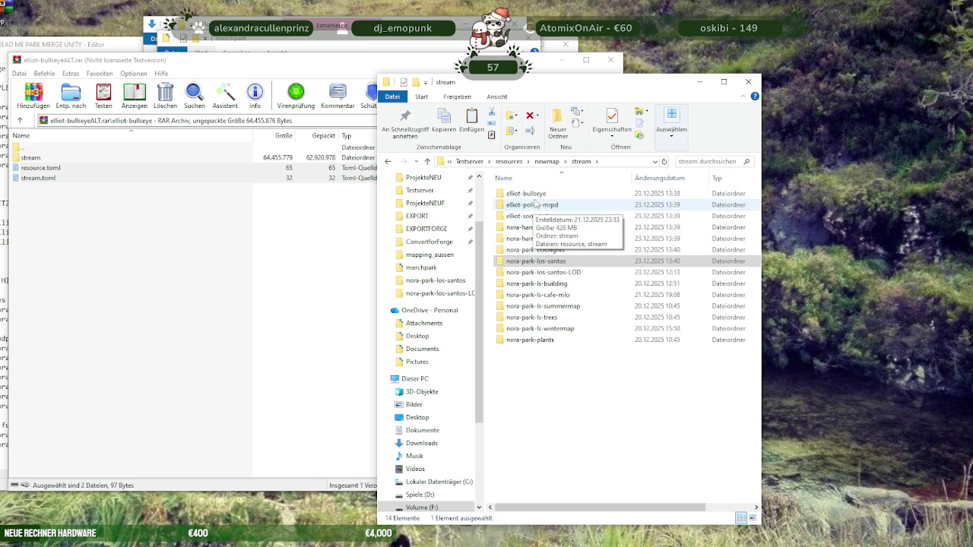
Check that elliot-bullseye's stream subfolder and toml files are in place
{"action": "double_click", "coordinate": [526, 193]}
{"action": "double_click", "coordinate": [526, 193]}
{"action": "scroll", "coordinate": [544, 251], "scroll_direction": "down", "scroll_amount": 5}
{"action": "scroll", "coordinate": [532, 304], "scroll_direction": "up", "scroll_amount": 4}
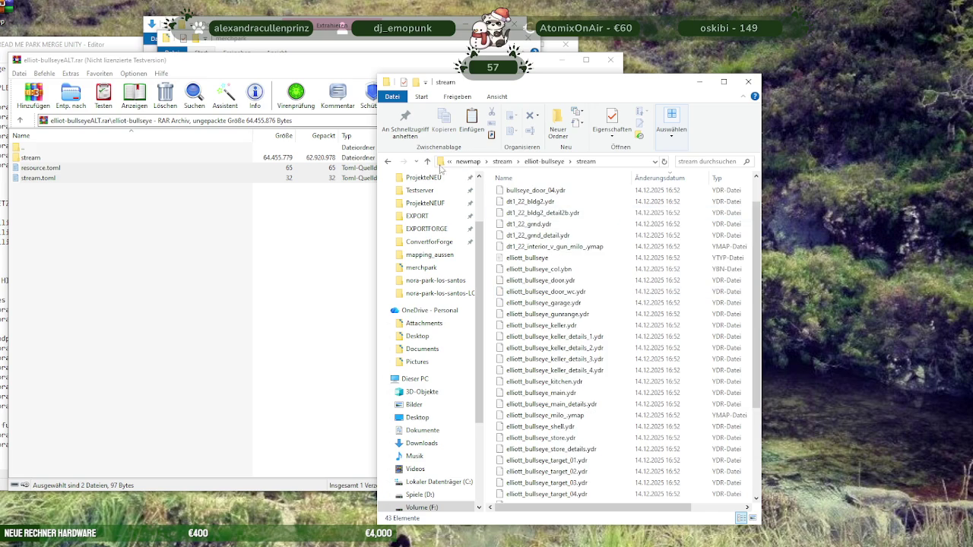
{"action": "left_click", "coordinate": [428, 161]}
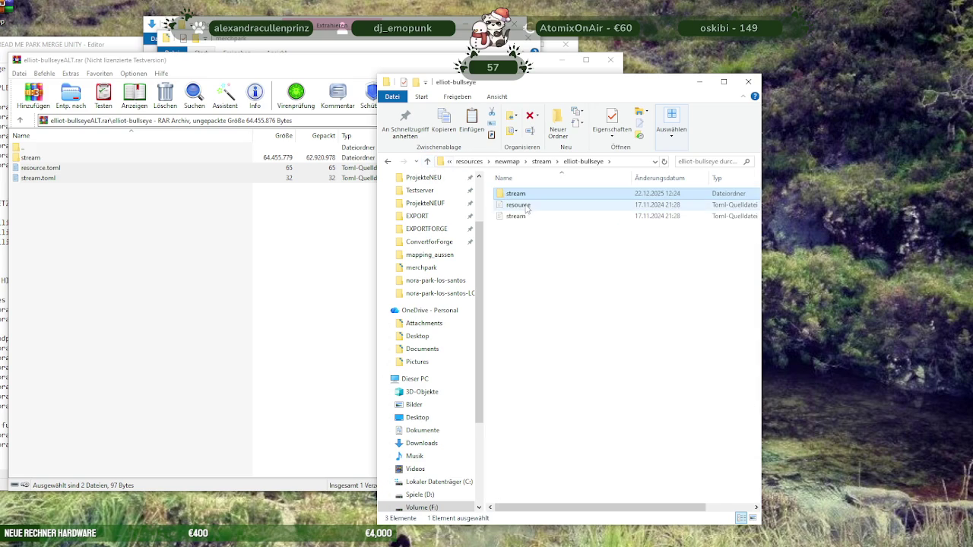
{"action": "left_click", "coordinate": [542, 161]}
Verify elliot-police-mrpd and elliot-soon-tattoo the same way, then open nora-harmony-wedding-mapping
{"action": "double_click", "coordinate": [521, 205]}
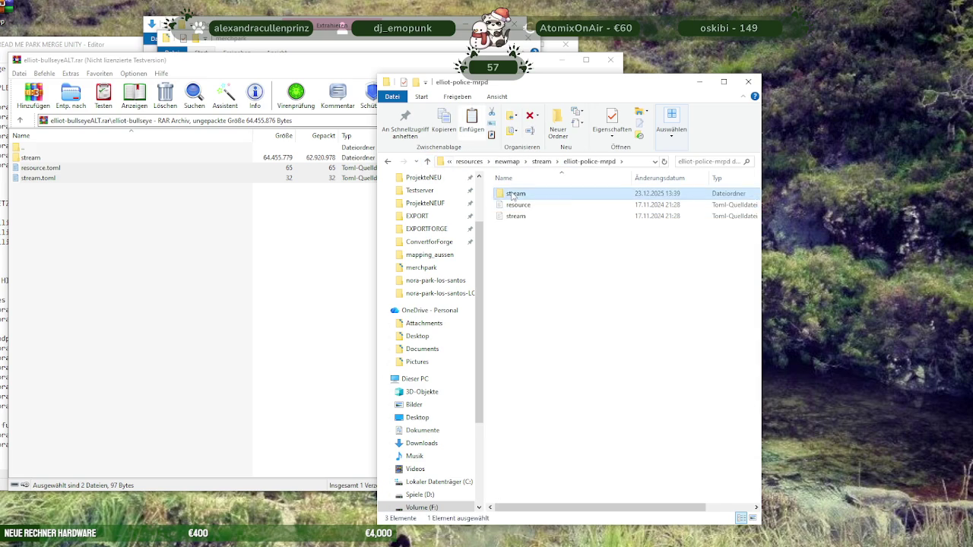
{"action": "double_click", "coordinate": [532, 194]}
{"action": "left_click", "coordinate": [428, 162]}
{"action": "left_click", "coordinate": [544, 161]}
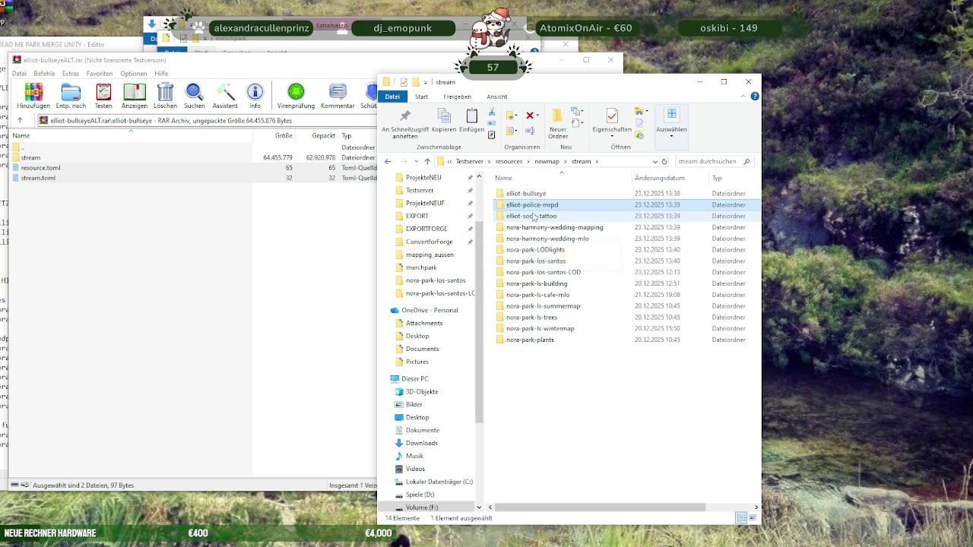
{"action": "double_click", "coordinate": [531, 216]}
{"action": "double_click", "coordinate": [518, 195]}
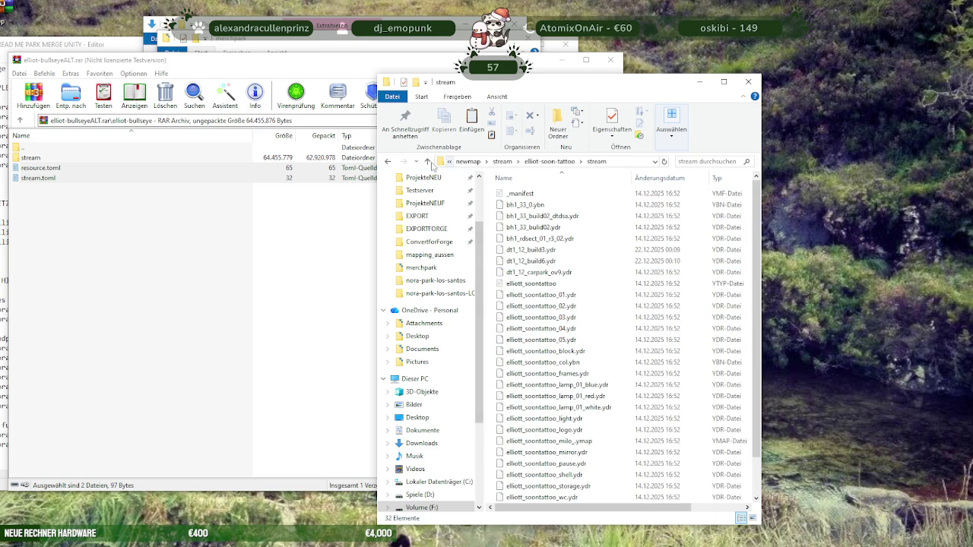
{"action": "left_click", "coordinate": [428, 162]}
{"action": "left_click", "coordinate": [549, 164]}
{"action": "double_click", "coordinate": [524, 224]}
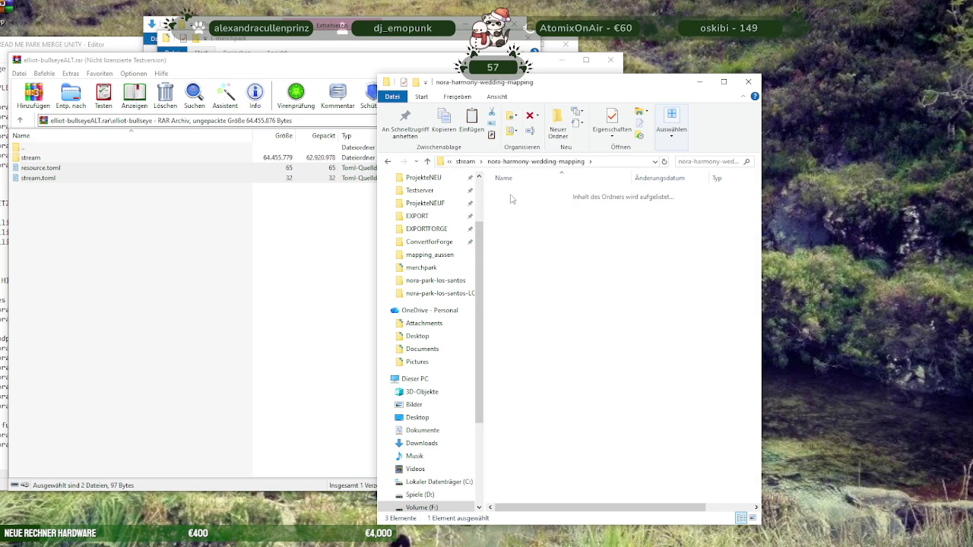
Delete the ten stray folders eg through ug2 from nora-harmony-wedding-mapping's stream subfolder
{"action": "double_click", "coordinate": [512, 196]}
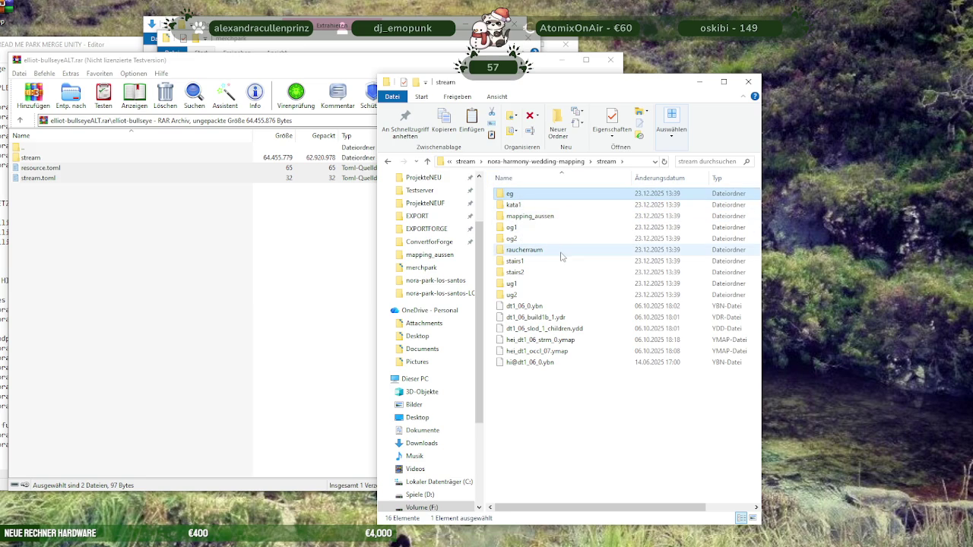
{"action": "left_click", "coordinate": [515, 295], "text": "shift"}
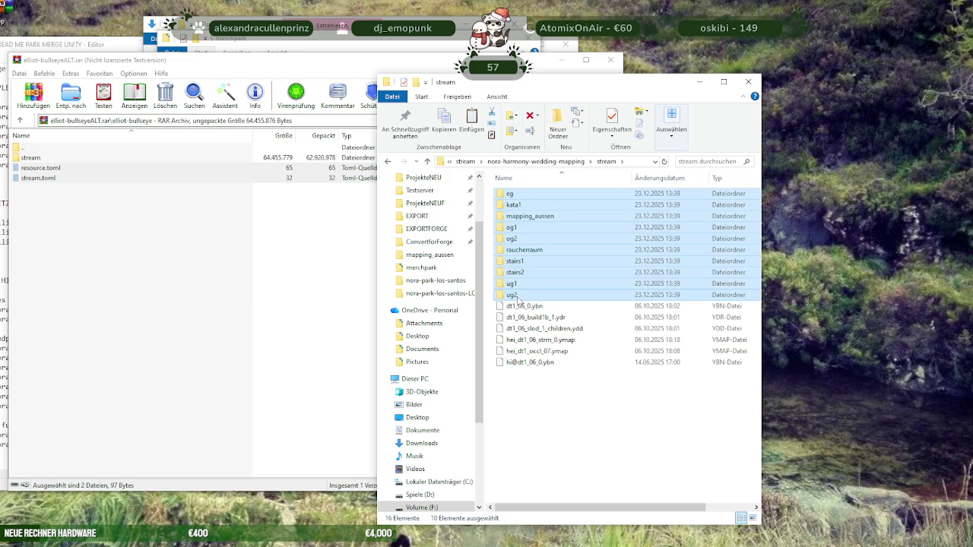
{"action": "key", "text": "Delete"}
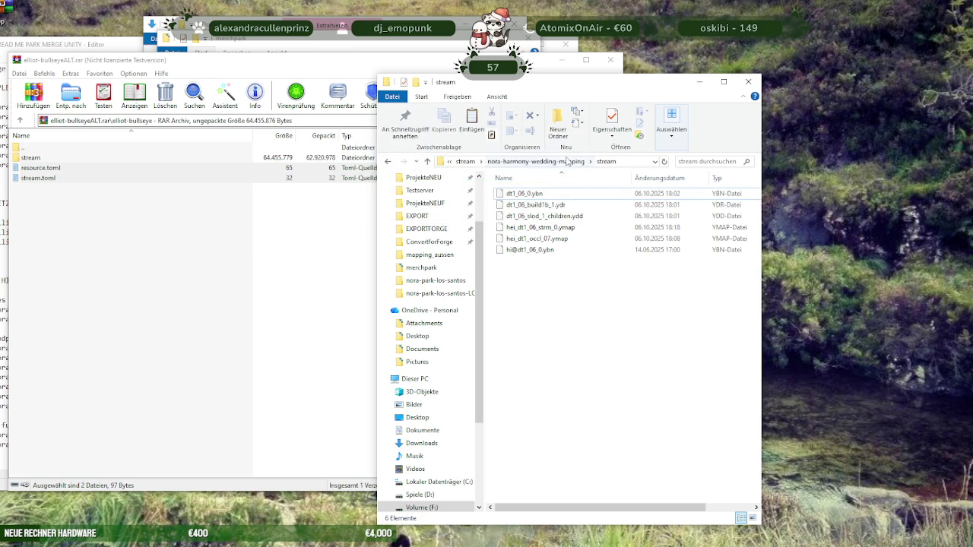
{"action": "left_click", "coordinate": [569, 162]}
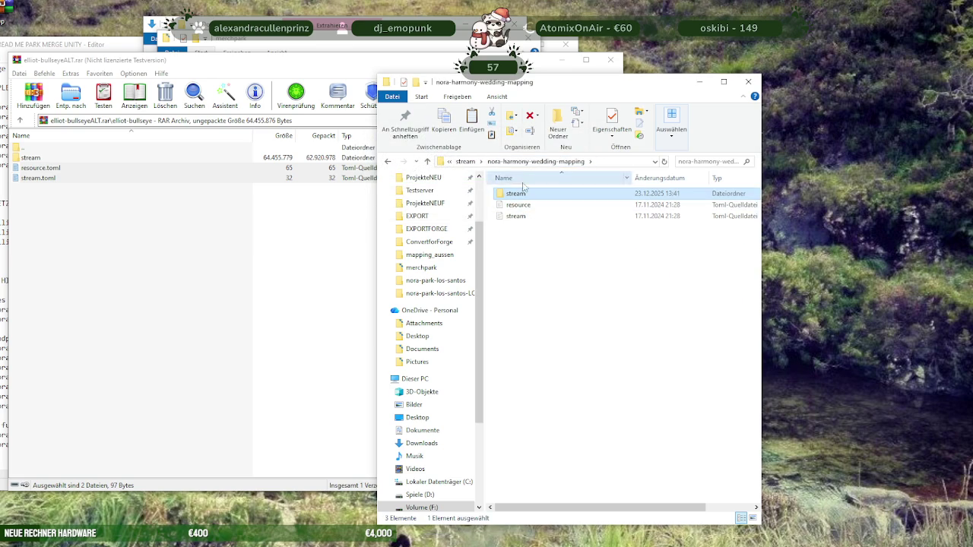
{"action": "left_click", "coordinate": [518, 205]}
{"action": "left_click", "coordinate": [509, 216], "text": "shift"}
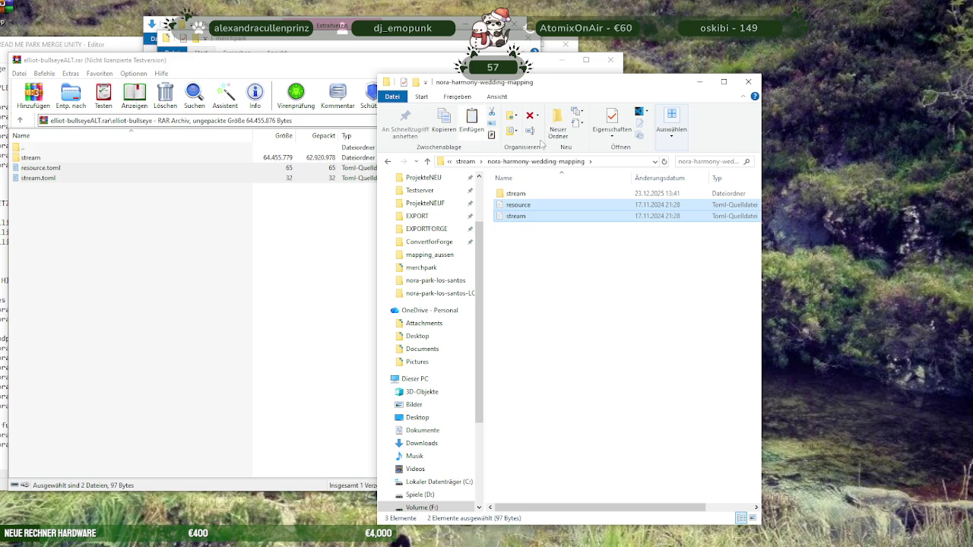
{"action": "left_click", "coordinate": [475, 161]}
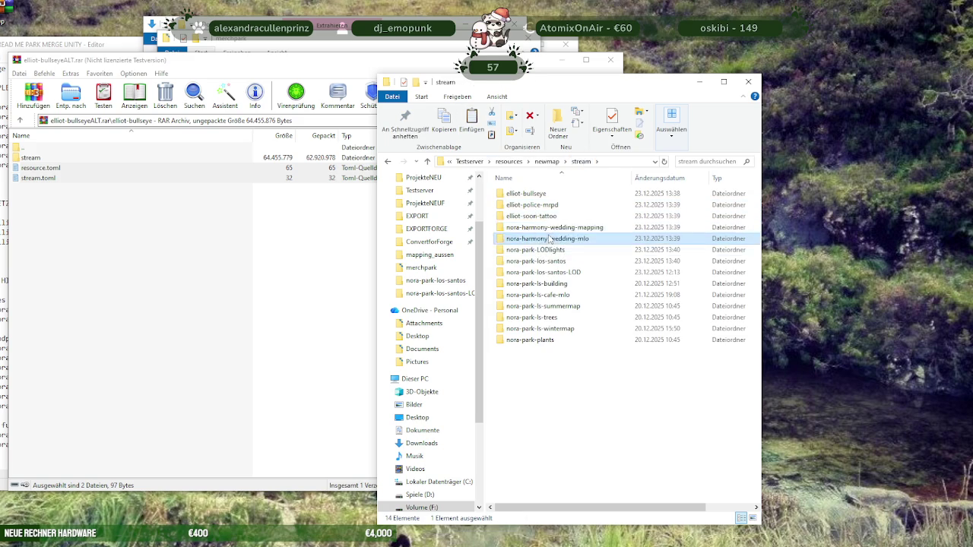
Delete folders eg through ug2 from nora-harmony-wedding-mlo's stream subfolder
{"action": "double_click", "coordinate": [532, 231]}
{"action": "double_click", "coordinate": [515, 194]}
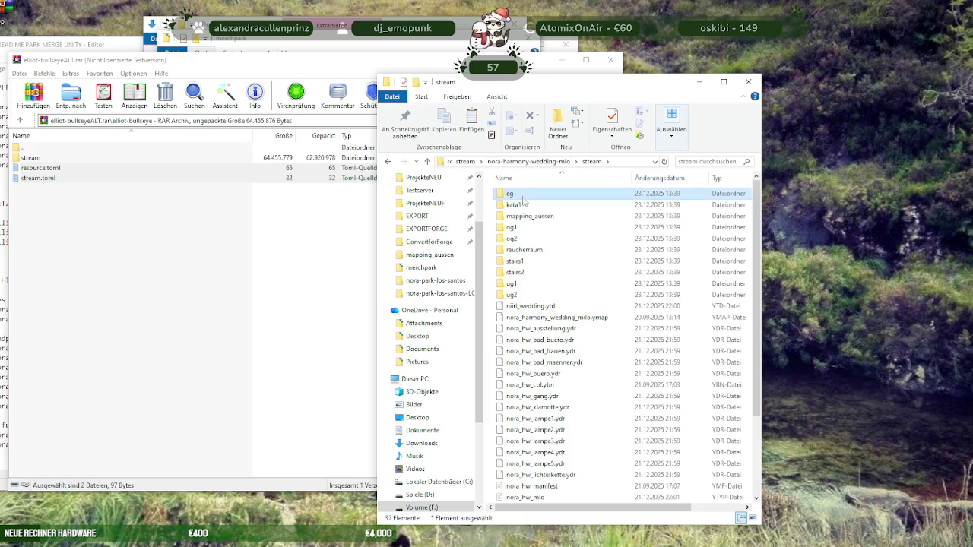
{"action": "left_click", "coordinate": [511, 295], "text": "shift"}
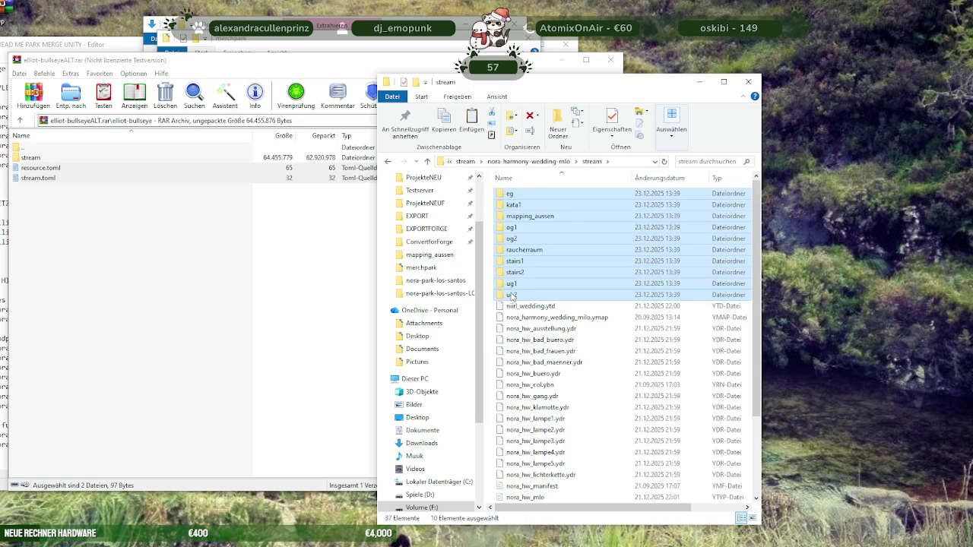
{"action": "key", "text": "Delete"}
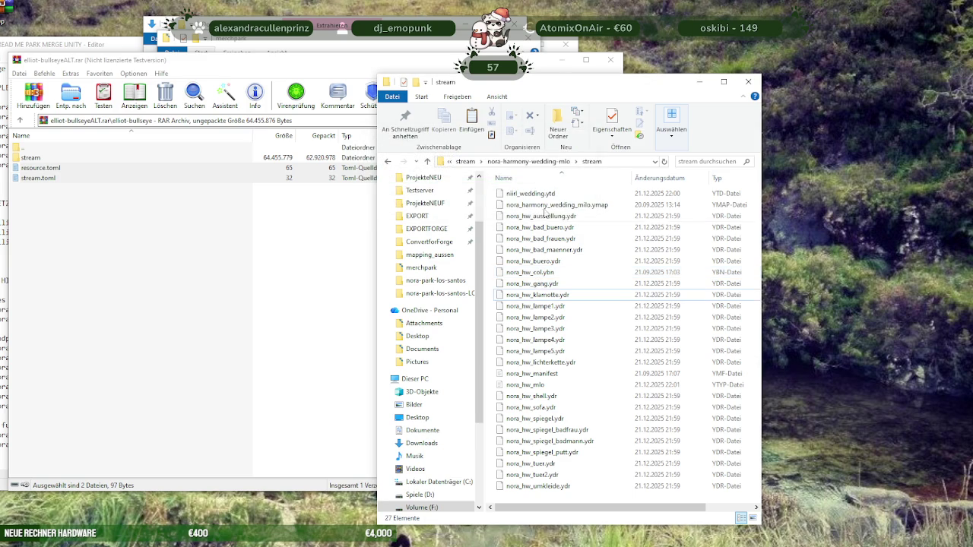
{"action": "left_click", "coordinate": [542, 162]}
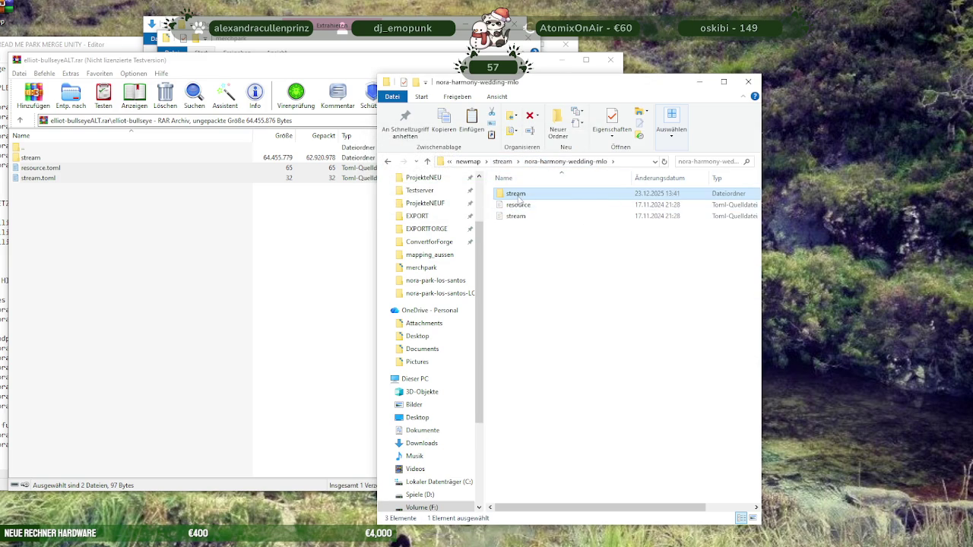
{"action": "double_click", "coordinate": [532, 194]}
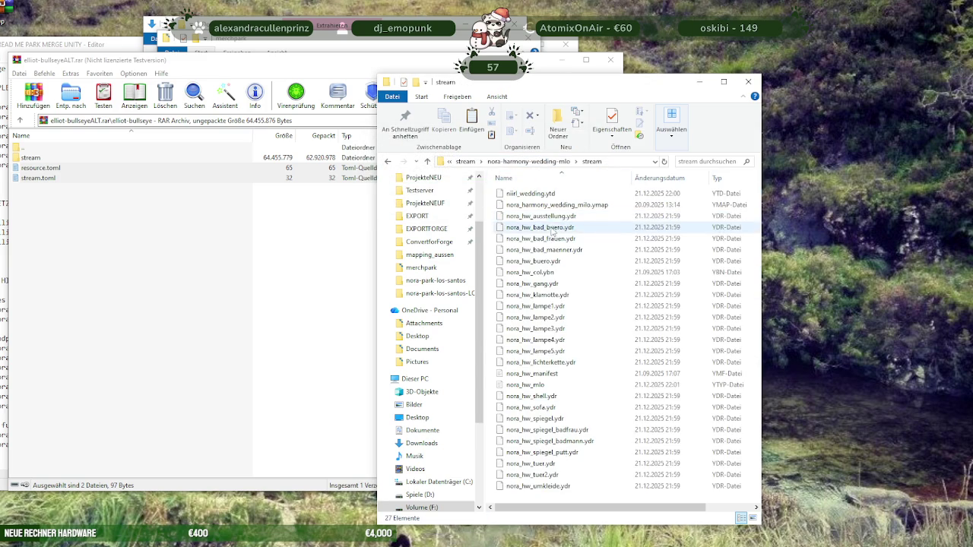
{"action": "left_click", "coordinate": [536, 164]}
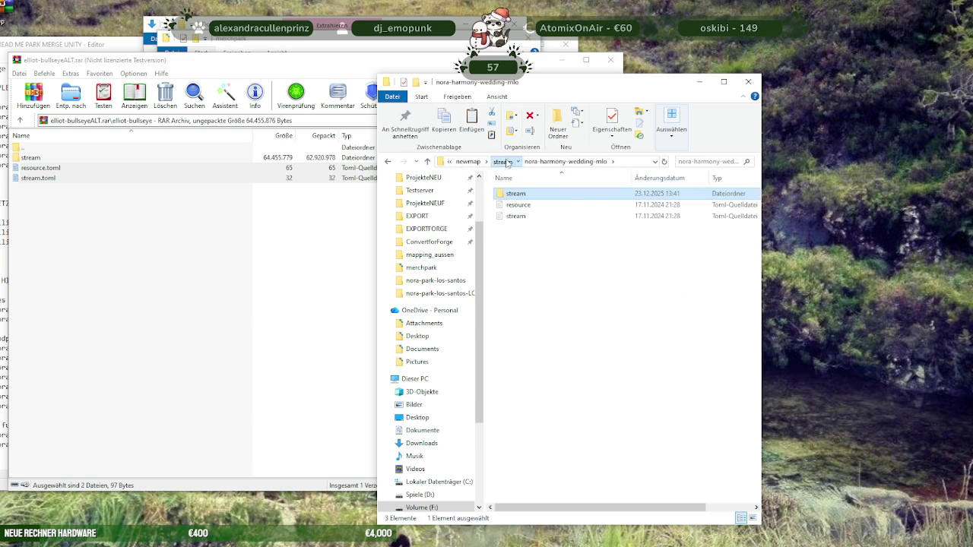
{"action": "left_click", "coordinate": [507, 164]}
Delete folders eg through ug2 from nora-park-LODlights' stream subfolder, leaving its 12 ymap files
{"action": "double_click", "coordinate": [530, 250]}
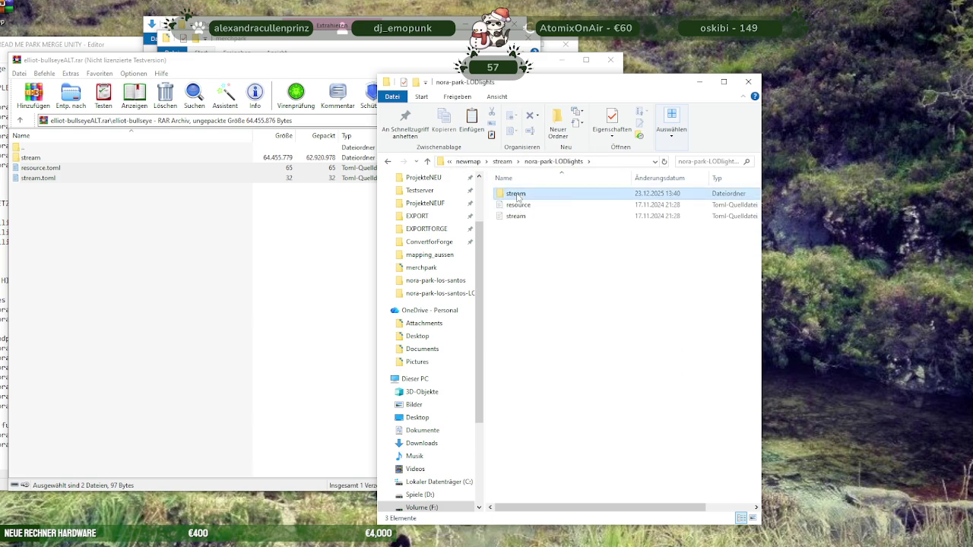
{"action": "double_click", "coordinate": [517, 196]}
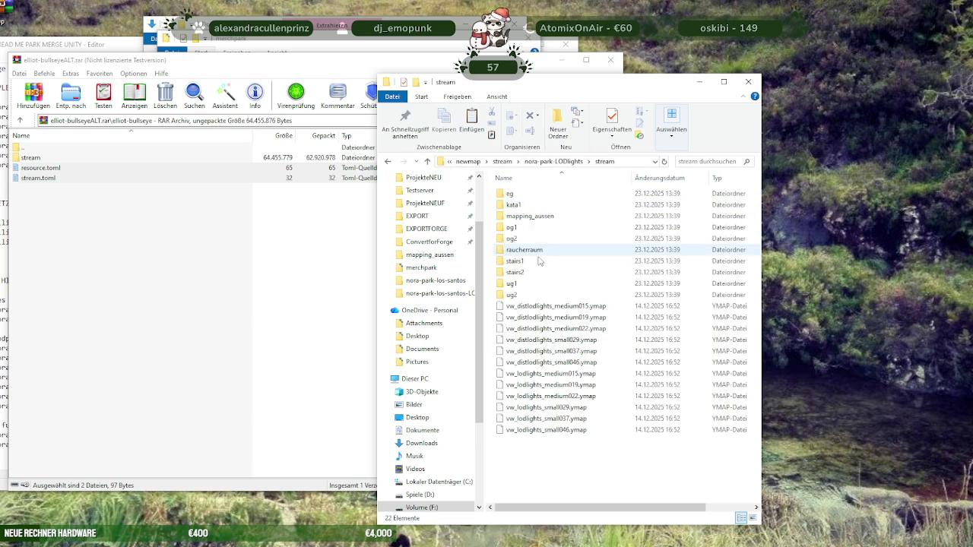
{"action": "left_click", "coordinate": [514, 298], "text": "shift"}
{"action": "key", "text": "Delete"}
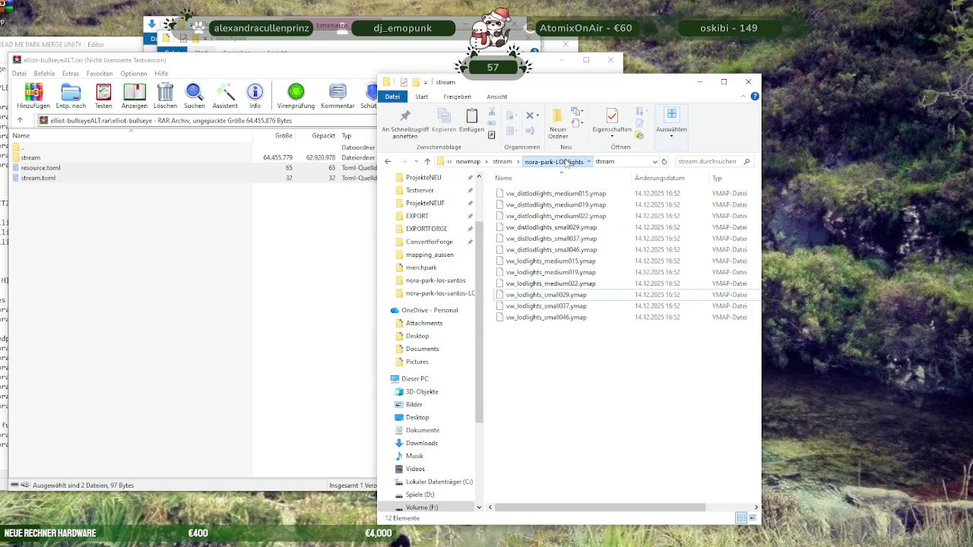
{"action": "left_click", "coordinate": [553, 162]}
{"action": "left_click", "coordinate": [508, 162]}
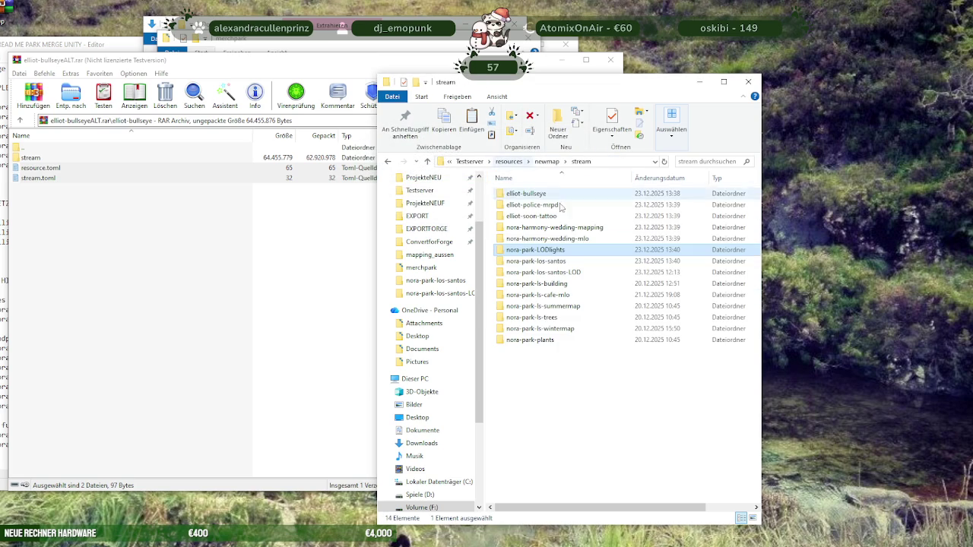
Create a new folder named stream inside nora-park-los-santos
{"action": "double_click", "coordinate": [545, 262]}
{"action": "scroll", "coordinate": [527, 197], "scroll_direction": "down", "scroll_amount": 3}
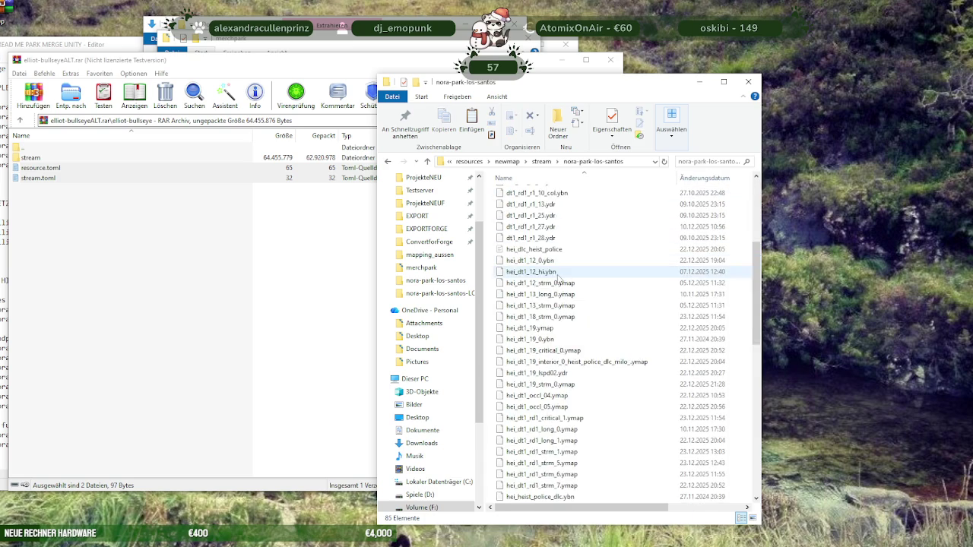
{"action": "scroll", "coordinate": [547, 243], "scroll_direction": "down", "scroll_amount": 3}
{"action": "scroll", "coordinate": [566, 286], "scroll_direction": "down", "scroll_amount": 2}
{"action": "scroll", "coordinate": [566, 286], "scroll_direction": "down", "scroll_amount": 2}
{"action": "scroll", "coordinate": [565, 286], "scroll_direction": "up", "scroll_amount": 8}
{"action": "right_click", "coordinate": [493, 202]}
{"action": "mouse_move", "coordinate": [532, 354]}
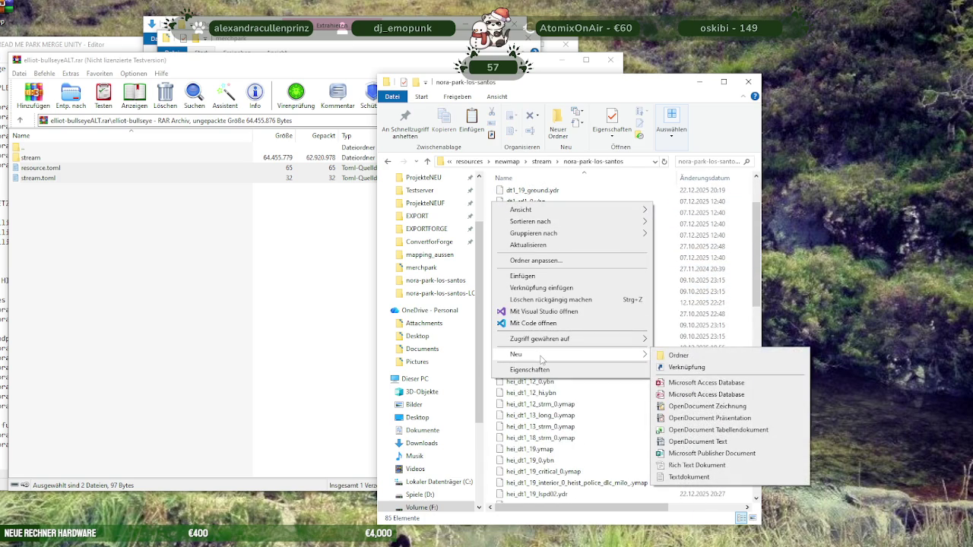
{"action": "left_click", "coordinate": [680, 355]}
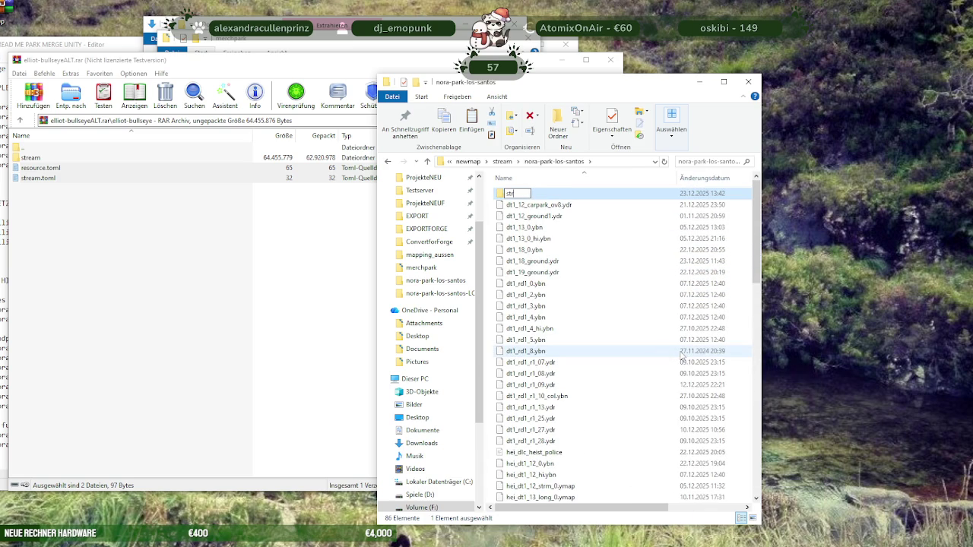
{"action": "left_click", "coordinate": [536, 205]}
Move all 85 map files into the stream folder and paste the two copied files beside it
{"action": "scroll", "coordinate": [547, 304], "scroll_direction": "down", "scroll_amount": 10}
{"action": "scroll", "coordinate": [559, 405], "scroll_direction": "down", "scroll_amount": 9}
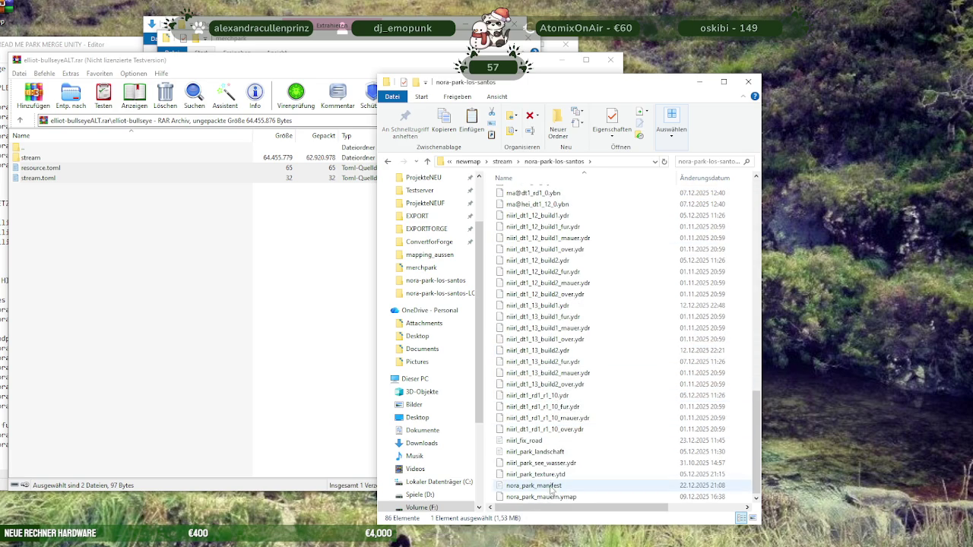
{"action": "left_click", "coordinate": [539, 496], "text": "shift"}
{"action": "scroll", "coordinate": [555, 304], "scroll_direction": "up", "scroll_amount": 12}
{"action": "scroll", "coordinate": [553, 259], "scroll_direction": "up", "scroll_amount": 1}
{"action": "left_click_drag", "start_coordinate": [553, 258], "coordinate": [520, 196]}
{"action": "key", "text": "Delete"}
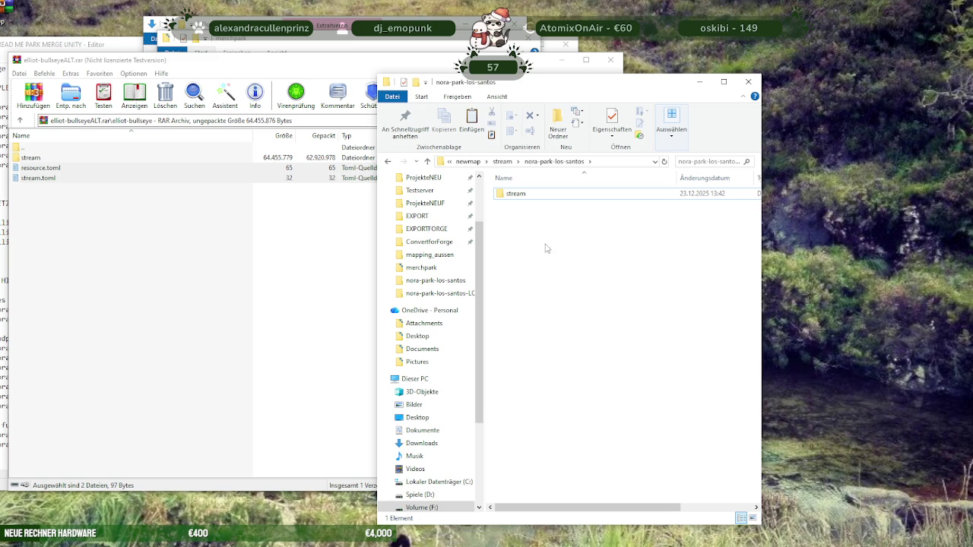
{"action": "key", "text": "ctrl+v"}
{"action": "left_click", "coordinate": [503, 161]}
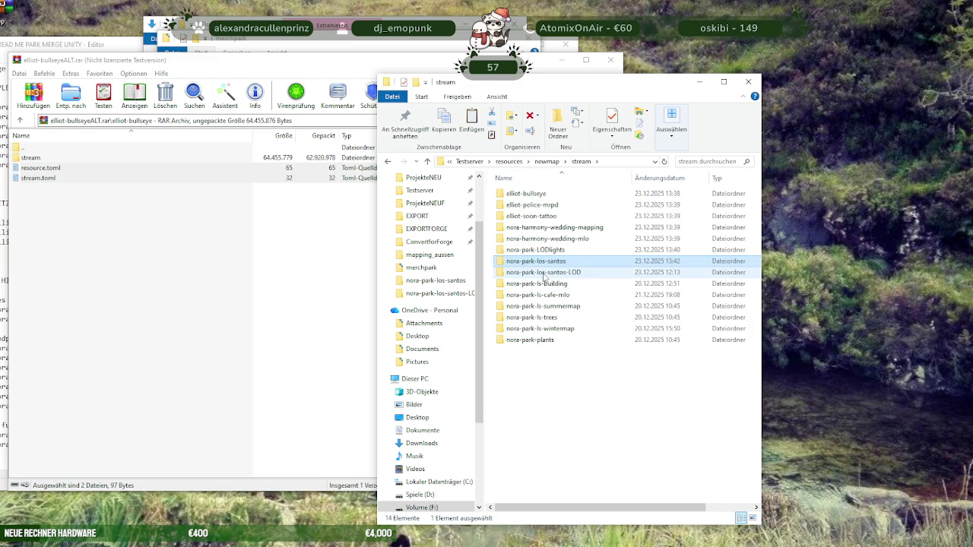
In nora-park-los-santos-LOD, move its 27 files into a new stream folder and paste the two toml files
{"action": "double_click", "coordinate": [544, 272]}
{"action": "right_click", "coordinate": [494, 209]}
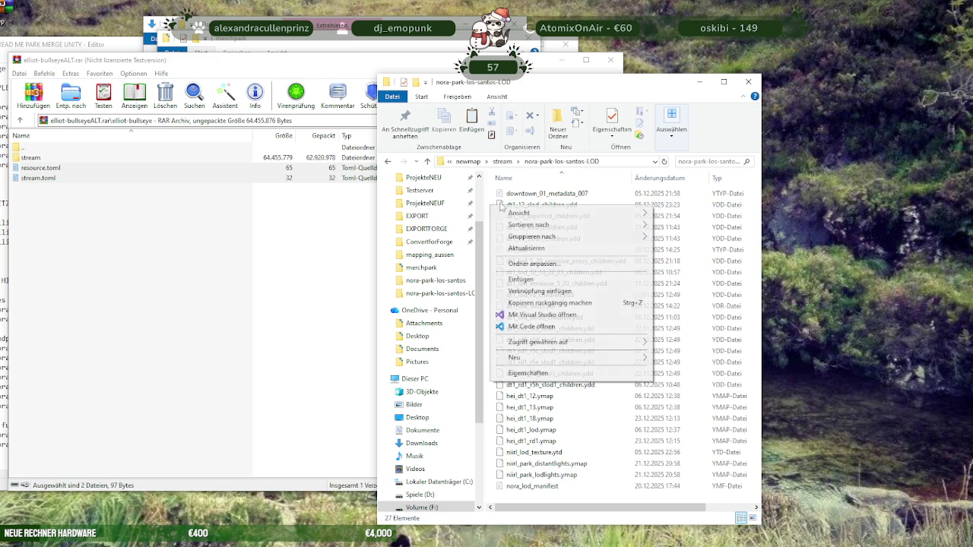
{"action": "mouse_move", "coordinate": [515, 357]}
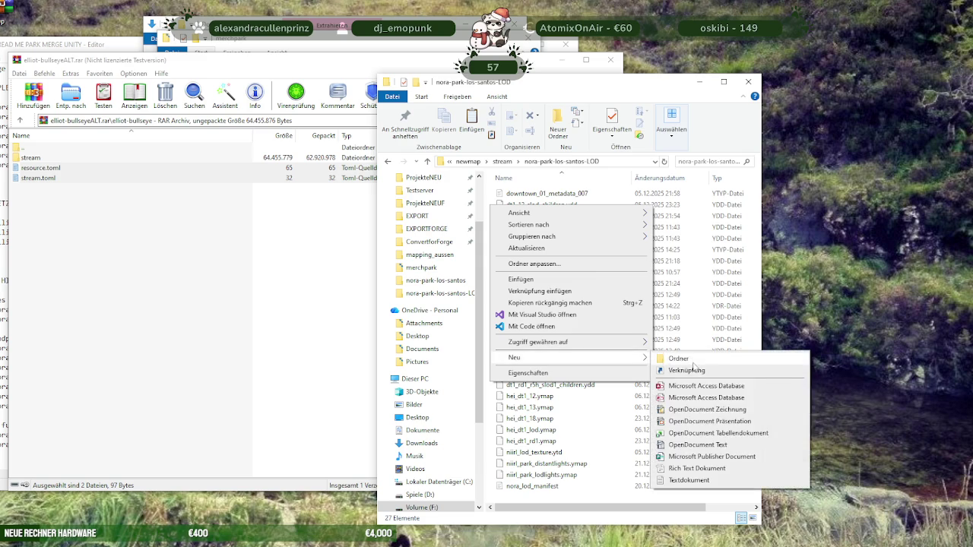
{"action": "left_click", "coordinate": [680, 359]}
{"action": "type", "text": "stream"}
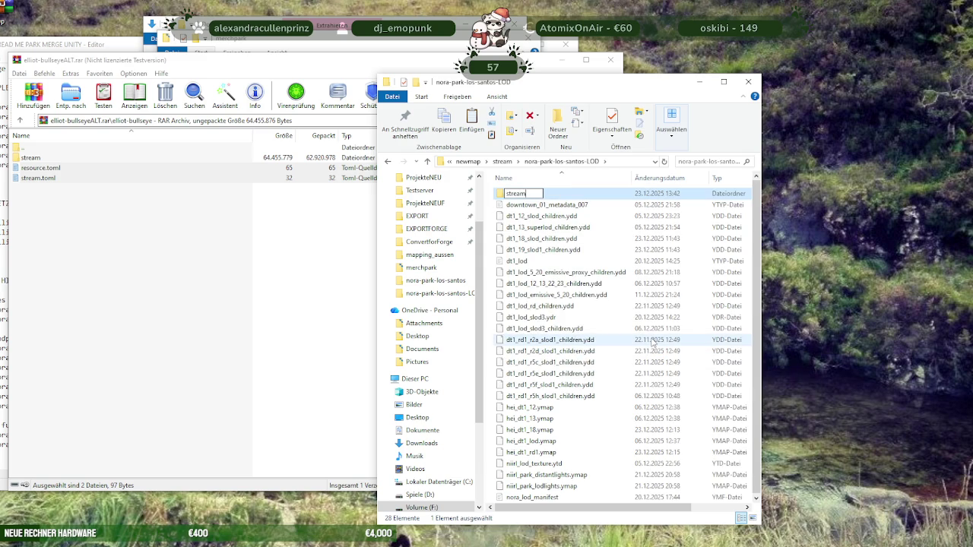
{"action": "left_click", "coordinate": [577, 205]}
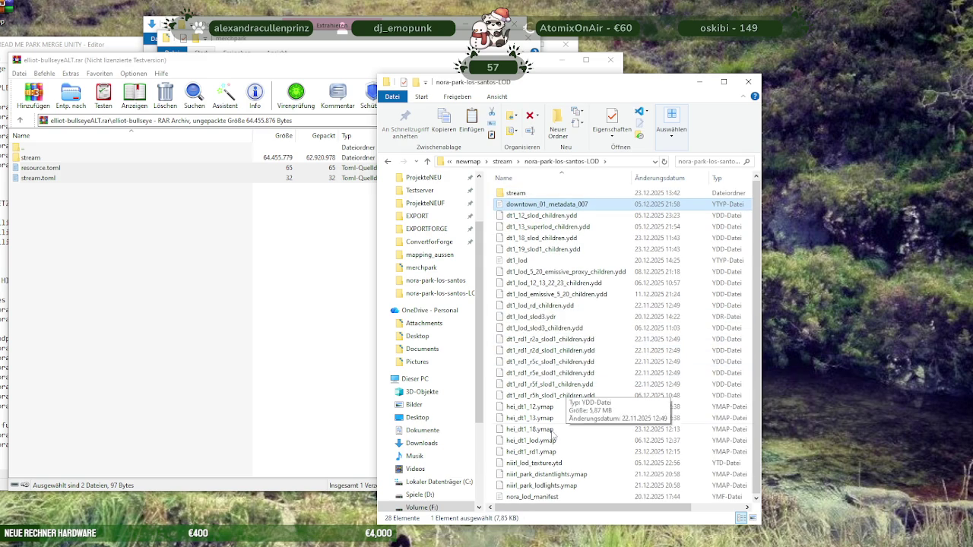
{"action": "left_click", "coordinate": [541, 499], "text": "shift"}
{"action": "left_click_drag", "start_coordinate": [541, 494], "coordinate": [513, 197]}
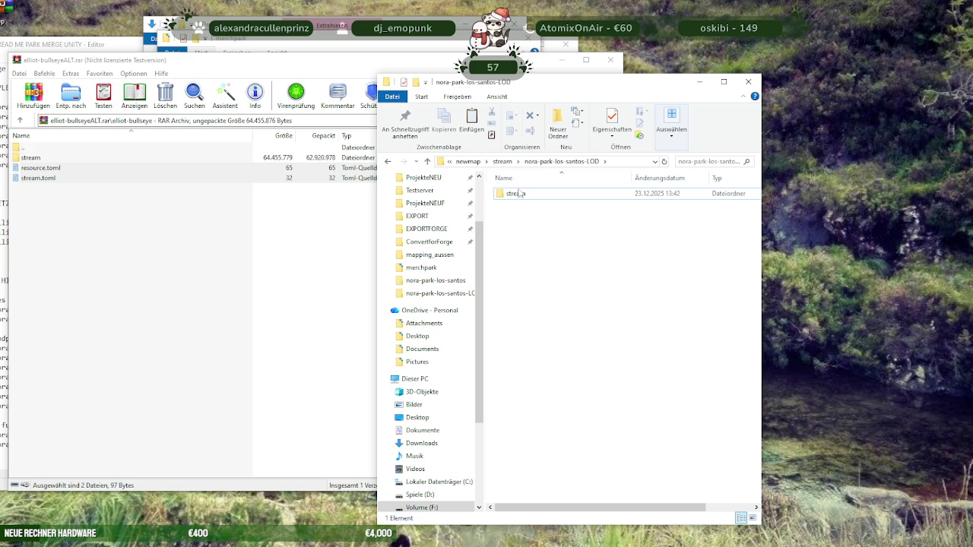
{"action": "left_click", "coordinate": [503, 161]}
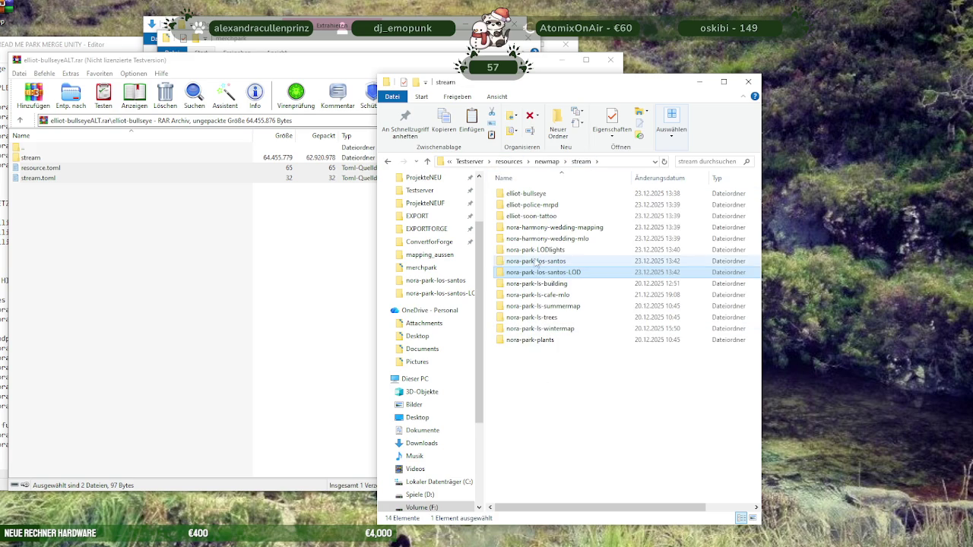
{"action": "double_click", "coordinate": [535, 276]}
{"action": "key", "text": "ctrl+v"}
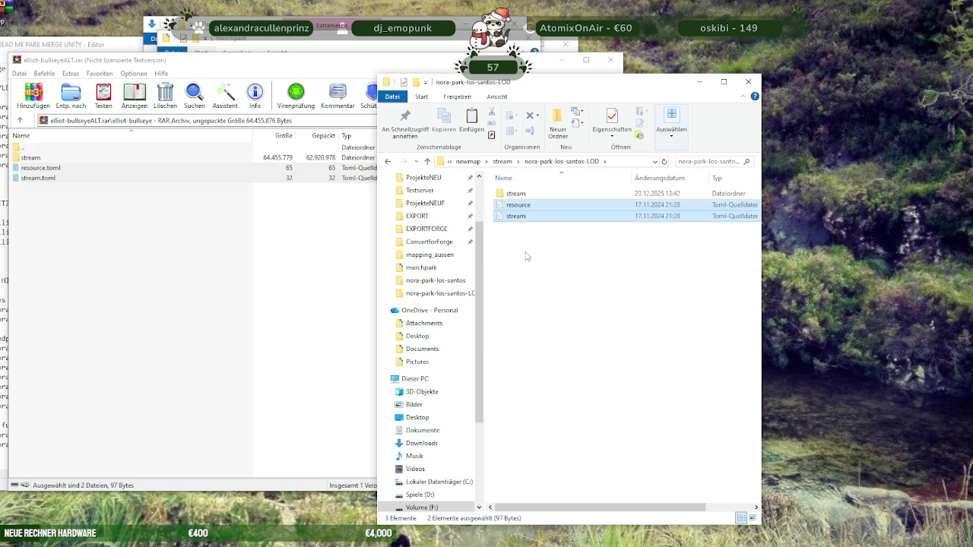
{"action": "left_click", "coordinate": [502, 161]}
In nora-park-ls-building, create a stream folder and move all files, brunnen to wasserfall, into it
{"action": "double_click", "coordinate": [531, 285]}
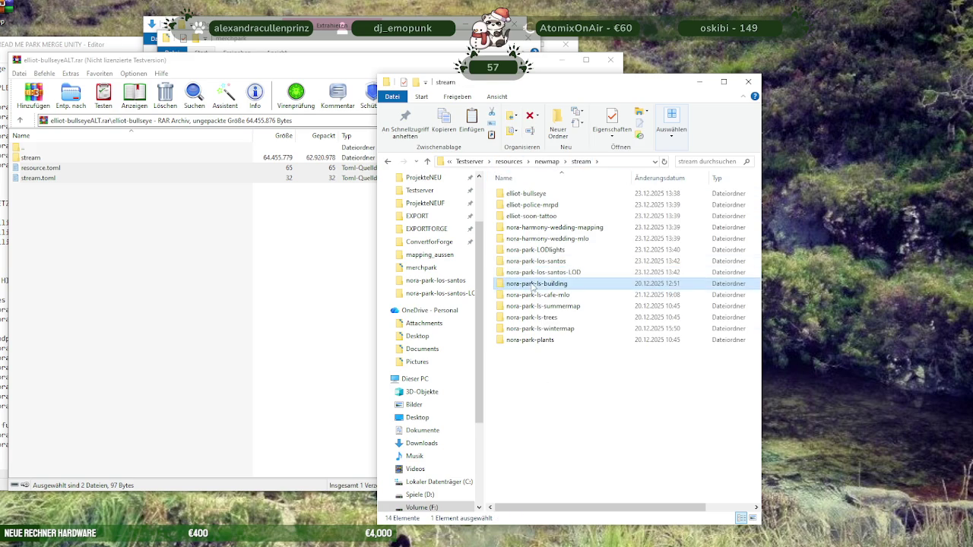
{"action": "right_click", "coordinate": [565, 466]}
{"action": "mouse_move", "coordinate": [588, 436]}
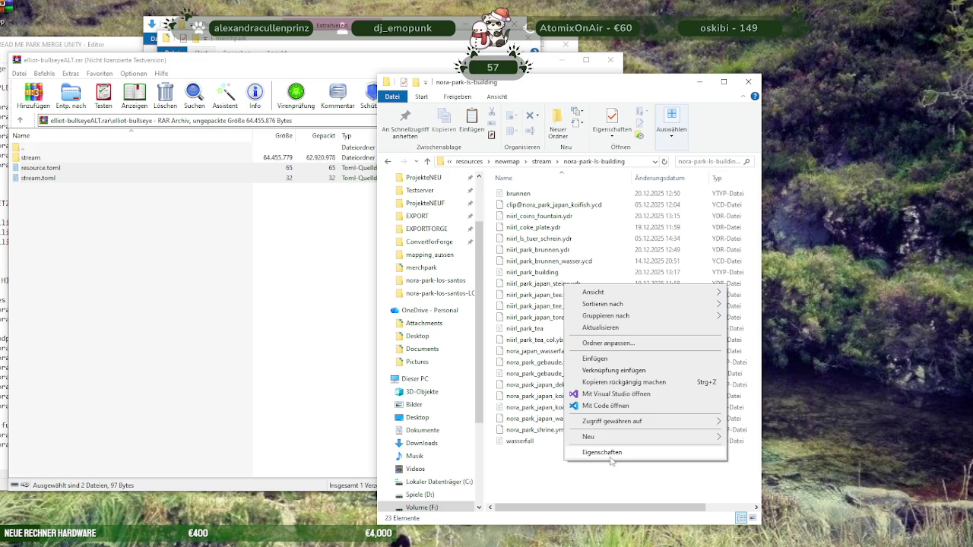
{"action": "left_click", "coordinate": [752, 314]}
{"action": "type", "text": "stream"}
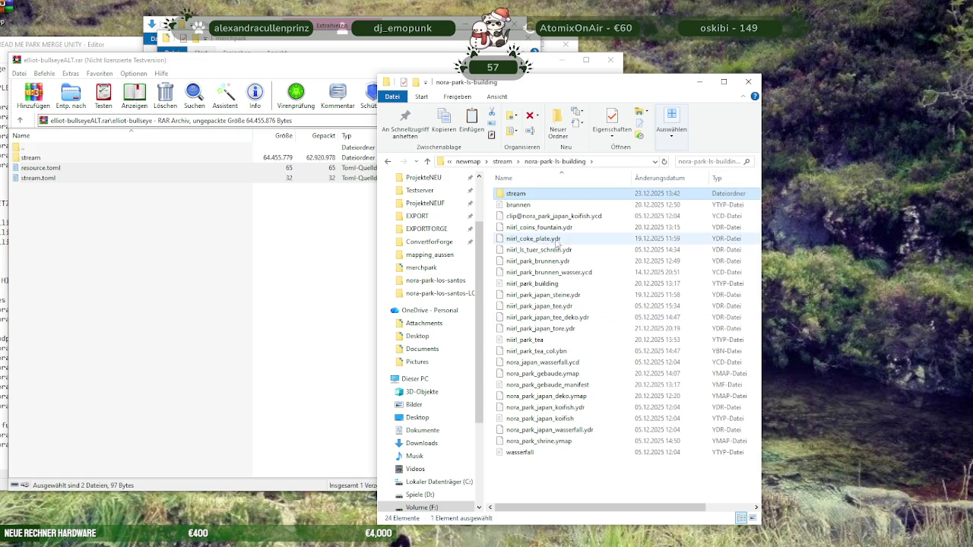
{"action": "left_click", "coordinate": [523, 205]}
{"action": "left_click", "coordinate": [523, 453], "text": "shift"}
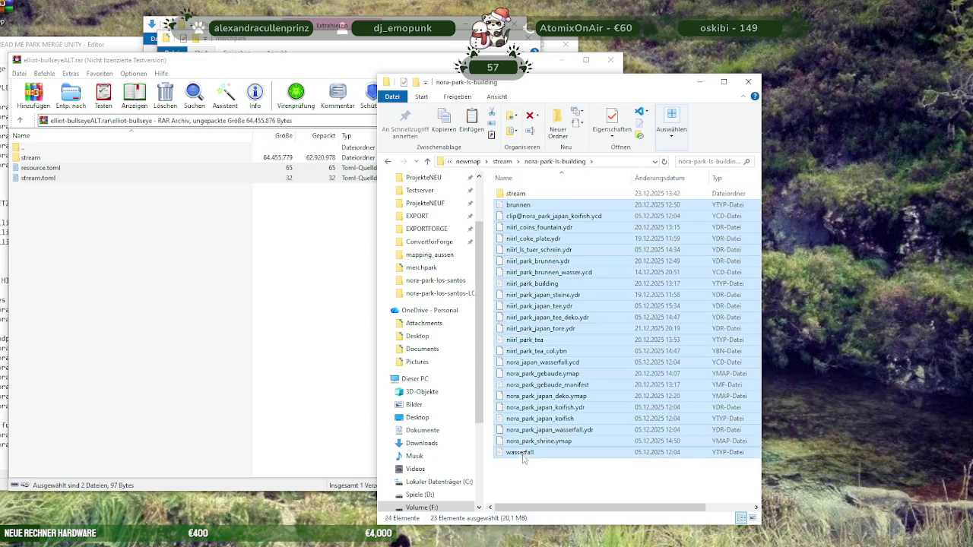
{"action": "left_click_drag", "start_coordinate": [532, 213], "coordinate": [517, 196]}
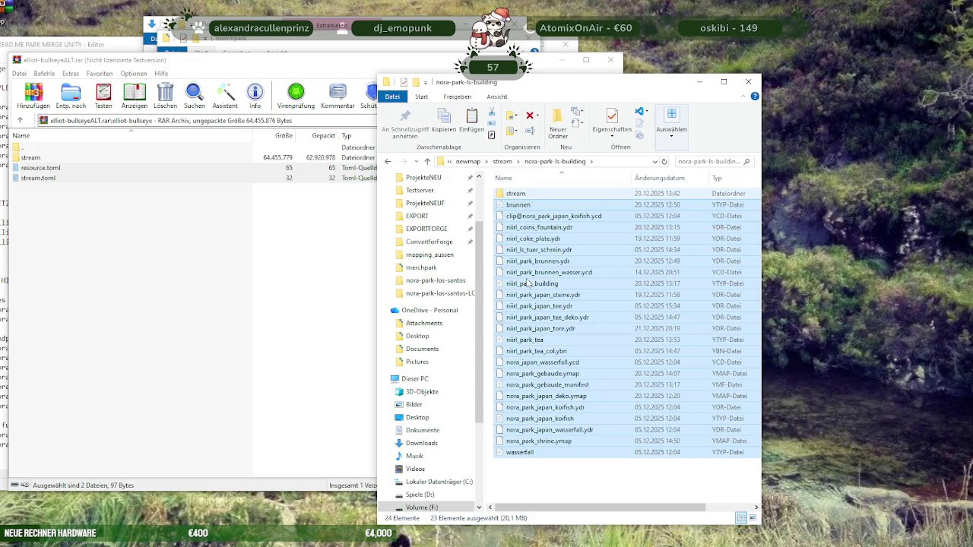
{"action": "left_click", "coordinate": [503, 161]}
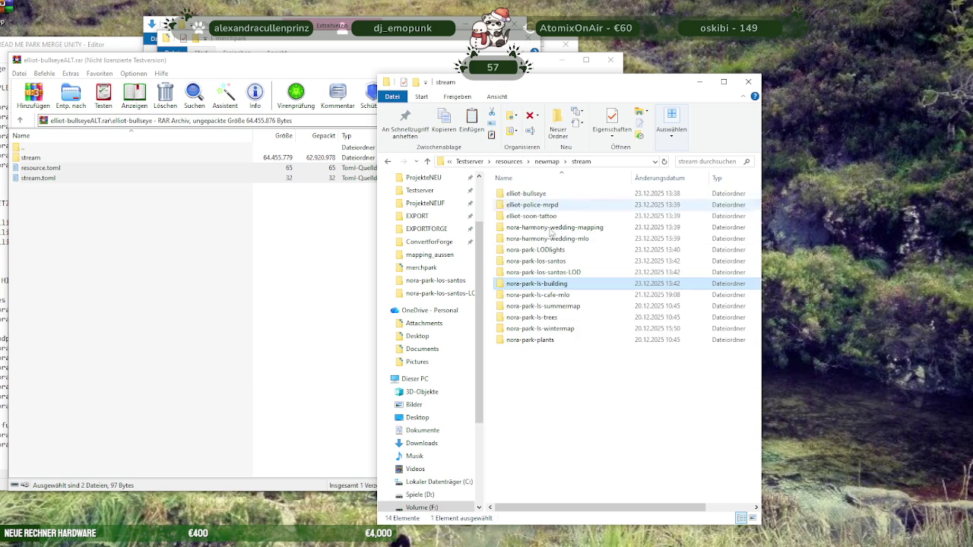
In nora-park-ls-cafe-mlo, create a stream folder and move all 23 files into it
{"action": "double_click", "coordinate": [542, 296]}
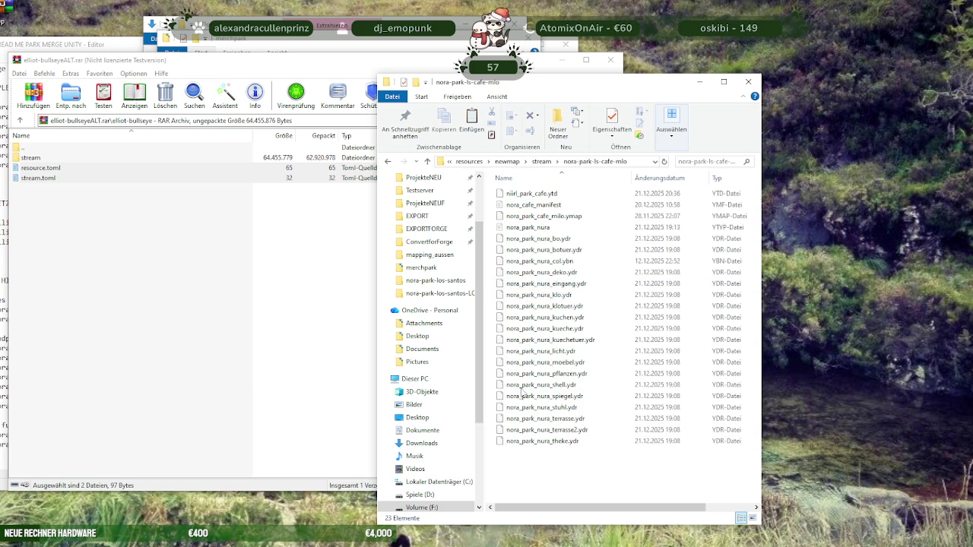
{"action": "right_click", "coordinate": [523, 463]}
{"action": "mouse_move", "coordinate": [578, 435]}
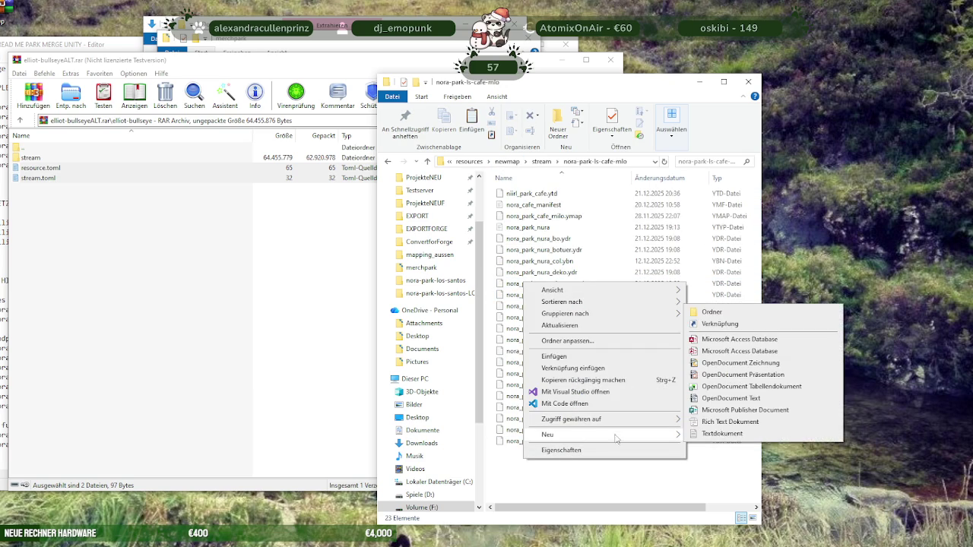
{"action": "left_click", "coordinate": [718, 311]}
{"action": "type", "text": "stream"}
{"action": "left_click", "coordinate": [544, 205]}
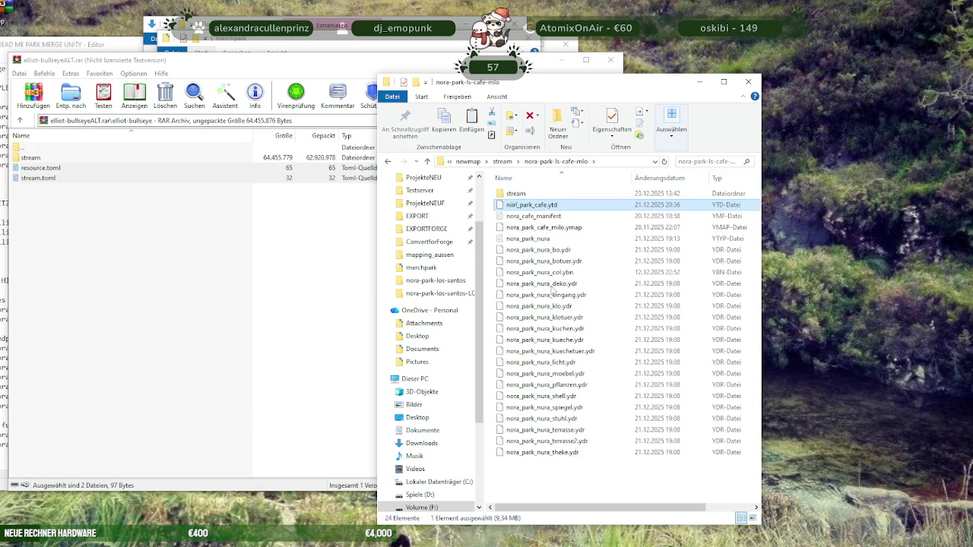
{"action": "left_click", "coordinate": [547, 452], "text": "shift"}
{"action": "left_click_drag", "start_coordinate": [520, 236], "coordinate": [517, 193]}
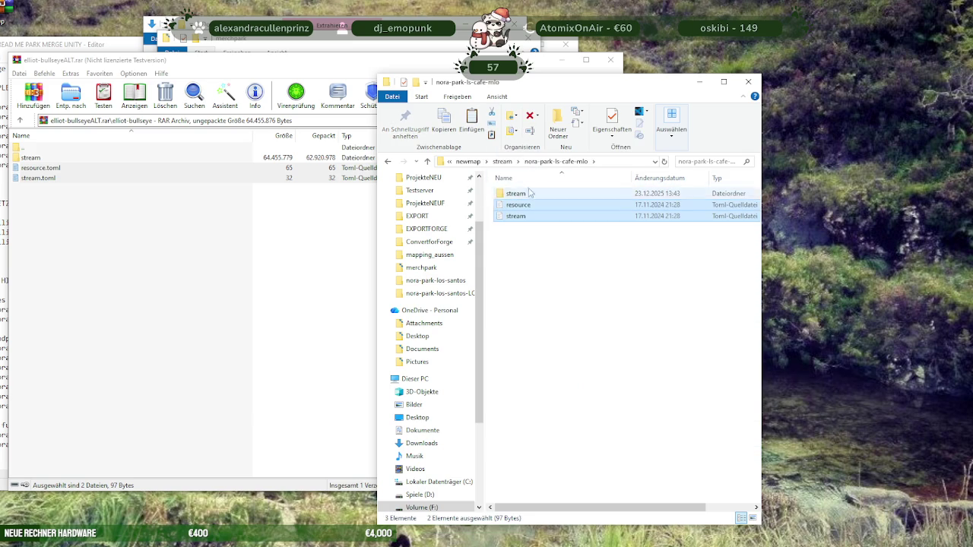
{"action": "key", "text": "alt+Up"}
In nora-park-ls-summermap, move kerzenpark through nora_summer_manifest into a new stream folder and paste both toml files
{"action": "double_click", "coordinate": [542, 307]}
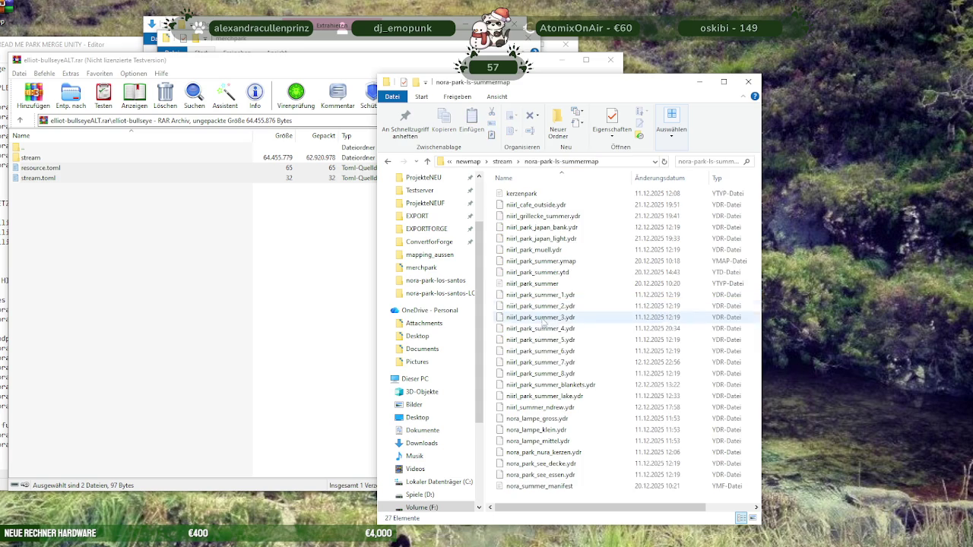
{"action": "right_click", "coordinate": [492, 233]}
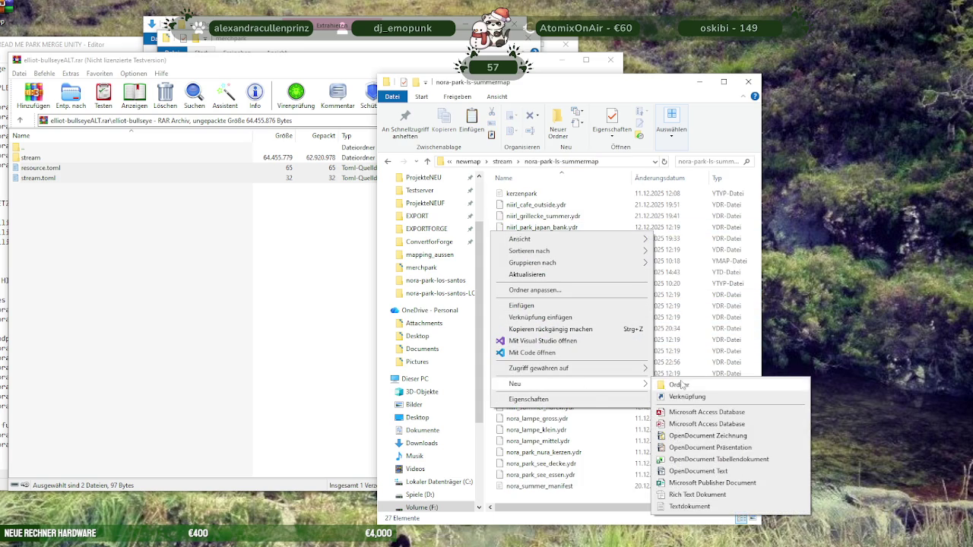
{"action": "mouse_move", "coordinate": [532, 384]}
{"action": "left_click", "coordinate": [684, 385]}
{"action": "type", "text": "stream"}
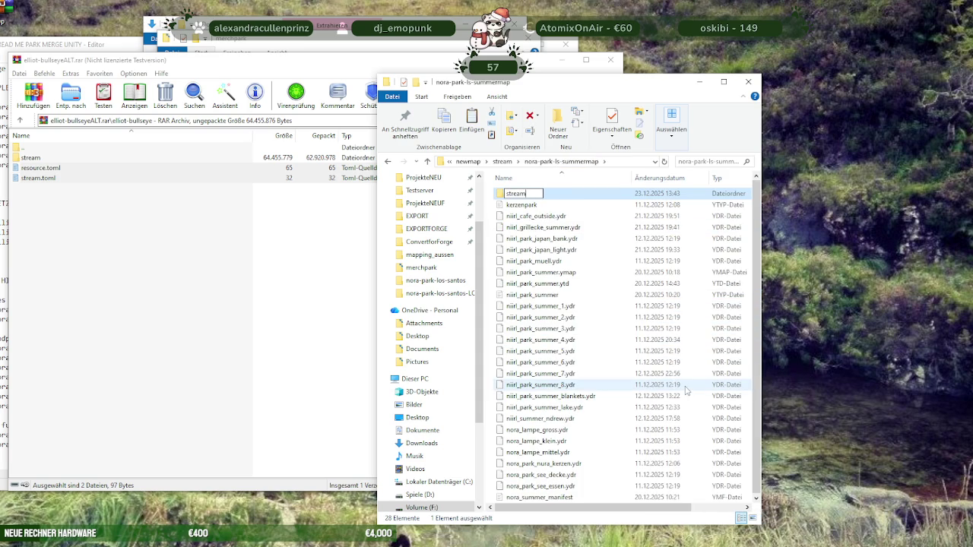
{"action": "key", "text": "Return"}
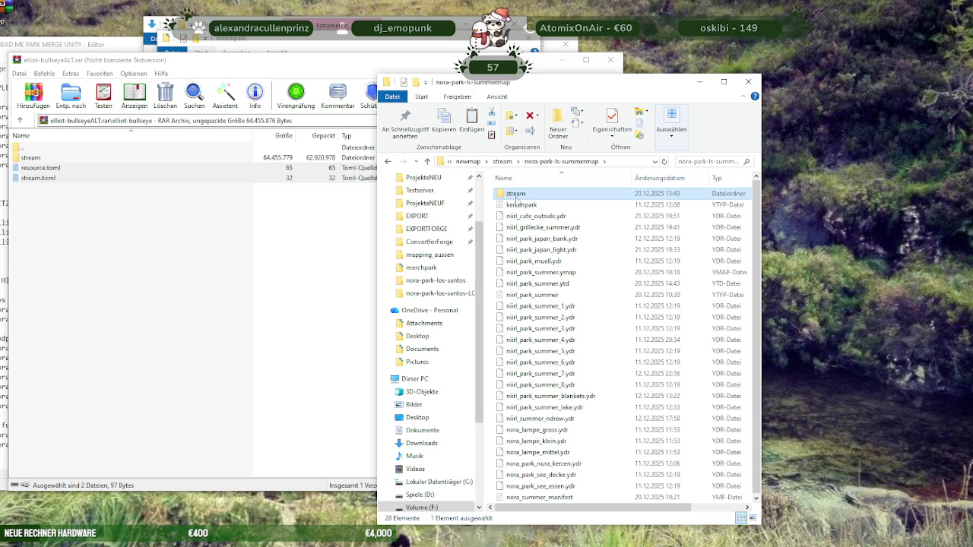
{"action": "left_click", "coordinate": [519, 204]}
{"action": "left_click", "coordinate": [526, 496], "text": "shift"}
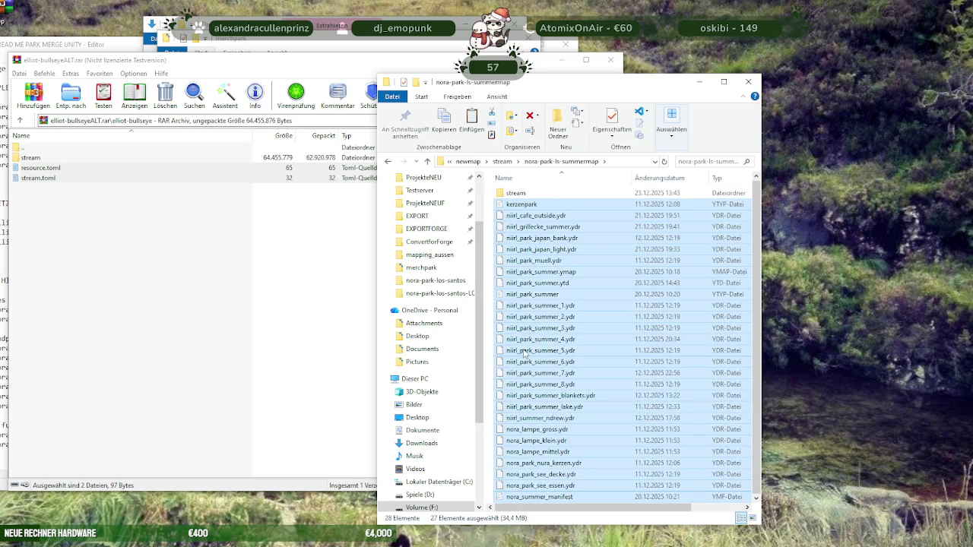
{"action": "left_click_drag", "start_coordinate": [522, 211], "coordinate": [539, 227]}
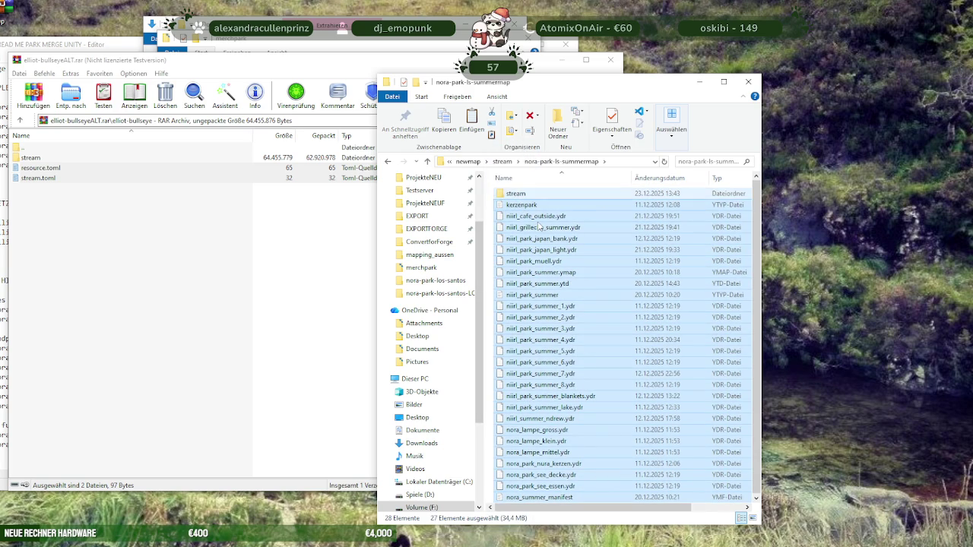
{"action": "key", "text": "Delete"}
{"action": "key", "text": "ctrl+v"}
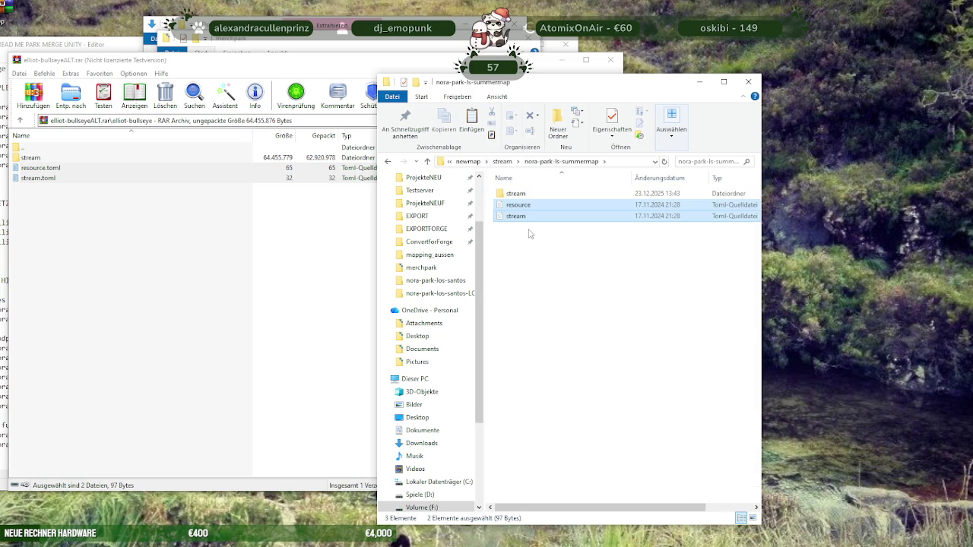
{"action": "left_click", "coordinate": [503, 161]}
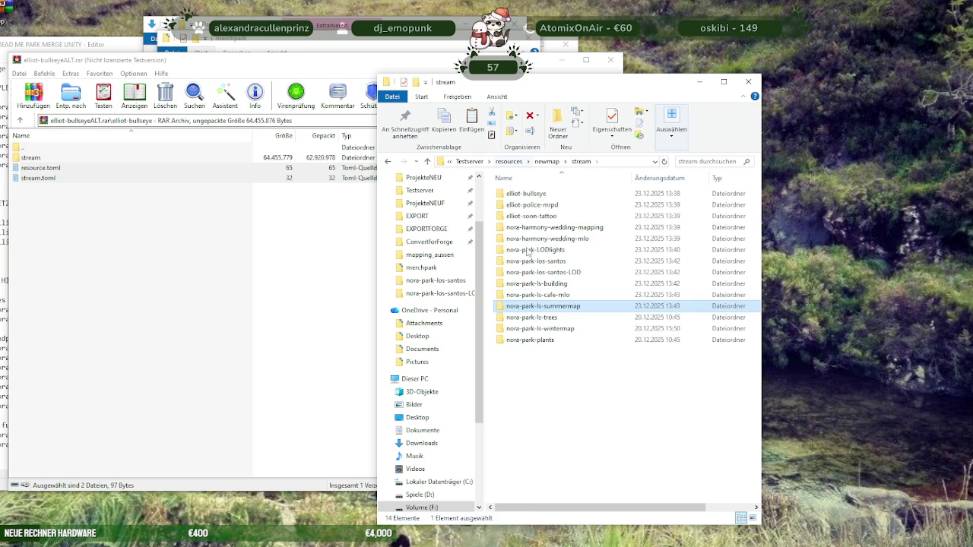
In nora-park-ls-trees, move all 16 files into a new stream folder and paste both toml files
{"action": "double_click", "coordinate": [533, 320]}
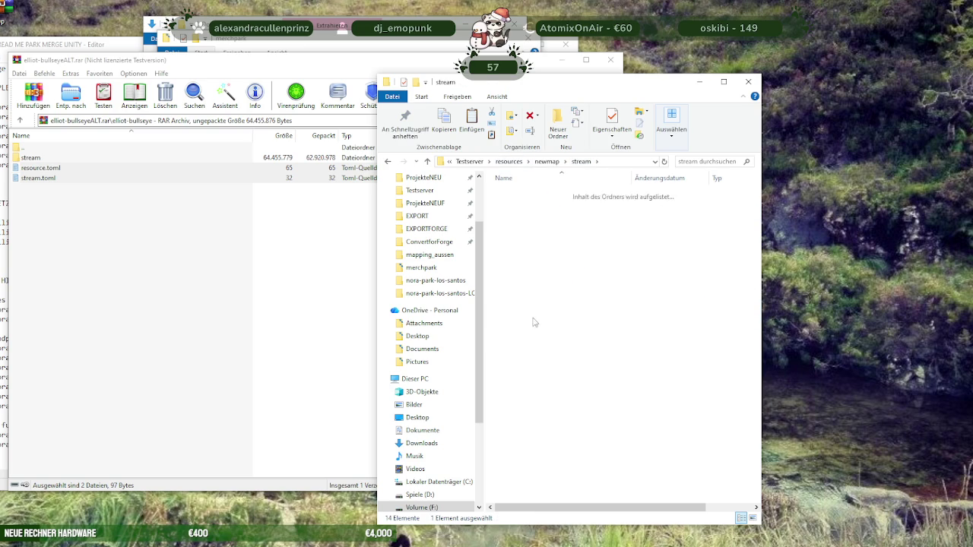
{"action": "right_click", "coordinate": [533, 406]}
{"action": "left_click", "coordinate": [726, 378]}
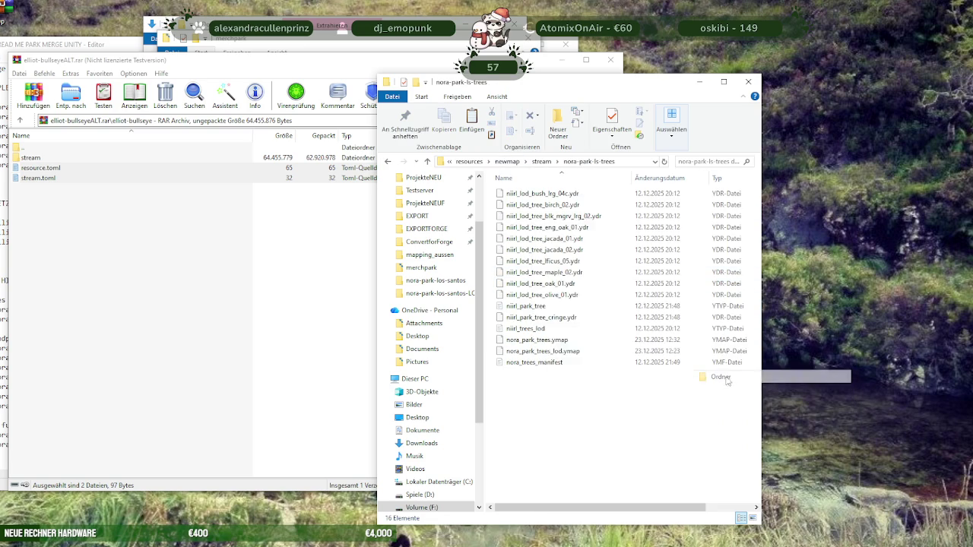
{"action": "type", "text": "stream"}
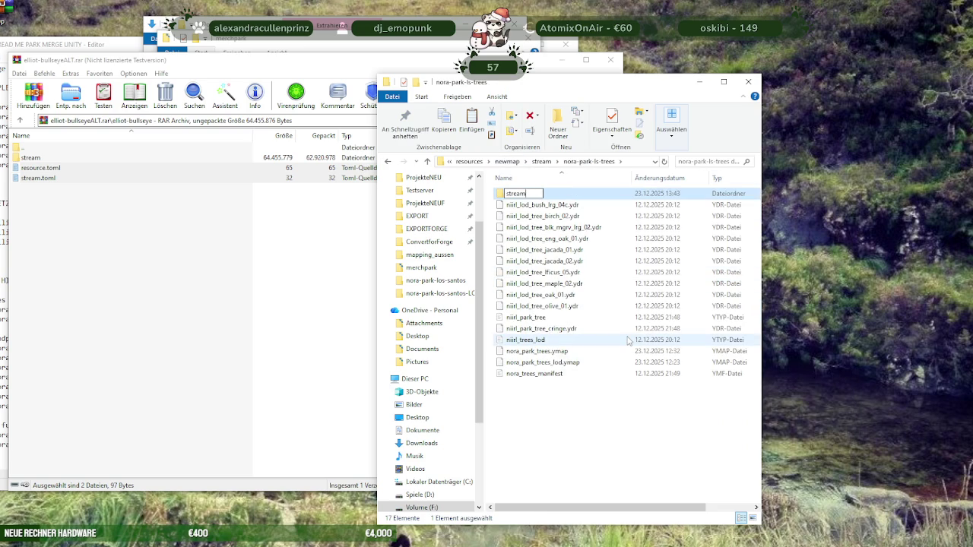
{"action": "key", "text": "Return"}
{"action": "key", "text": "Down"}
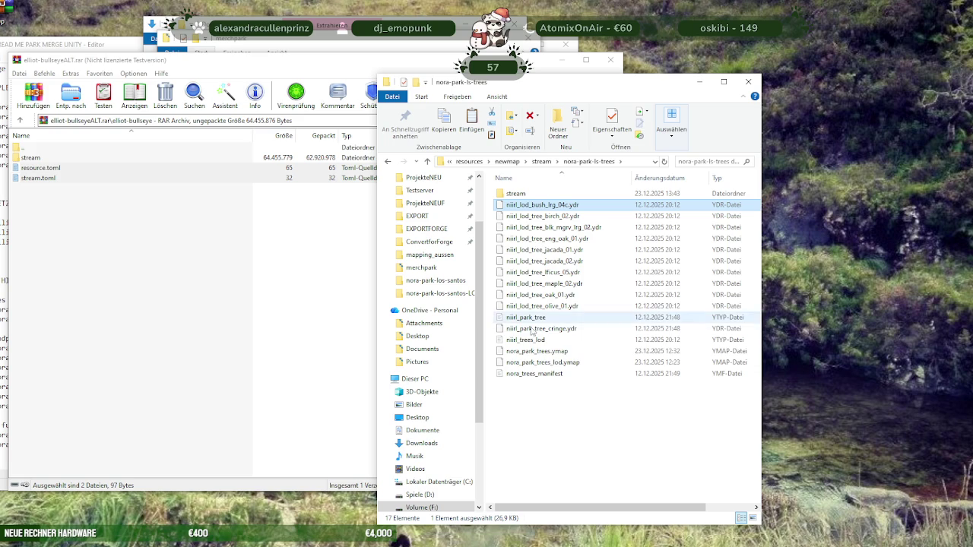
{"action": "left_click", "coordinate": [530, 374], "text": "shift"}
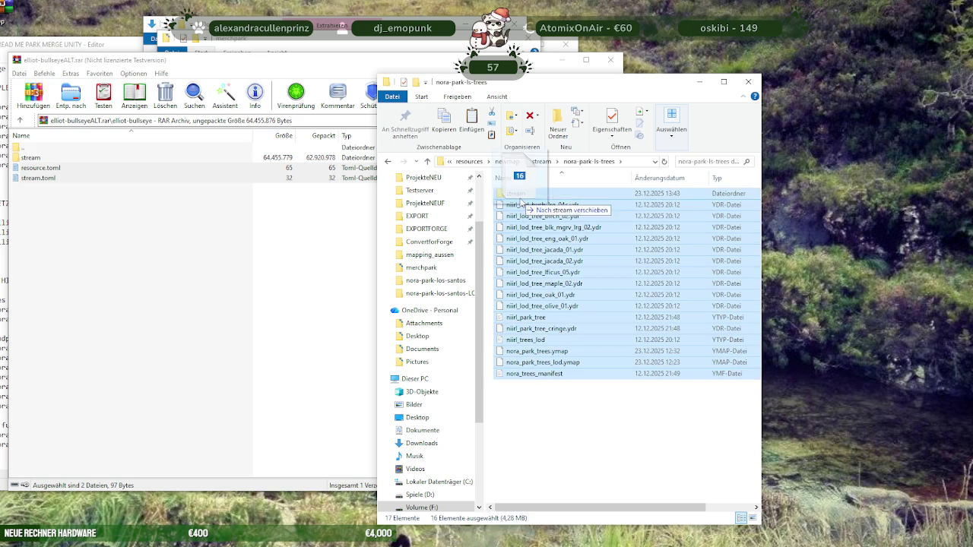
{"action": "key", "text": "Delete"}
{"action": "key", "text": "ctrl+v"}
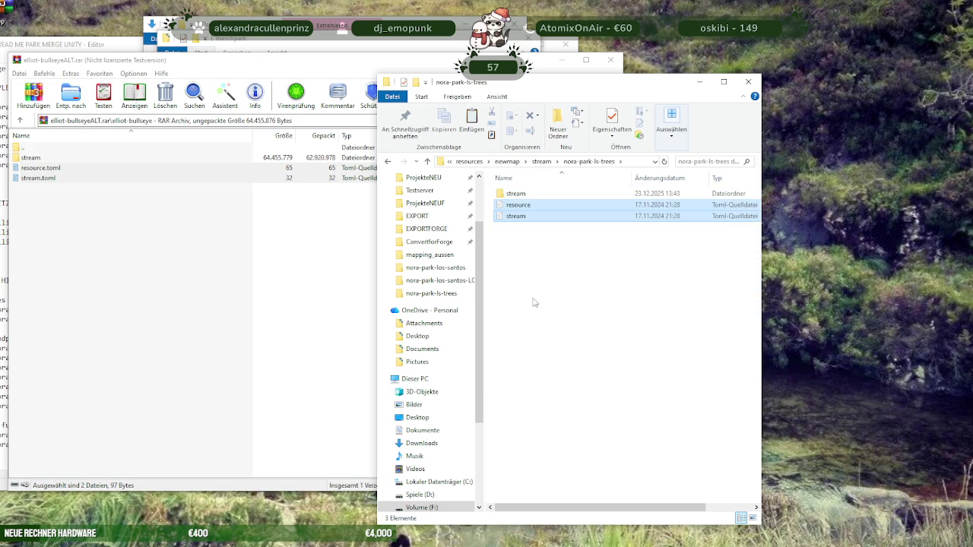
{"action": "left_click", "coordinate": [541, 162]}
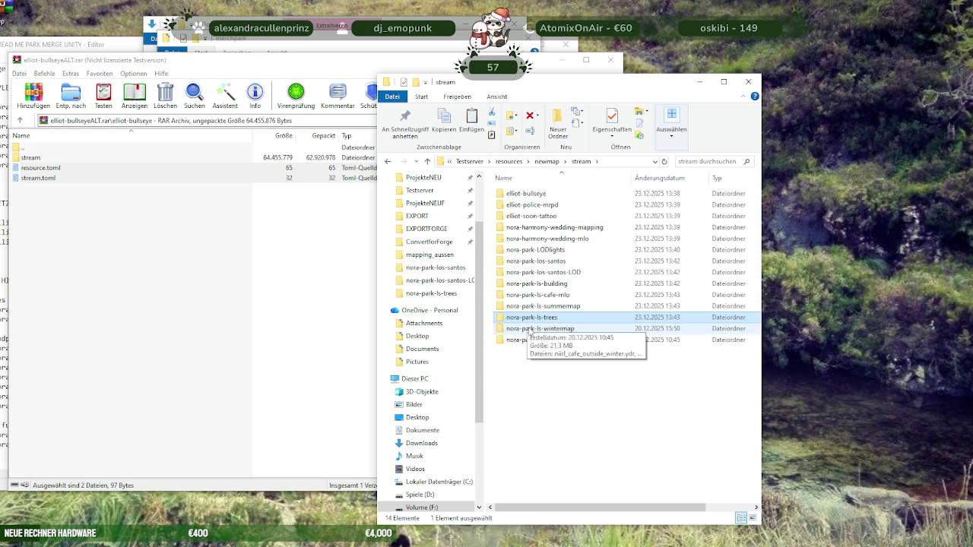
Create a stream folder in nora-park-ls-wintermap and return to newmap's stream list
{"action": "double_click", "coordinate": [524, 328]}
{"action": "right_click", "coordinate": [523, 487]}
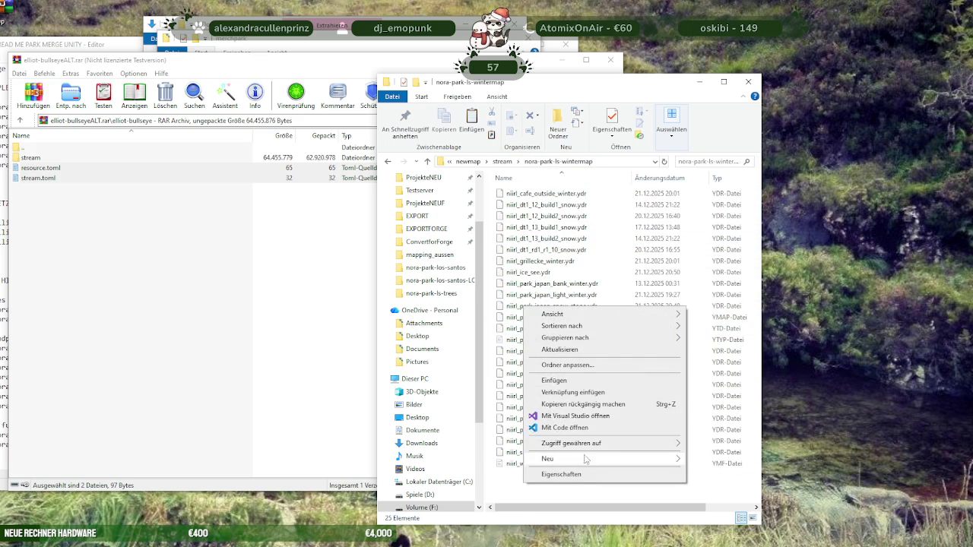
{"action": "left_click", "coordinate": [725, 335]}
{"action": "type", "text": "stream"}
{"action": "key", "text": "Return"}
{"action": "key", "text": "BackSpace"}
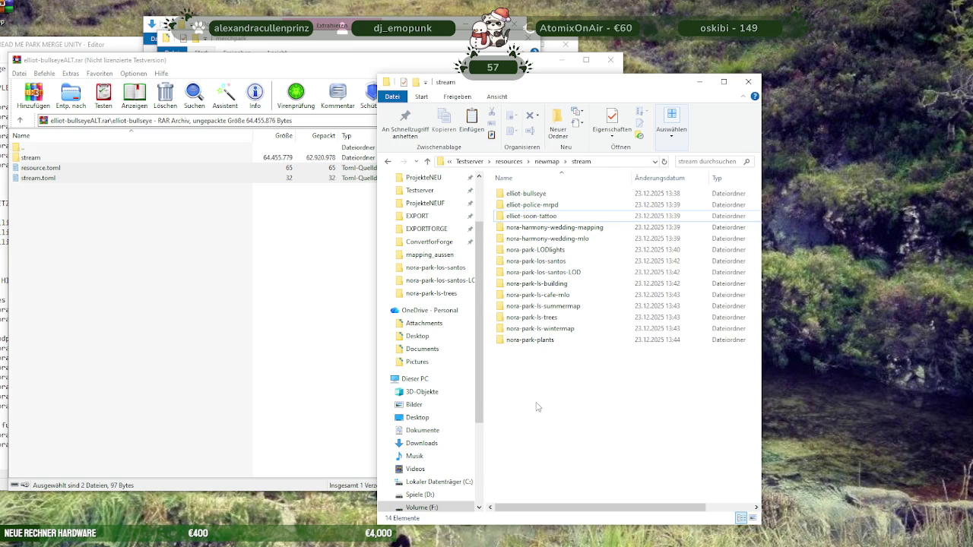
Create an ERSETZEN folder in stream, then bring the README note to the front
{"action": "right_click", "coordinate": [536, 406]}
{"action": "mouse_move", "coordinate": [616, 378]}
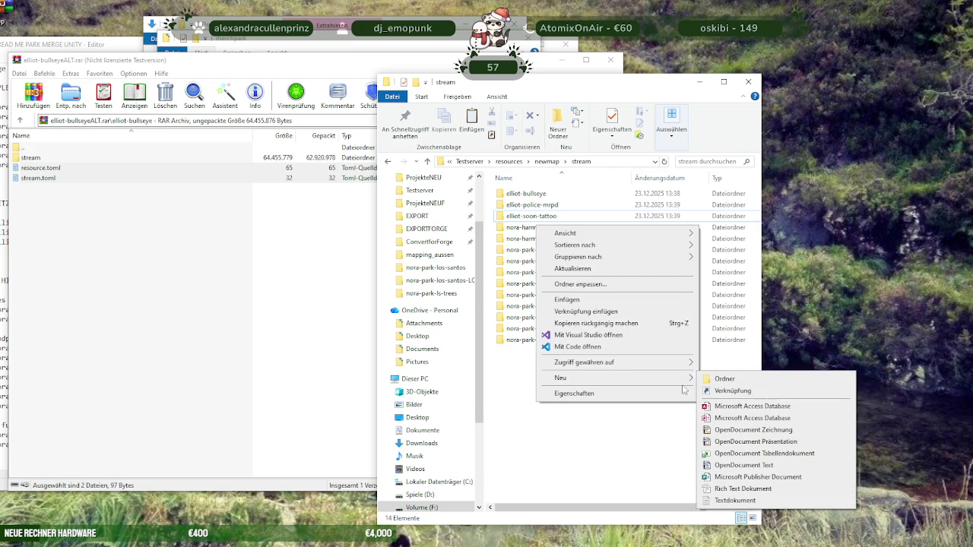
{"action": "left_click", "coordinate": [721, 380]}
{"action": "type", "text": "ERSETZEN"}
{"action": "key", "text": "Return"}
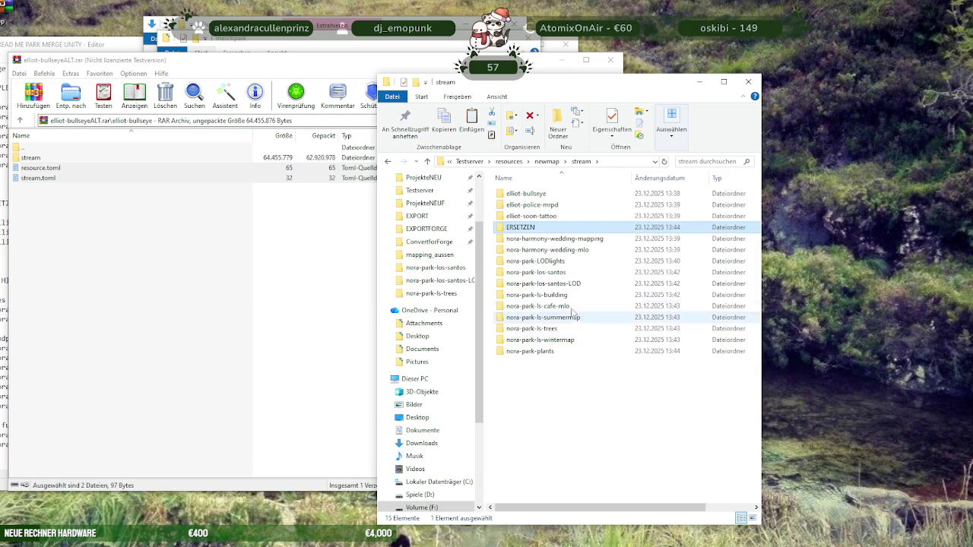
{"action": "left_click", "coordinate": [531, 196]}
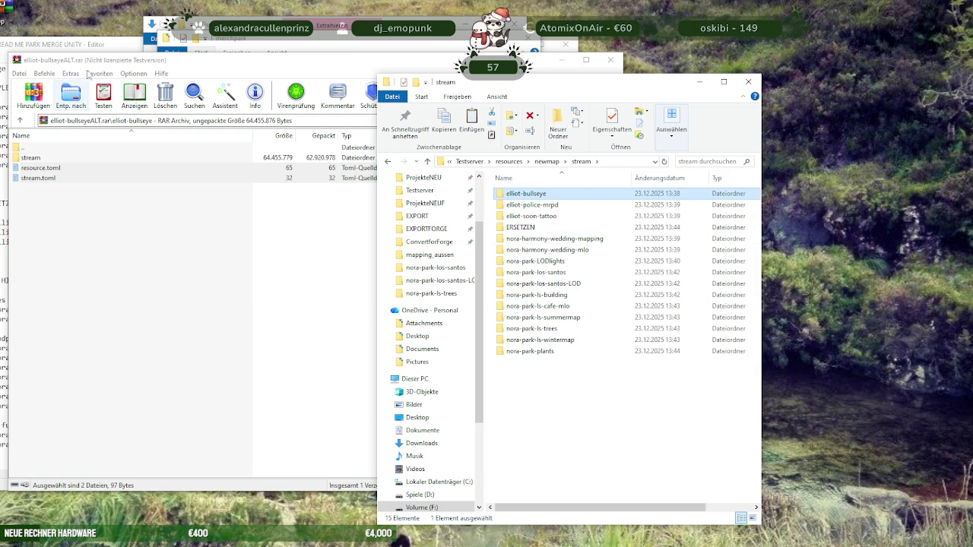
{"action": "left_click", "coordinate": [76, 44]}
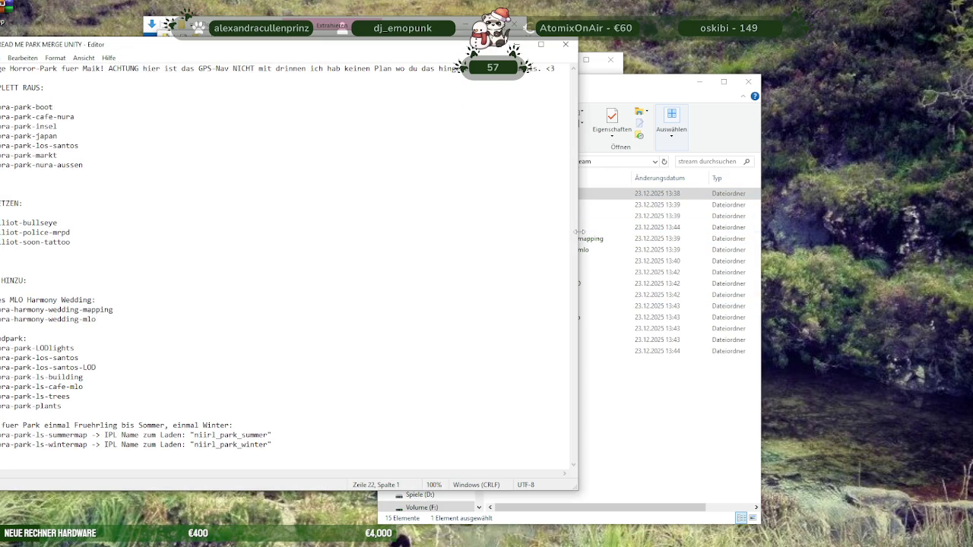
Narrow the README note window and move the ACHTUNG sentence onto its own second line
{"action": "mouse_move", "coordinate": [577, 239]}
{"action": "left_mouse_down"}
{"action": "mouse_move", "coordinate": [345, 229]}
{"action": "mouse_move", "coordinate": [519, 229]}
{"action": "left_mouse_up"}
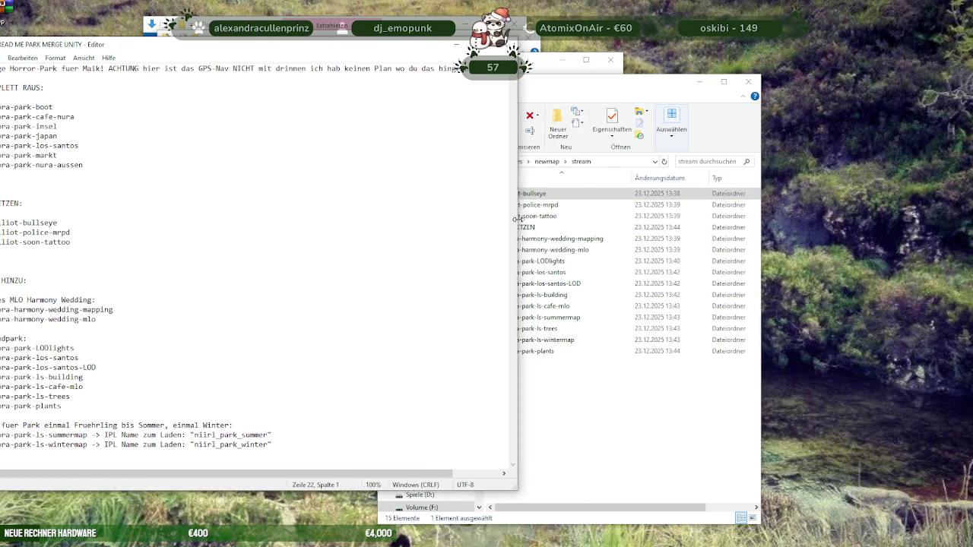
{"action": "left_click", "coordinate": [107, 68]}
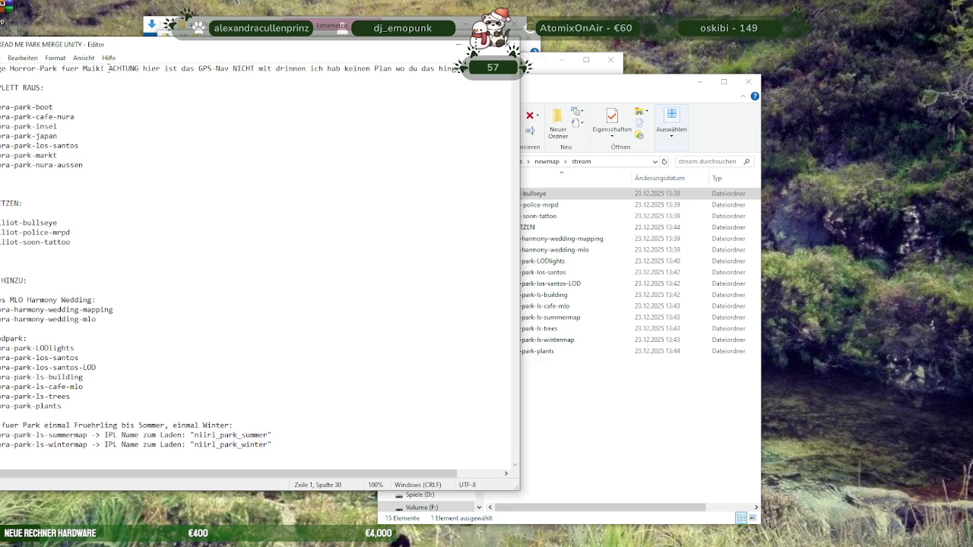
{"action": "key", "text": "Return"}
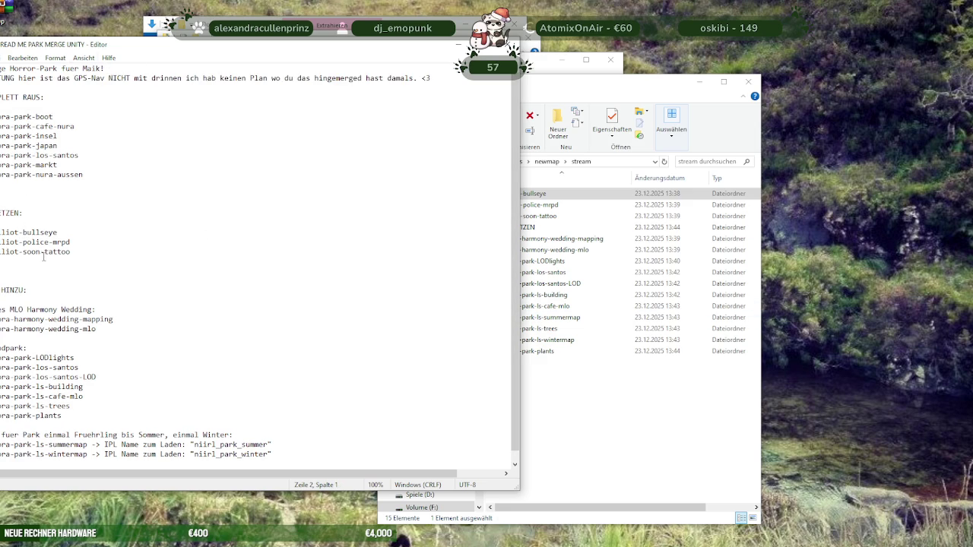
Move the three elliot folders (bullseye, police-mrpd, soon-tattoo) into ERSETZEN
{"action": "left_click", "coordinate": [593, 398]}
{"action": "left_click", "coordinate": [517, 215], "text": "shift"}
{"action": "left_click_drag", "start_coordinate": [517, 216], "coordinate": [523, 232]}
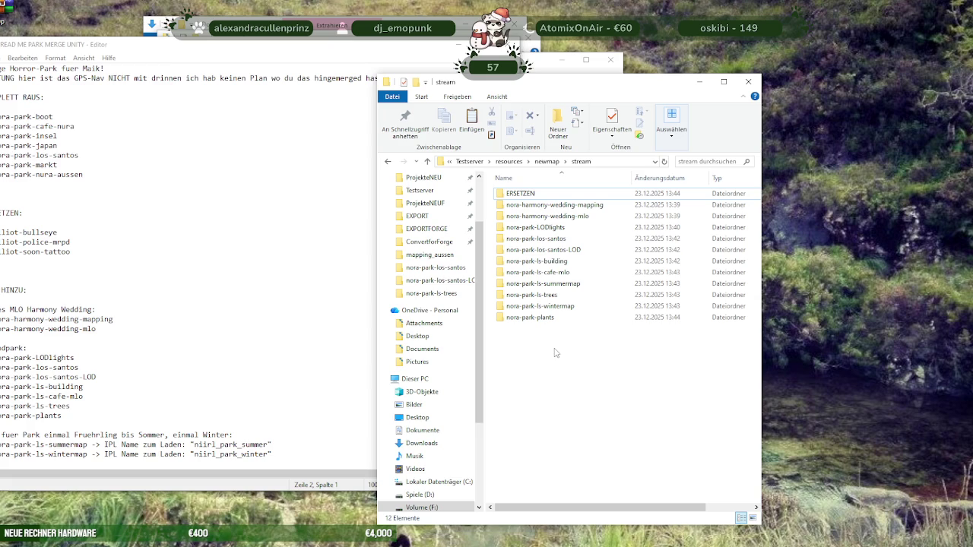
Create a new folder and name it NEU-harmony-wedding
{"action": "right_click", "coordinate": [555, 352]}
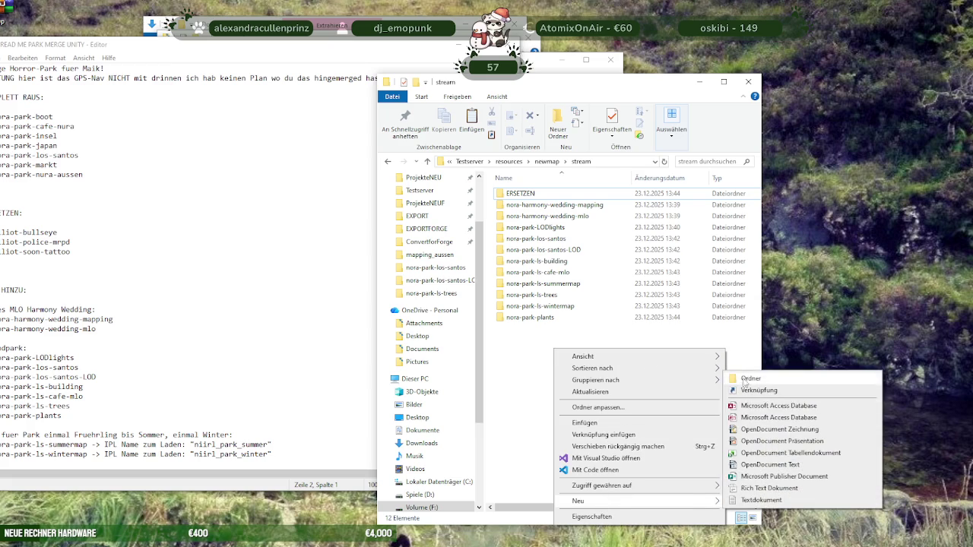
{"action": "left_click", "coordinate": [746, 378]}
{"action": "type", "text": "NEU"}
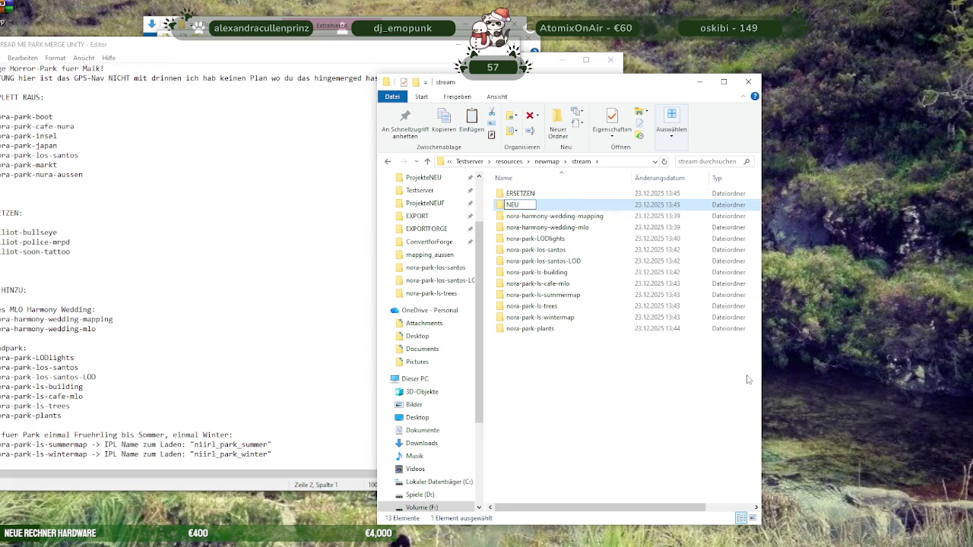
{"action": "key", "text": "Return"}
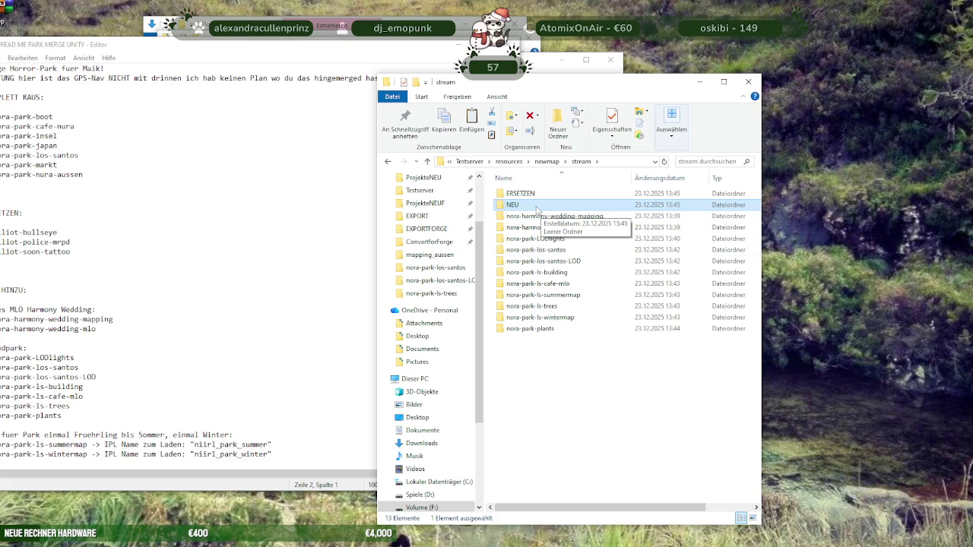
{"action": "right_click", "coordinate": [537, 210]}
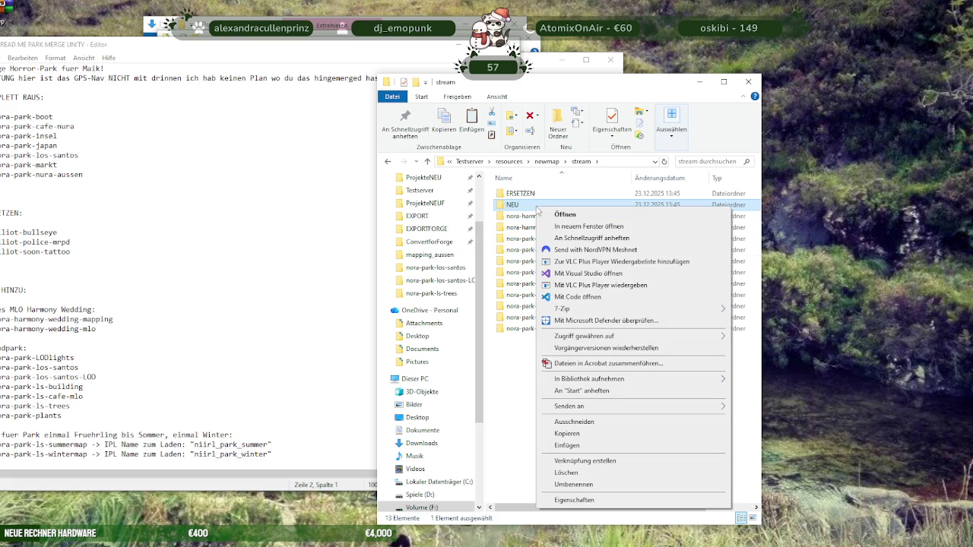
{"action": "left_click", "coordinate": [577, 484]}
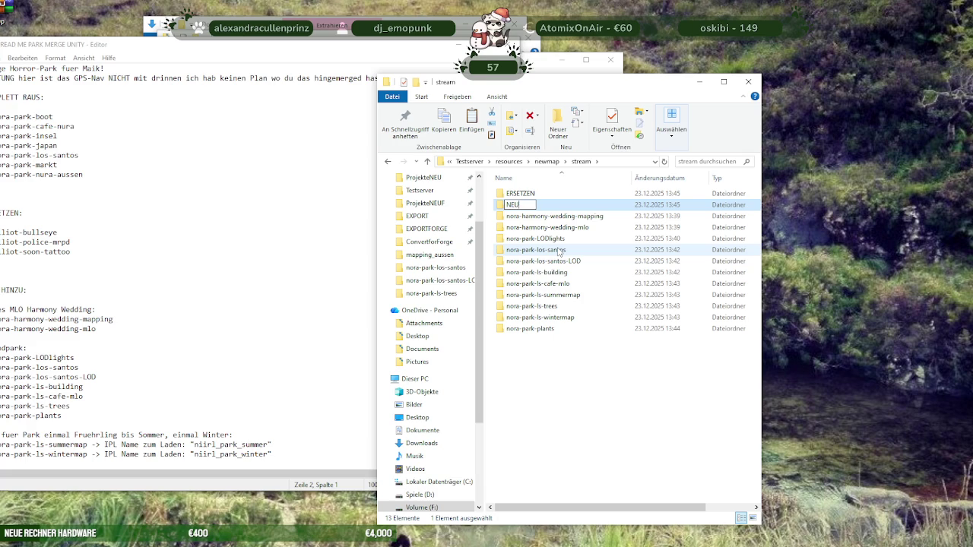
{"action": "left_click", "coordinate": [520, 204]}
{"action": "type", "text": "_Mam"}
{"action": "key", "text": "BackSpace"}
{"action": "key", "text": "BackSpace"}
{"action": "key", "text": "BackSpace"}
{"action": "type", "text": "armony-wedding"}
{"action": "key", "text": "Return"}
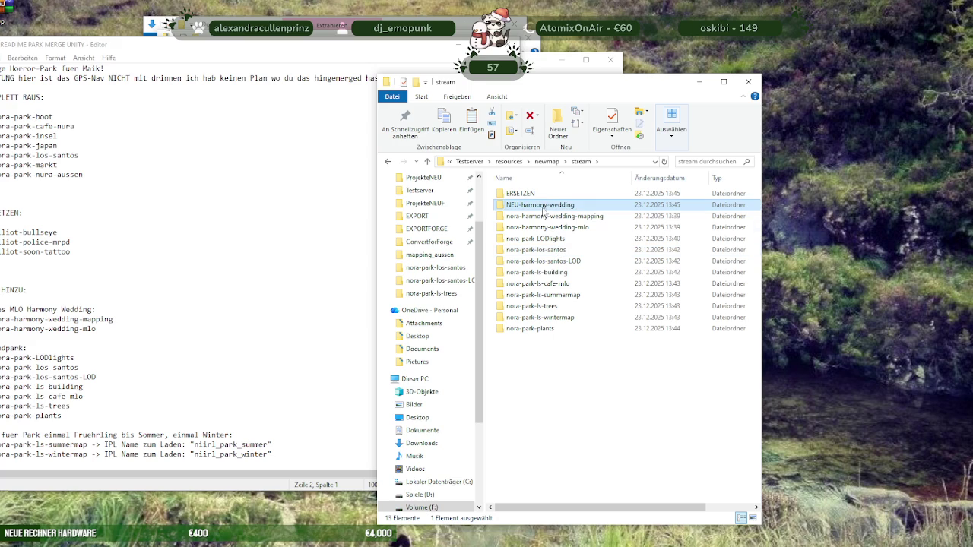
Move nora-harmony-wedding-mapping and nora-harmony-wedding-mlo into NEU-harmony-wedding
{"action": "left_click", "coordinate": [538, 219]}
{"action": "key", "text": "shift+Down"}
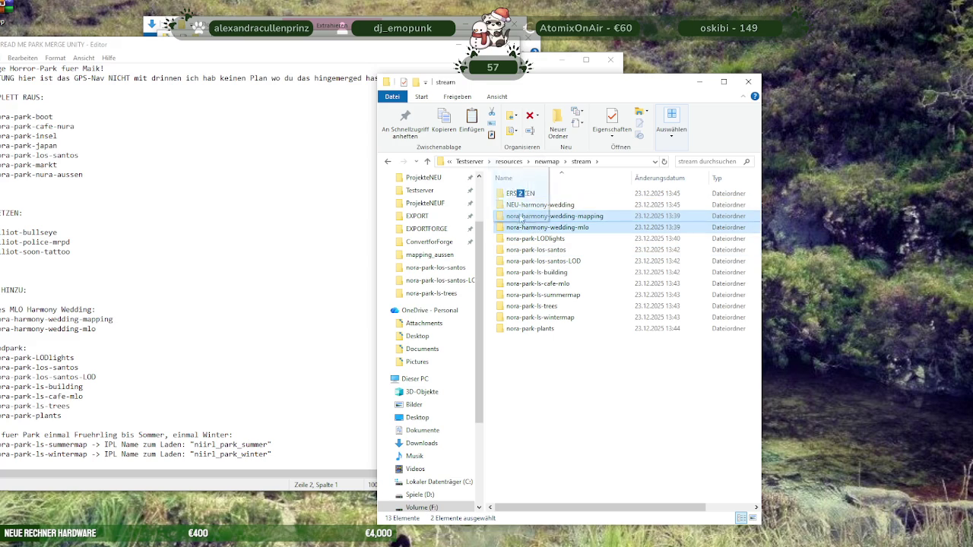
{"action": "left_click_drag", "start_coordinate": [537, 220], "coordinate": [535, 205]}
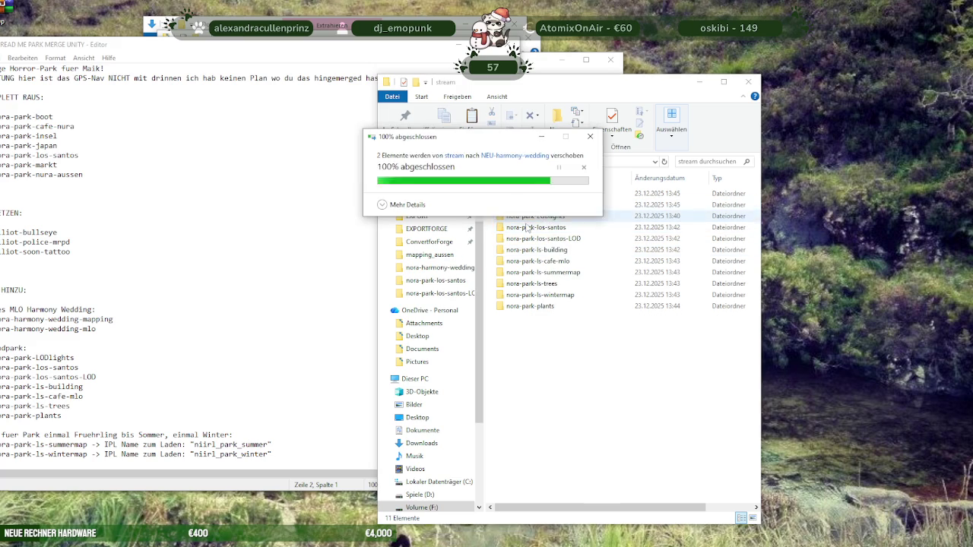
Create a new folder named NEU-Park-Los-Santos
{"action": "right_click", "coordinate": [565, 366]}
{"action": "mouse_move", "coordinate": [588, 515]}
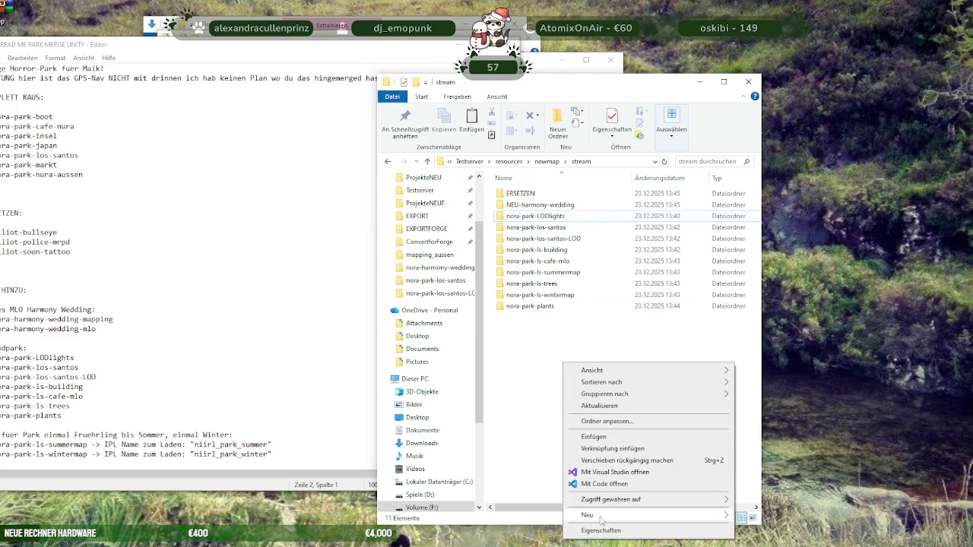
{"action": "left_click", "coordinate": [772, 393]}
{"action": "type", "text": "NEU-Park-"}
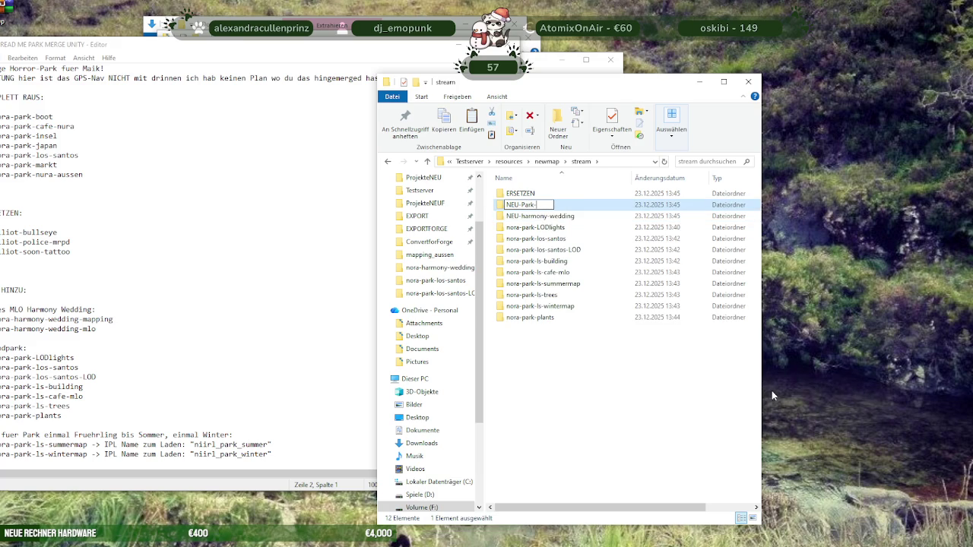
{"action": "type", "text": "O"}
{"action": "type", "text": "s-"}
{"action": "type", "text": "Santos"}
{"action": "key", "text": "Return"}
Move the nine nora-park folders, LODlights through plants, into NEU-Park-Los-Santos
{"action": "left_click", "coordinate": [541, 226]}
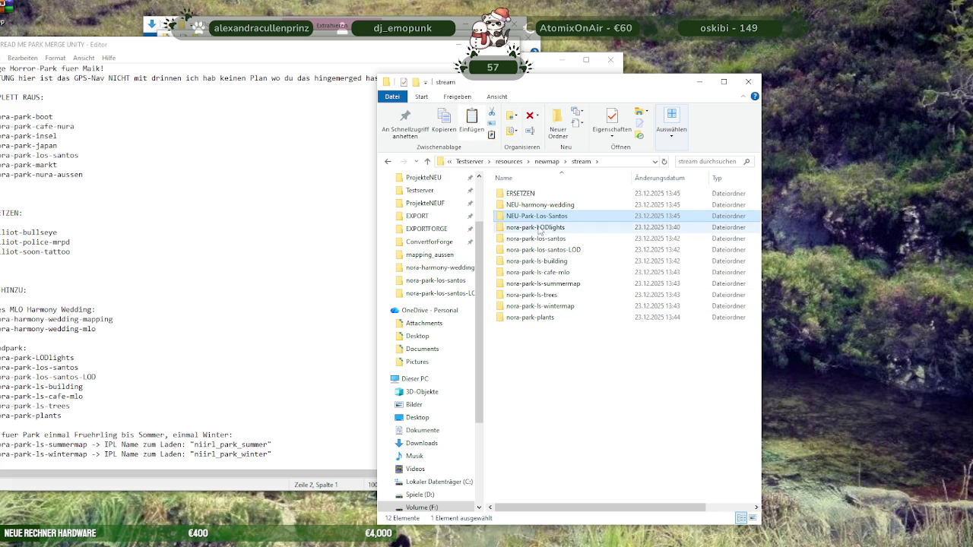
{"action": "left_click", "coordinate": [522, 318], "text": "shift"}
{"action": "left_click_drag", "start_coordinate": [539, 238], "coordinate": [537, 220]}
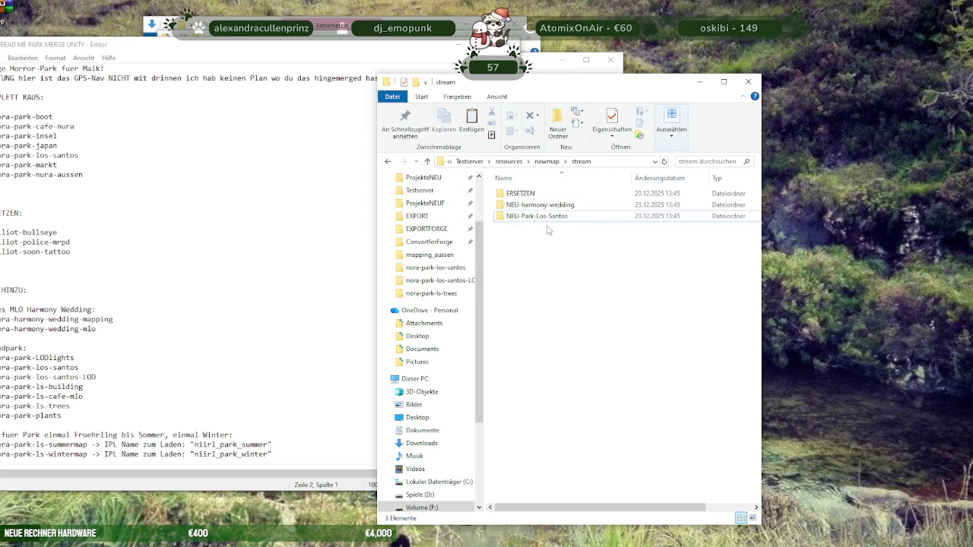
{"action": "left_click", "coordinate": [535, 196]}
Append -PD-Bullseye-SoonTattoo to the ERSETZEN folder's name
{"action": "right_click", "coordinate": [535, 195]}
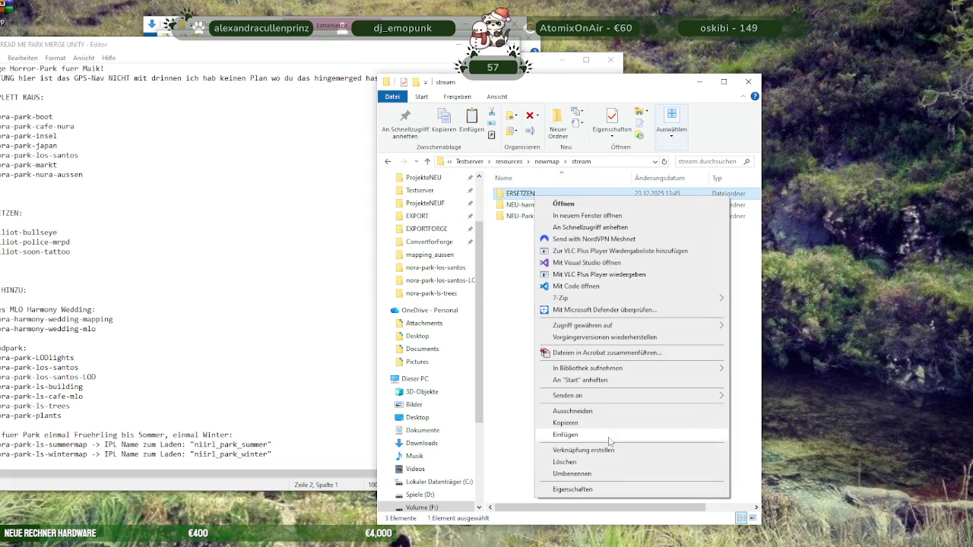
{"action": "left_click", "coordinate": [566, 477]}
{"action": "key", "text": "End"}
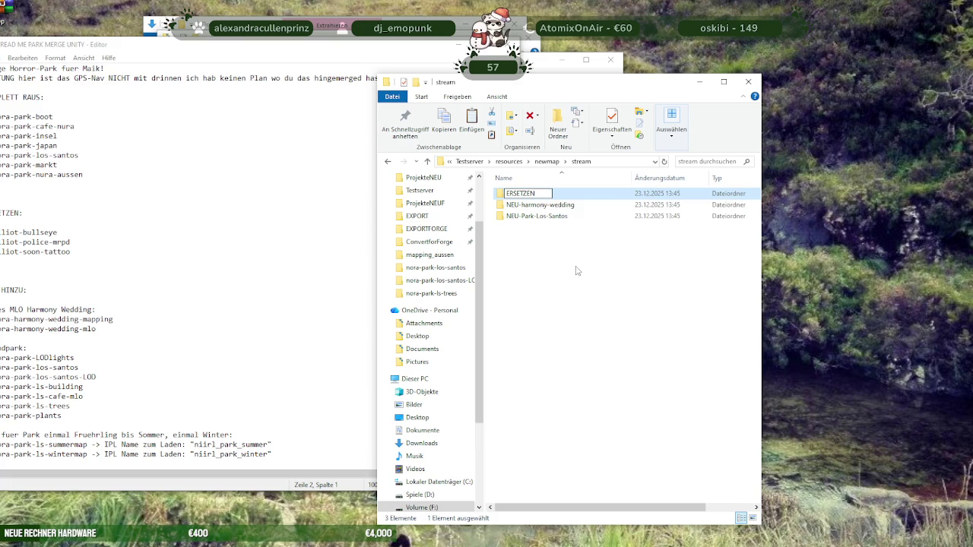
{"action": "type", "text": "pd"}
{"action": "type", "text": "PD-Bullseye-"}
{"action": "type", "text": "SoonTa"}
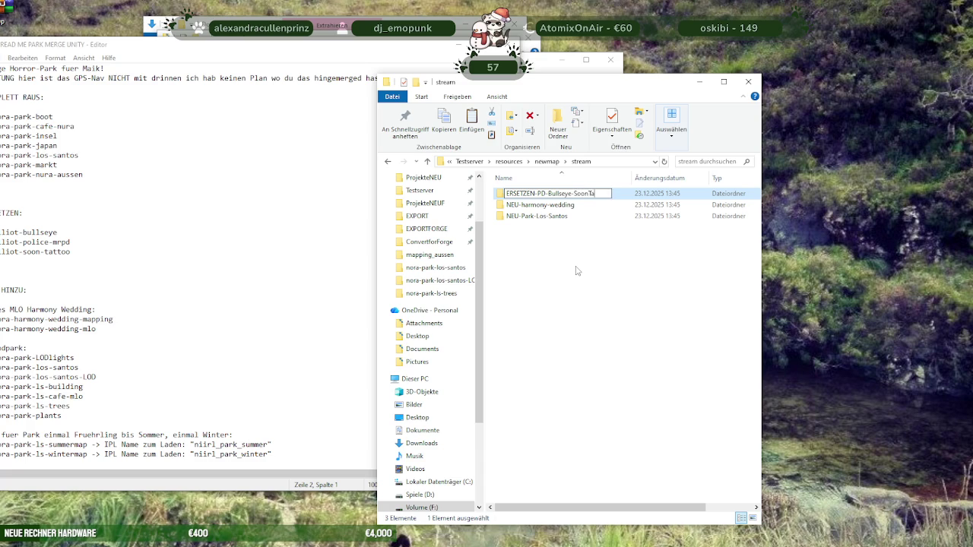
{"action": "type", "text": "Ki"}
{"action": "key", "text": "Return"}
{"action": "left_click", "coordinate": [566, 250]}
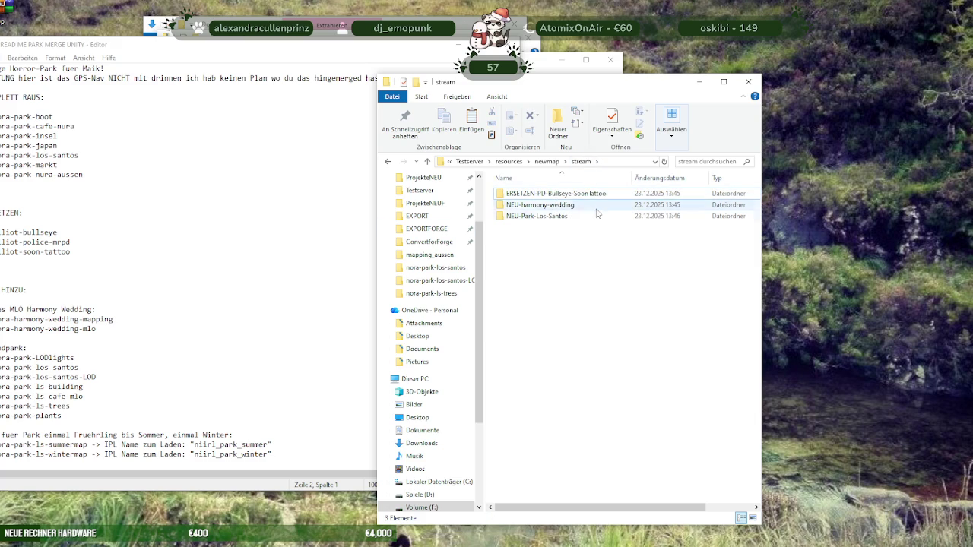
{"action": "right_click", "coordinate": [552, 195]}
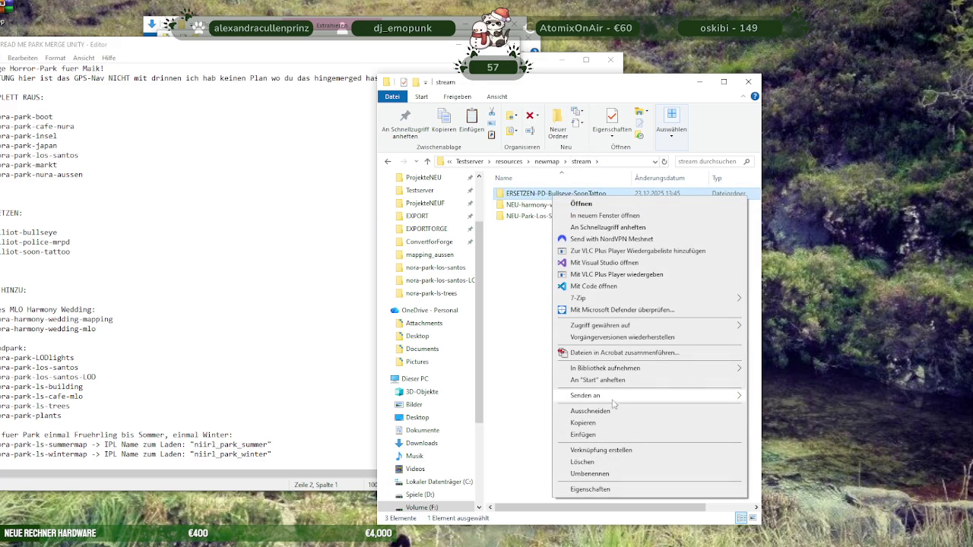
{"action": "mouse_move", "coordinate": [608, 396]}
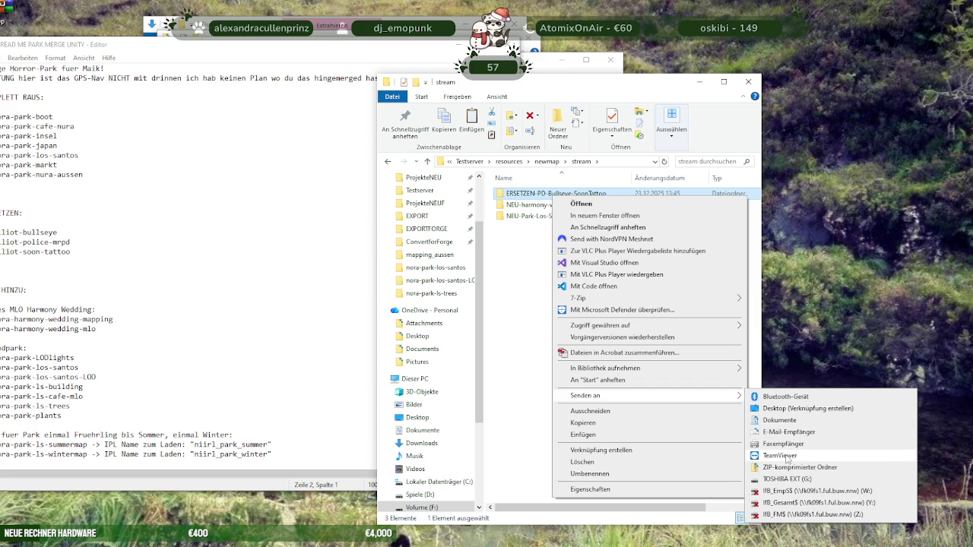
Compress ERSETZEN-PD-Bullseye-SoonTattoo into a ZIP and check the 513 MB archive's properties
{"action": "left_click", "coordinate": [786, 468]}
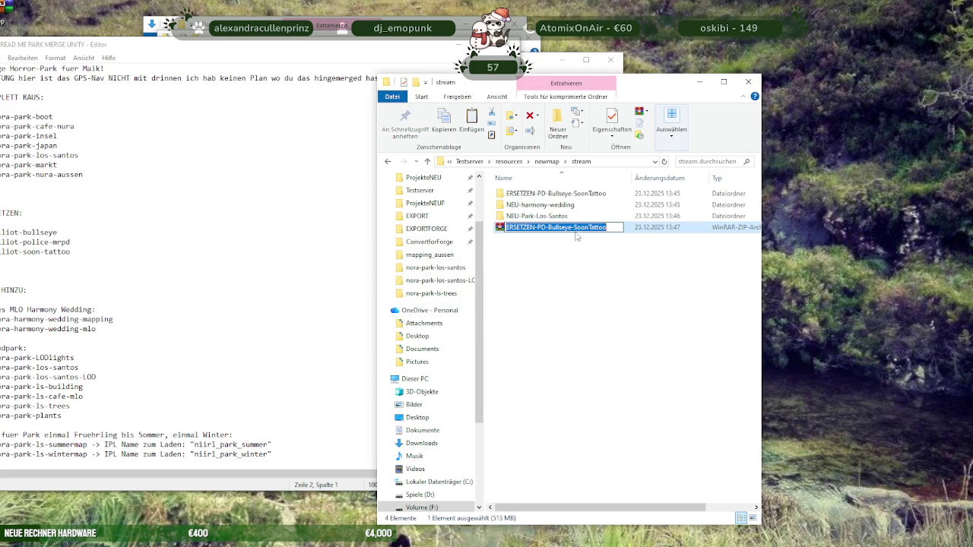
{"action": "right_click", "coordinate": [567, 229]}
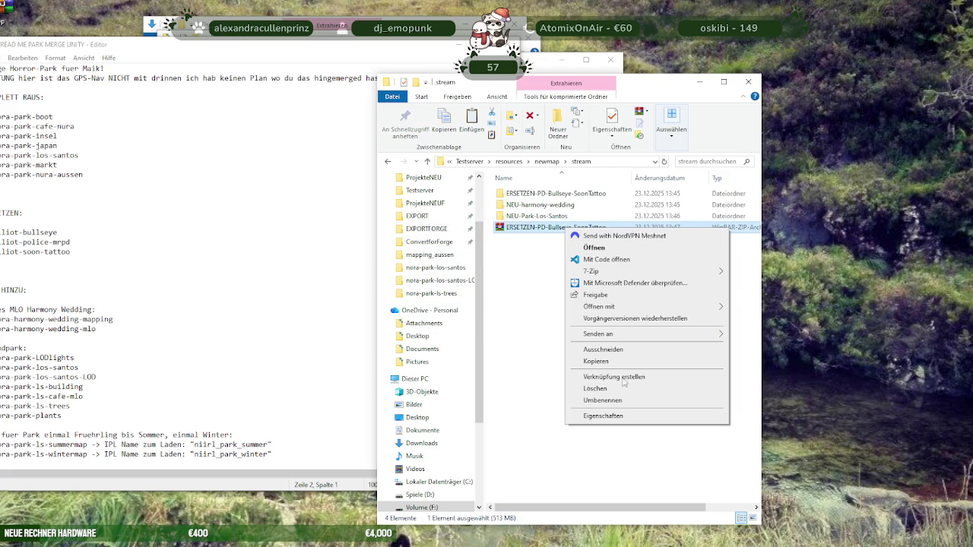
{"action": "left_click", "coordinate": [604, 416]}
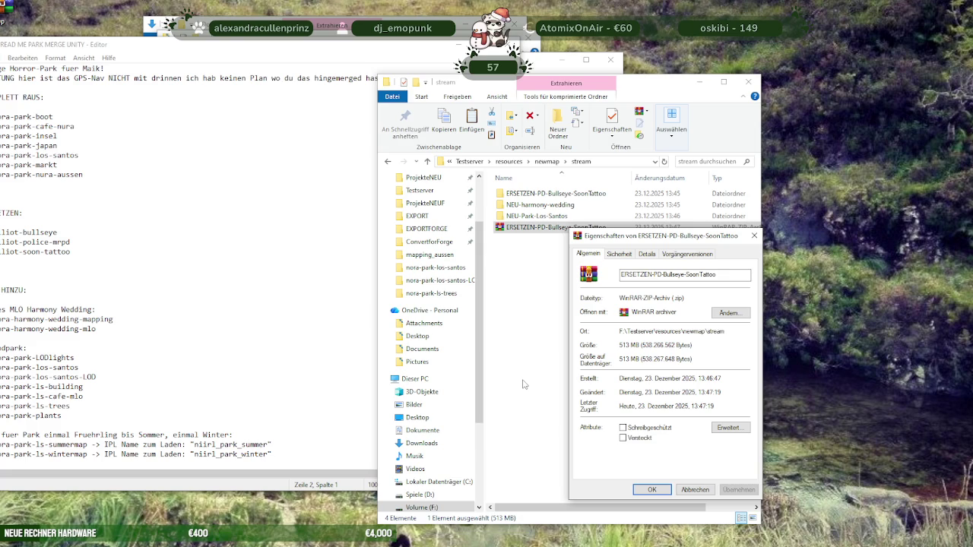
{"action": "left_click", "coordinate": [754, 235]}
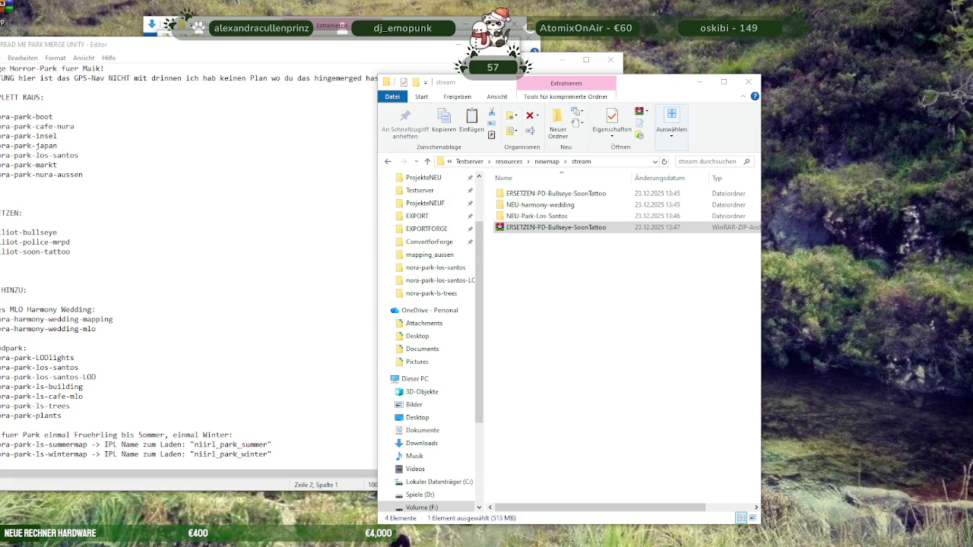
{"action": "right_click", "coordinate": [557, 228]}
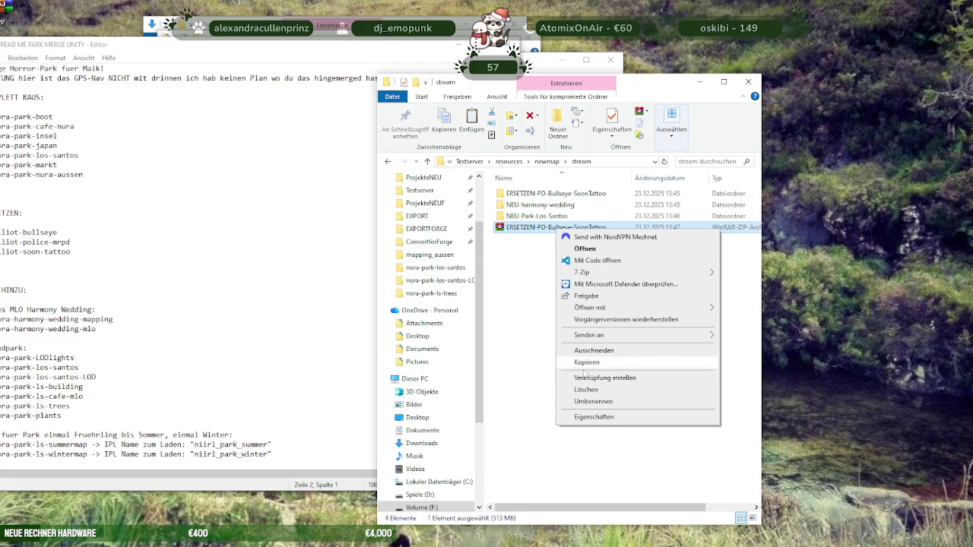
Delete the ERSETZEN ZIP archive and open the ERSETZEN-PD-Bullseye-SoonTattoo folder
{"action": "left_click", "coordinate": [586, 389]}
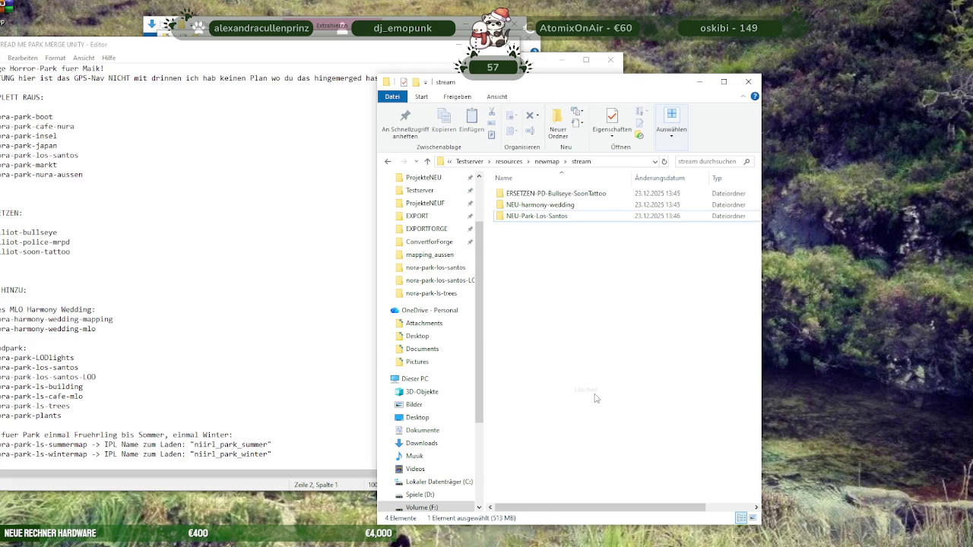
{"action": "left_click", "coordinate": [533, 196]}
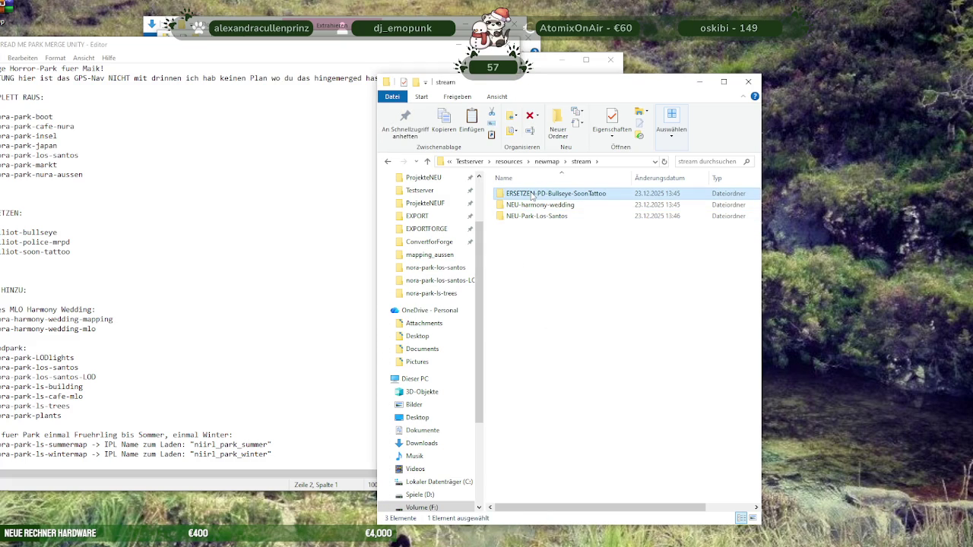
{"action": "double_click", "coordinate": [533, 196]}
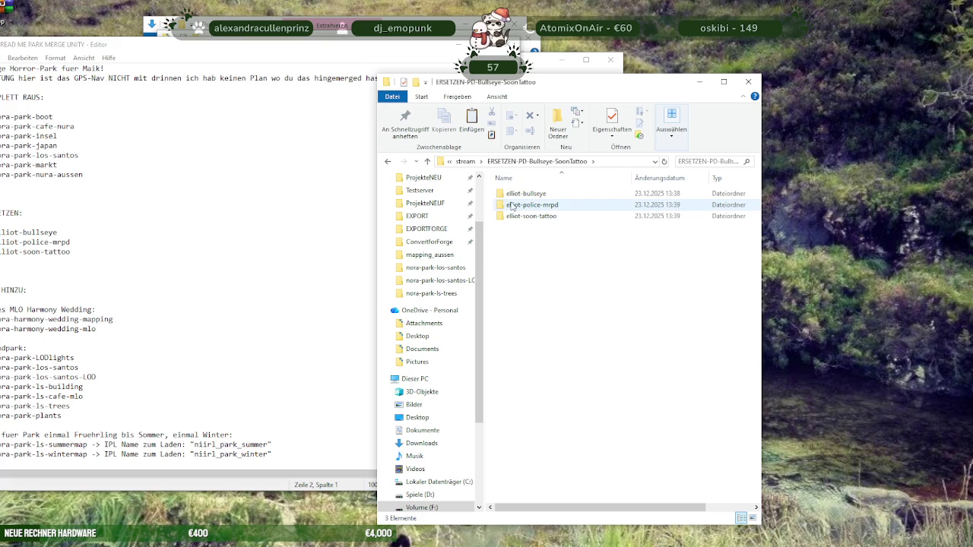
Move elliot-bullseye and elliot-soon-tattoo back up into the stream folder
{"action": "left_click_drag", "start_coordinate": [516, 198], "coordinate": [466, 168]}
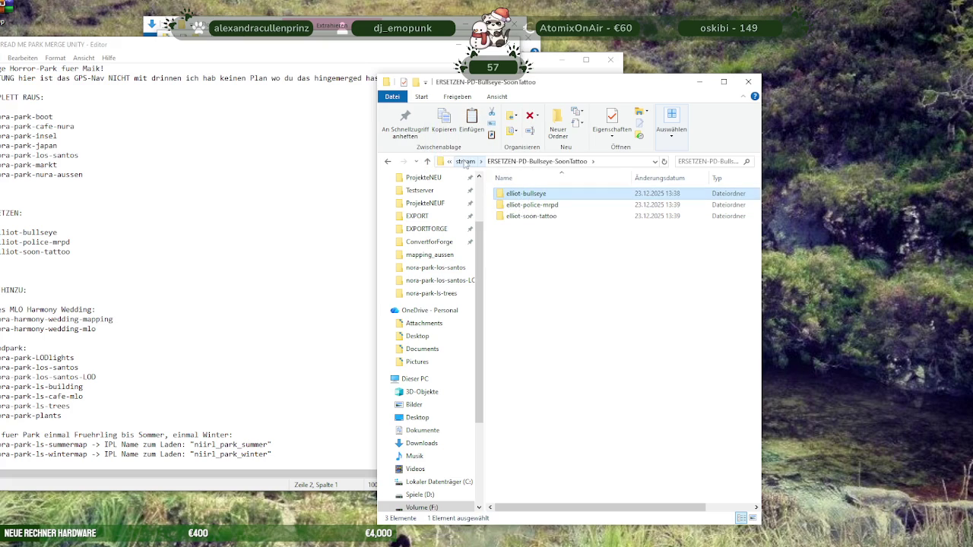
{"action": "left_click_drag", "start_coordinate": [532, 207], "coordinate": [466, 166]}
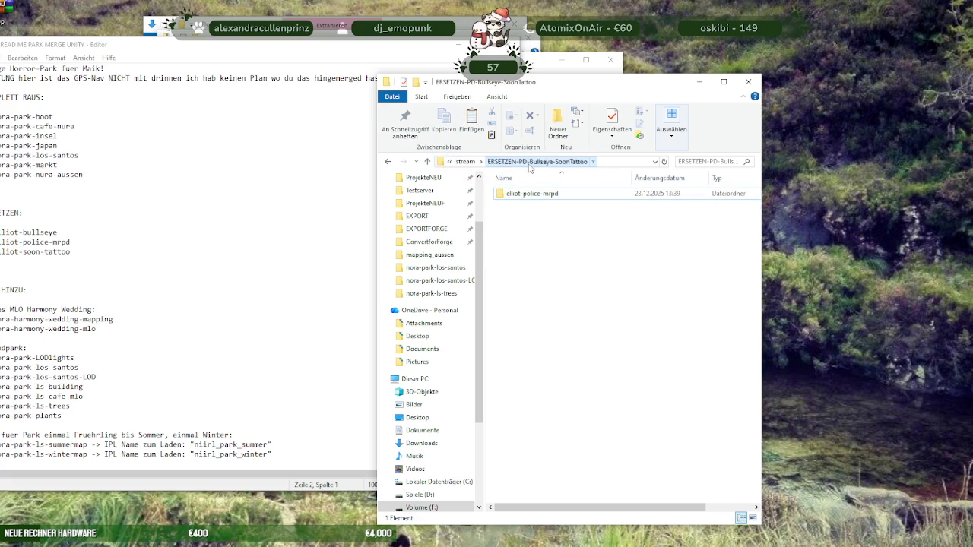
{"action": "left_click", "coordinate": [464, 162]}
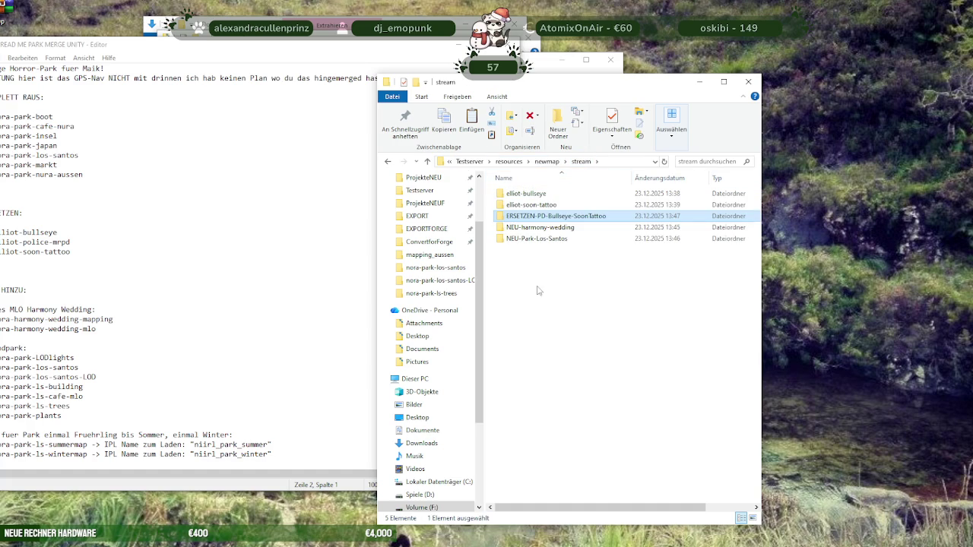
Create a new folder named ERSETZEN-Bullseye-SoonTattoo in stream
{"action": "right_click", "coordinate": [537, 291]}
{"action": "left_click", "coordinate": [732, 316]}
{"action": "type", "text": "ERSETZEN-Bullseye-SoonTattoo"}
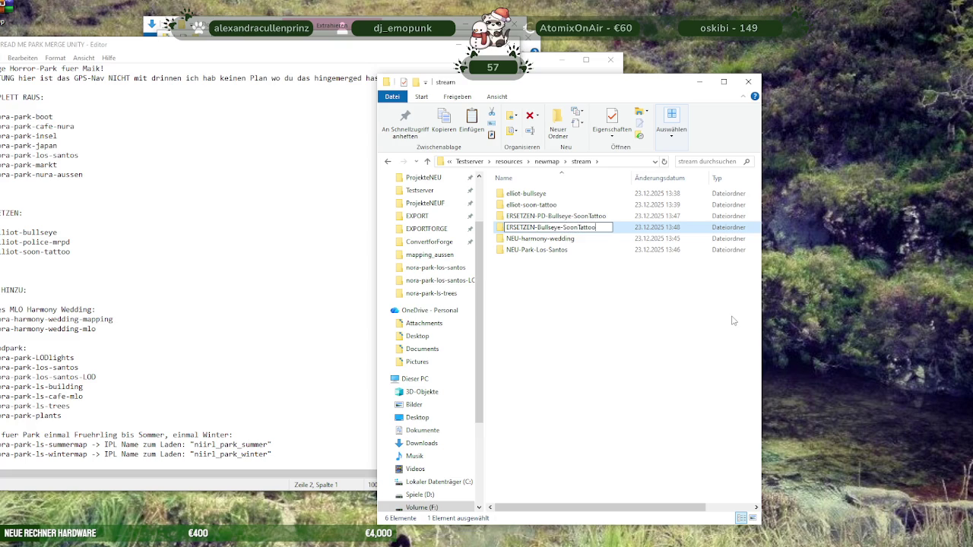
{"action": "key", "text": "Return"}
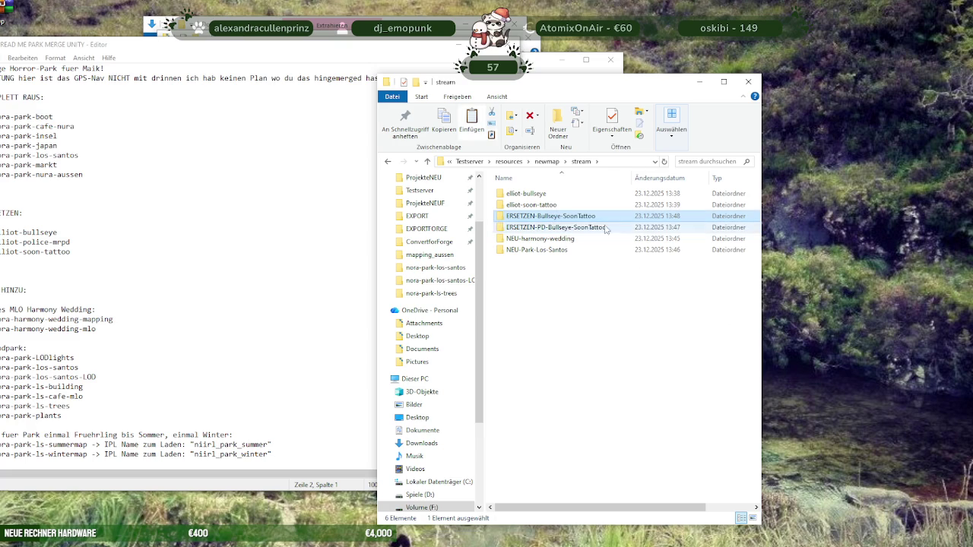
Shorten the ERSETZEN-PD-Bullseye-SoonTattoo folder's name to ERSETZEN-PD
{"action": "left_click", "coordinate": [587, 228]}
{"action": "left_click", "coordinate": [587, 228]}
{"action": "left_click", "coordinate": [587, 228]}
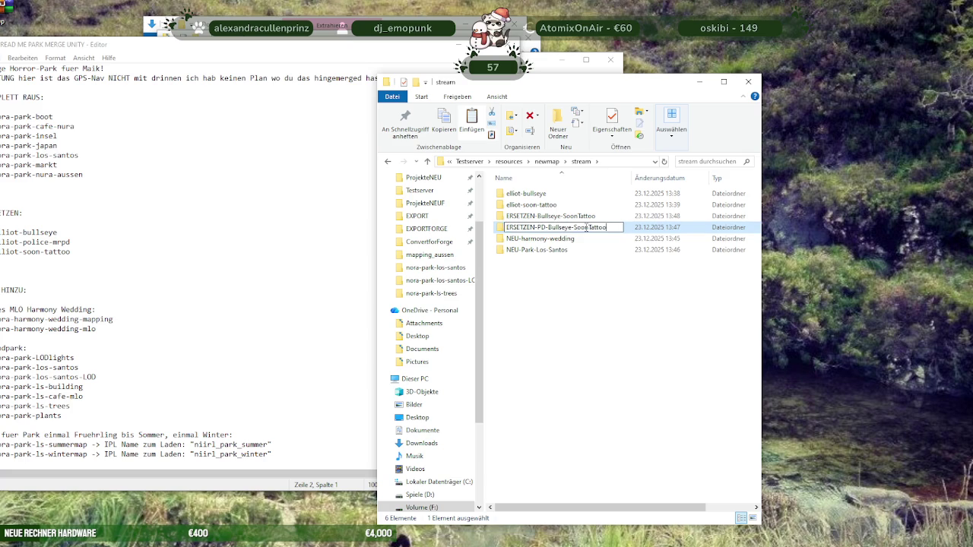
{"action": "key", "text": "BackSpace"}
{"action": "key", "text": "BackSpace"}
{"action": "key", "text": "BackSpace"}
{"action": "key", "text": "Return"}
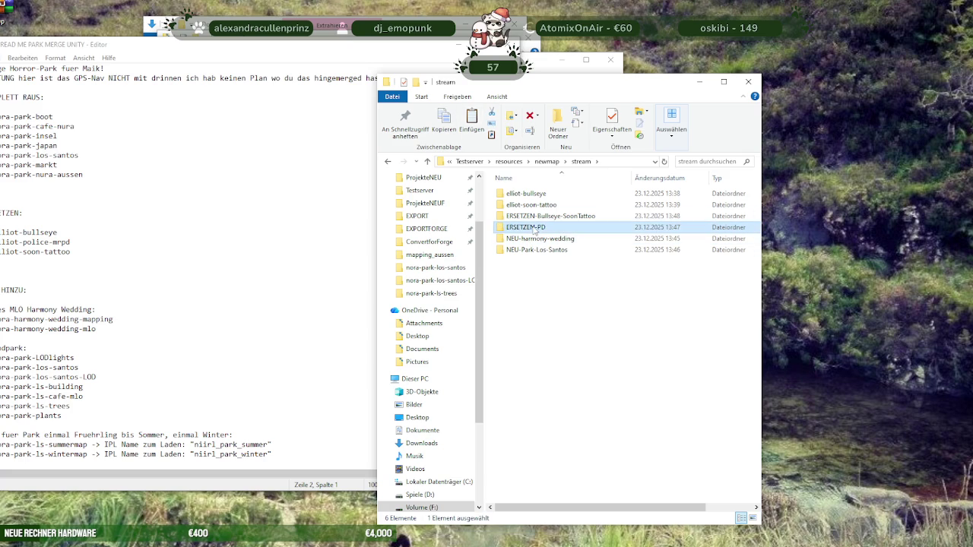
Compress ERSETZEN-PD into a ZIP archive with the default name
{"action": "right_click", "coordinate": [535, 230]}
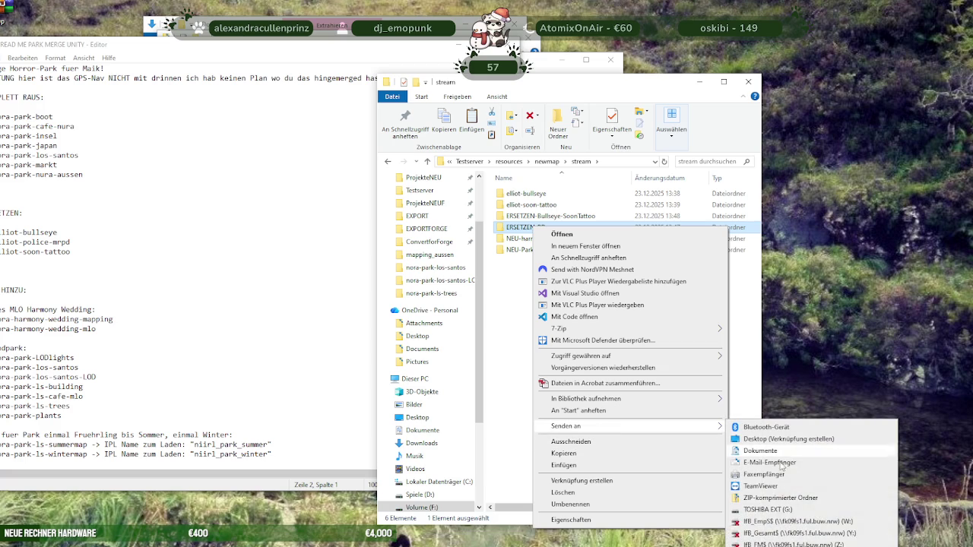
{"action": "left_click", "coordinate": [768, 498]}
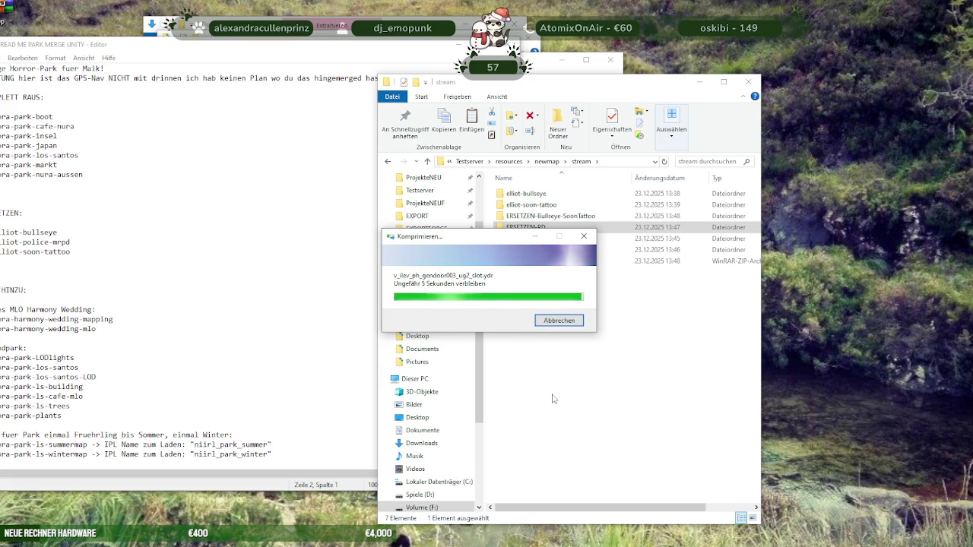
{"action": "left_click", "coordinate": [535, 337]}
Move the elliot folders into ERSETZEN-Bullseye-SoonTattoo and compress that folder to a ZIP
{"action": "mouse_move", "coordinate": [526, 194]}
{"action": "left_mouse_down"}
{"action": "mouse_move", "coordinate": [564, 241]}
{"action": "mouse_move", "coordinate": [559, 218]}
{"action": "mouse_move", "coordinate": [535, 209]}
{"action": "left_mouse_up"}
{"action": "right_click", "coordinate": [541, 193]}
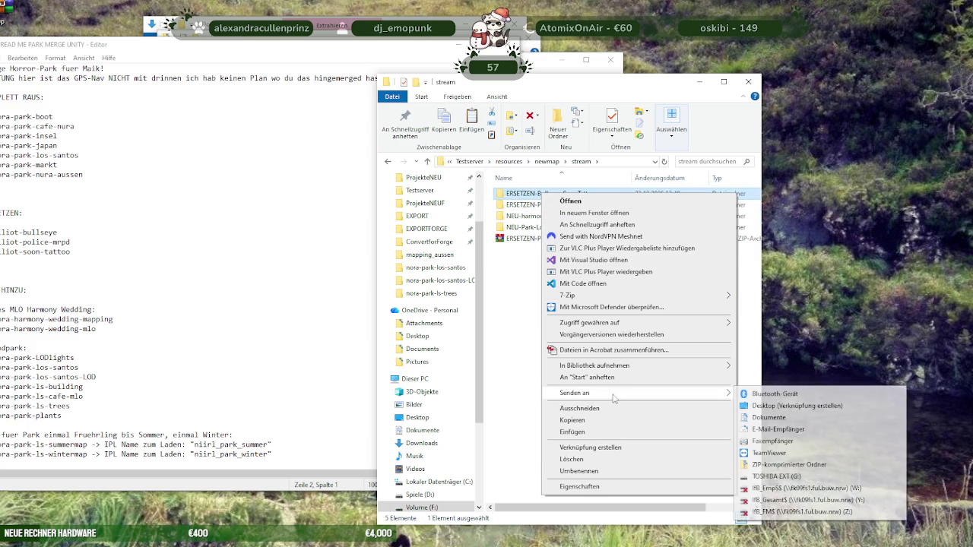
{"action": "left_click", "coordinate": [775, 469]}
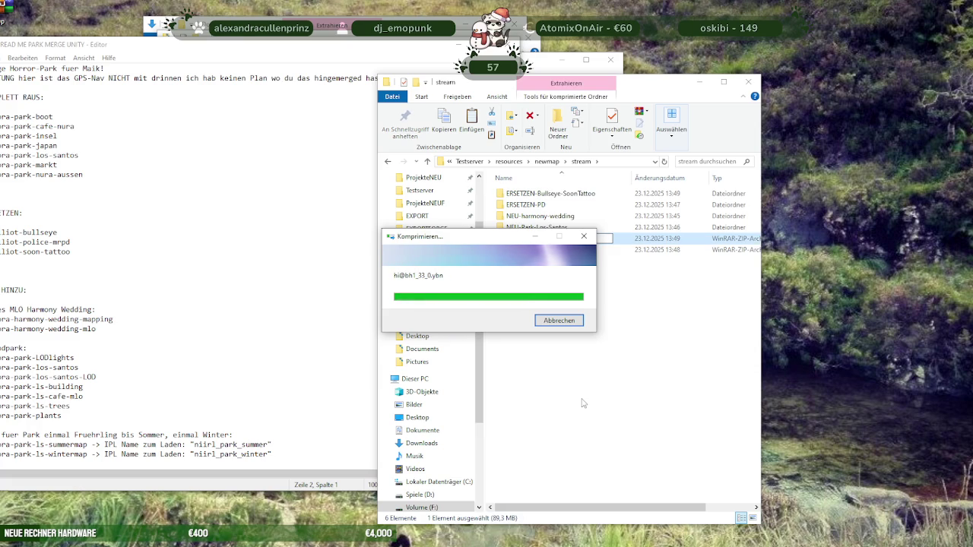
Compress NEU-harmony-wedding and NEU-Park-Los-Santos into ZIP archives with default names
{"action": "right_click", "coordinate": [536, 216]}
{"action": "mouse_move", "coordinate": [568, 415]}
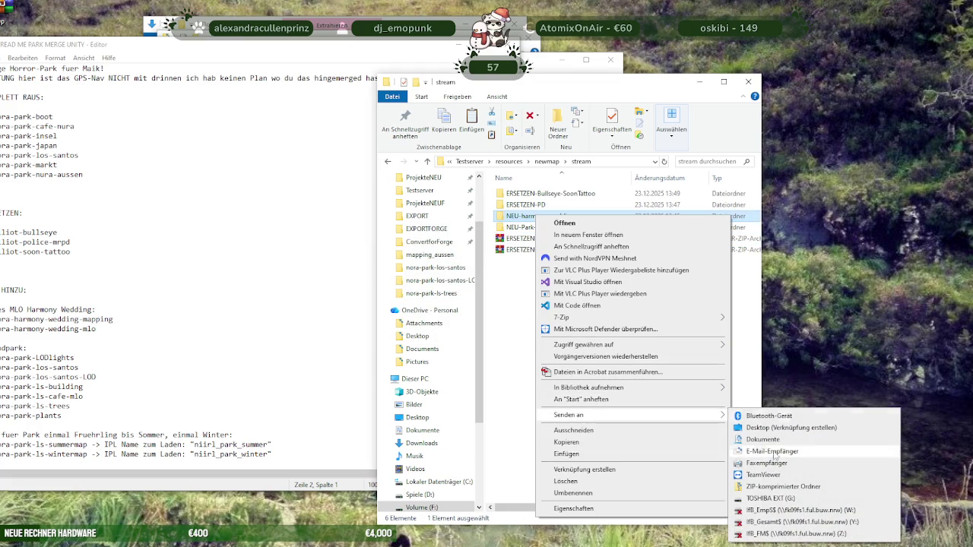
{"action": "left_click", "coordinate": [768, 488]}
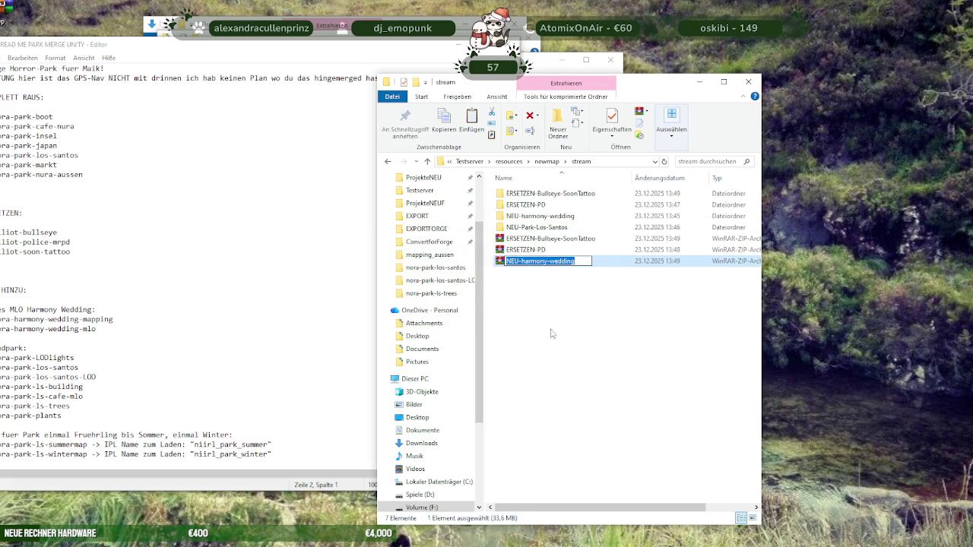
{"action": "left_click", "coordinate": [529, 229]}
{"action": "right_click", "coordinate": [530, 232]}
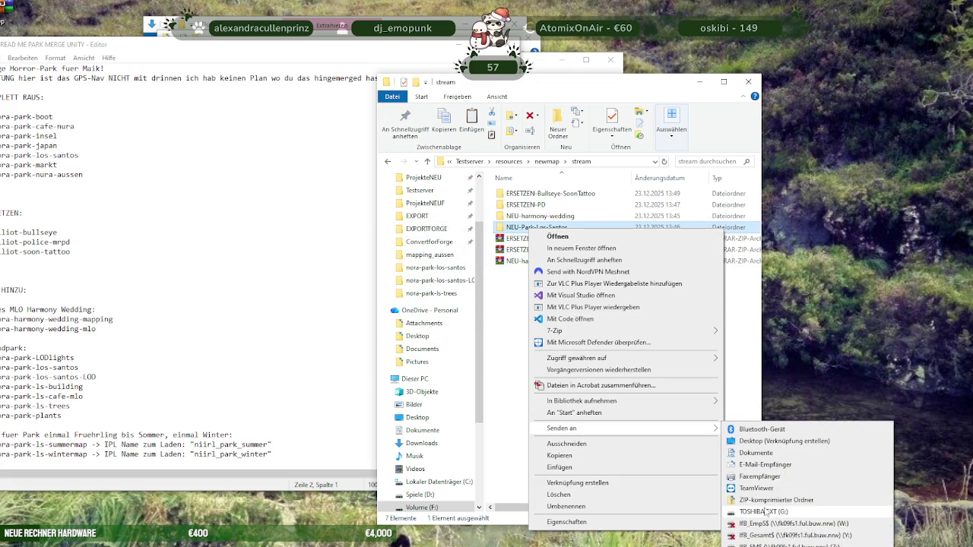
{"action": "left_click", "coordinate": [730, 500]}
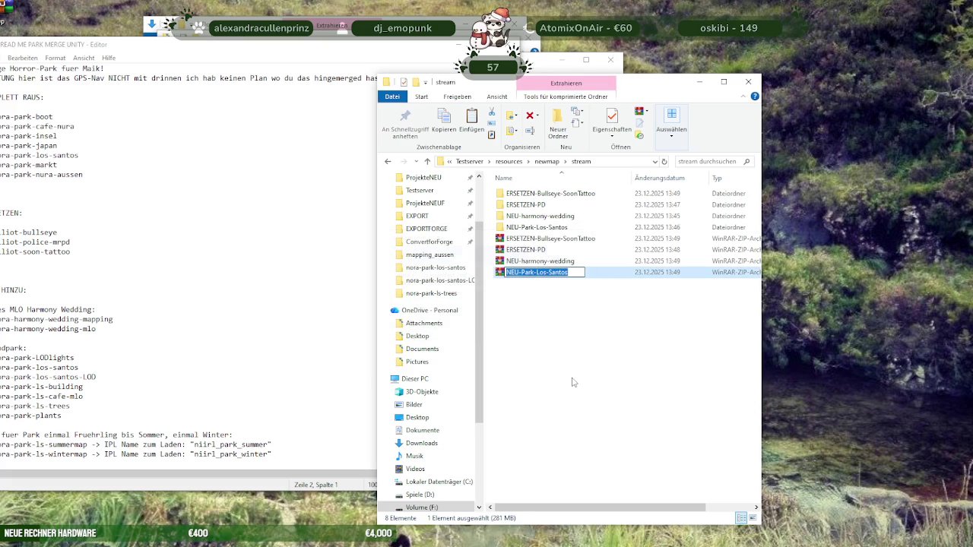
{"action": "left_click", "coordinate": [569, 366]}
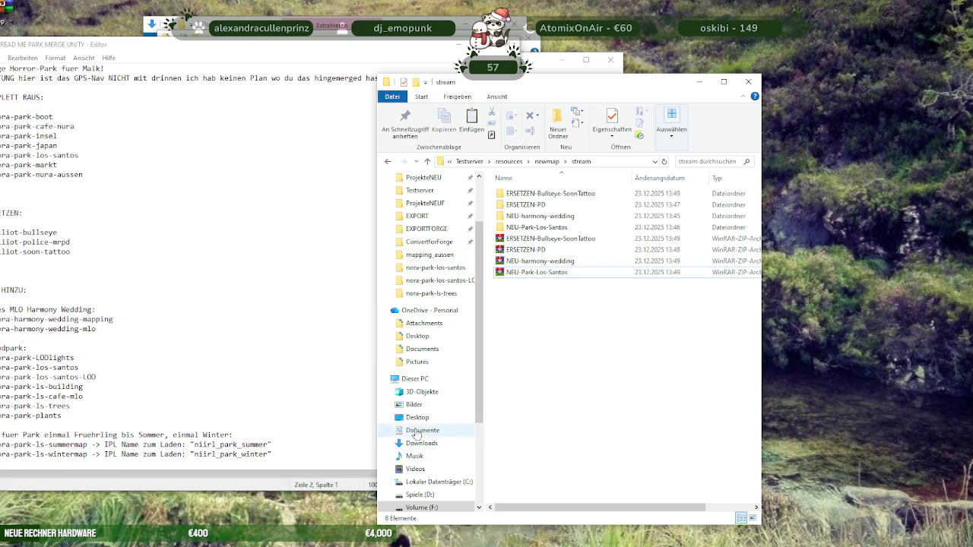
Save and close the READ ME PARK MERGE UNITY notes in Notepad
{"action": "left_click", "coordinate": [188, 51]}
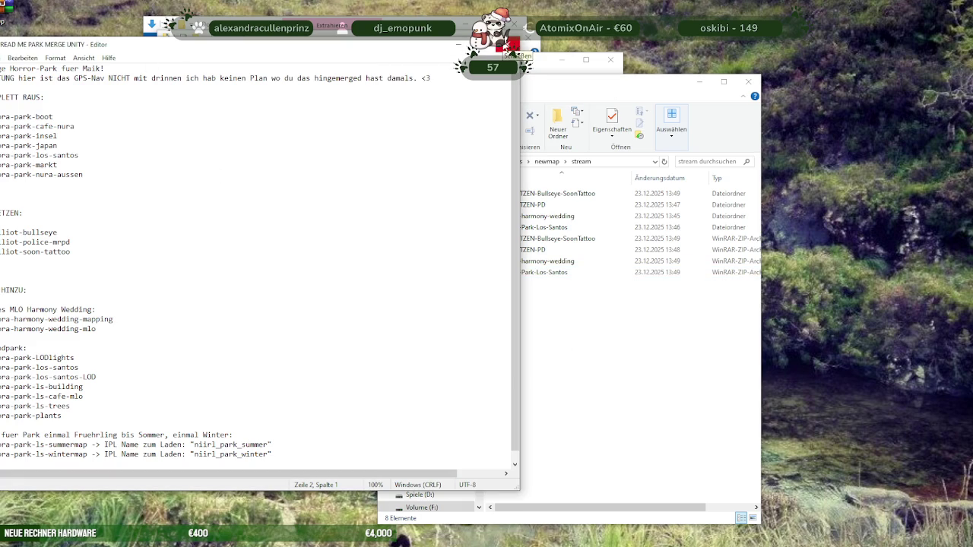
{"action": "left_click", "coordinate": [505, 47]}
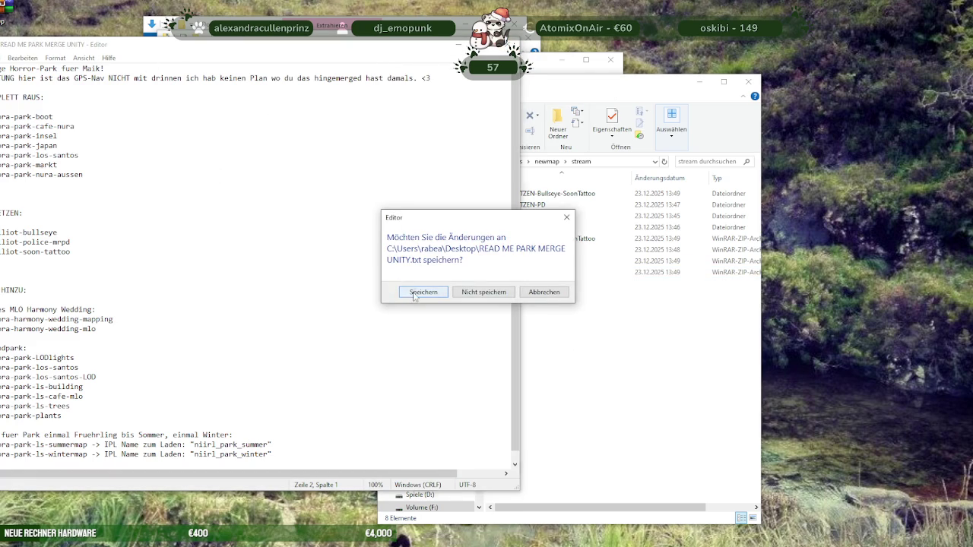
{"action": "left_click", "coordinate": [414, 294]}
Drag READ ME PARK MERGE UNITY.txt into stream, open it, and check the ERSETZEN-PD archive size
{"action": "left_click_drag", "start_coordinate": [426, 389], "coordinate": [544, 372]}
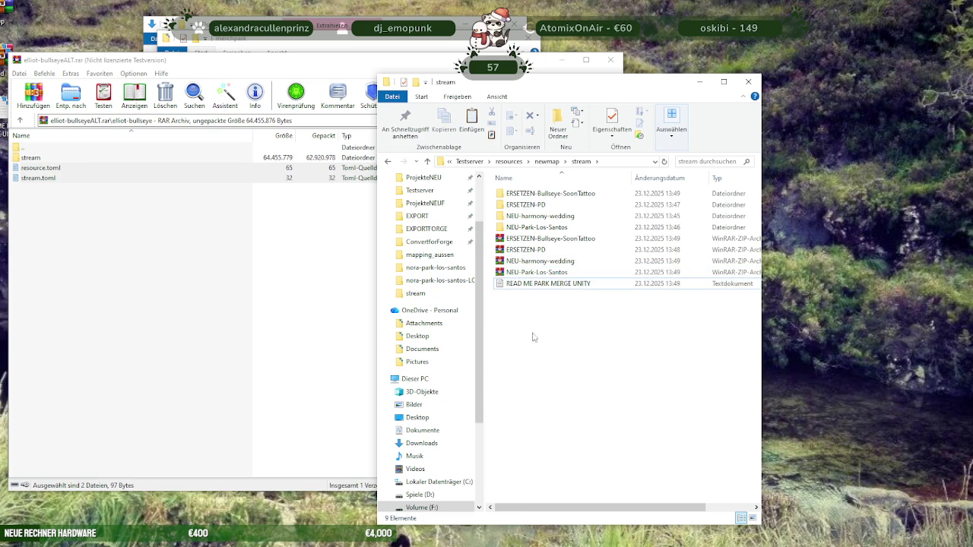
{"action": "double_click", "coordinate": [536, 290]}
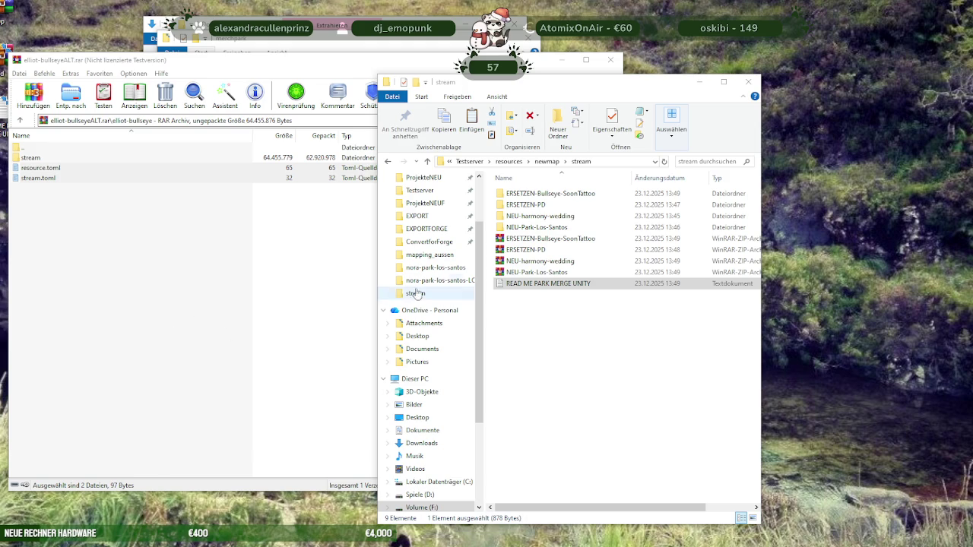
{"action": "left_click", "coordinate": [540, 249]}
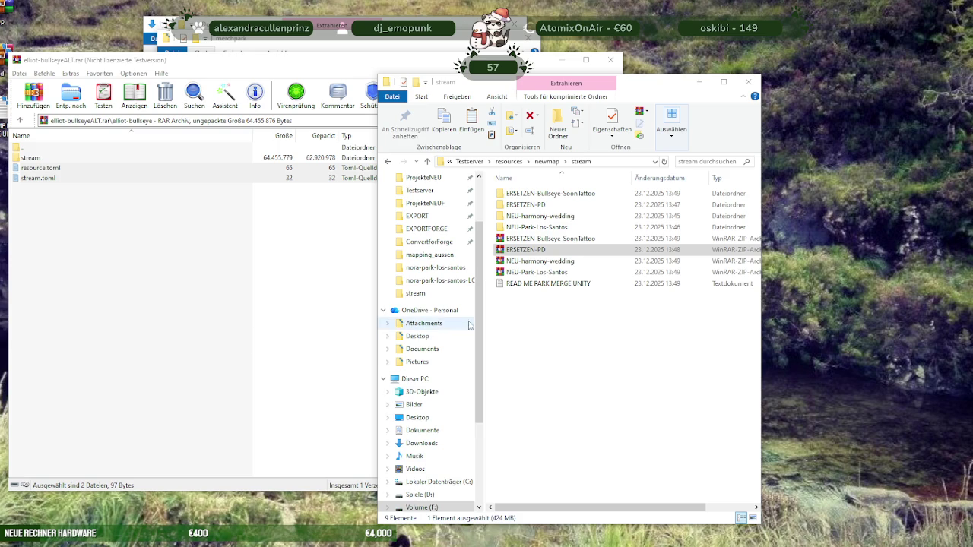
{"action": "left_click", "coordinate": [534, 241]}
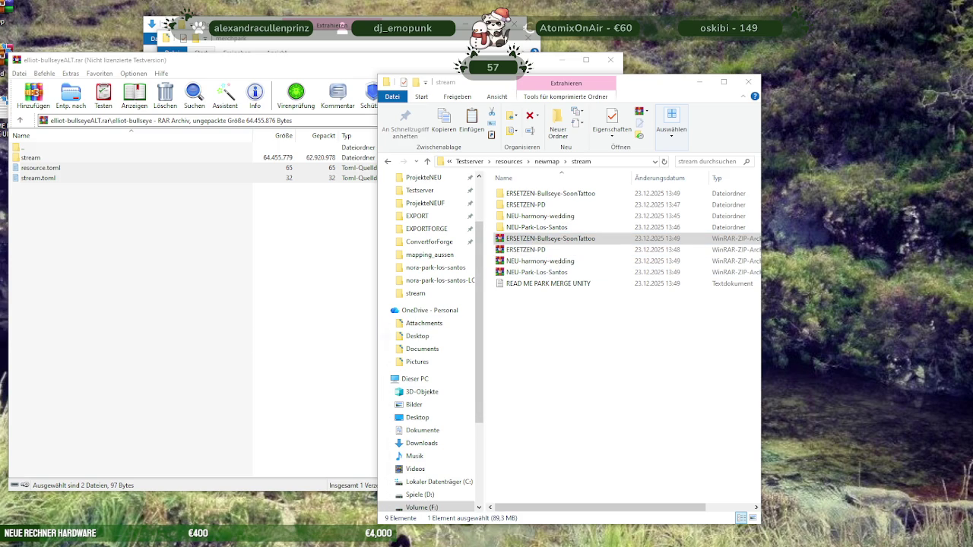
{"action": "left_click", "coordinate": [553, 263]}
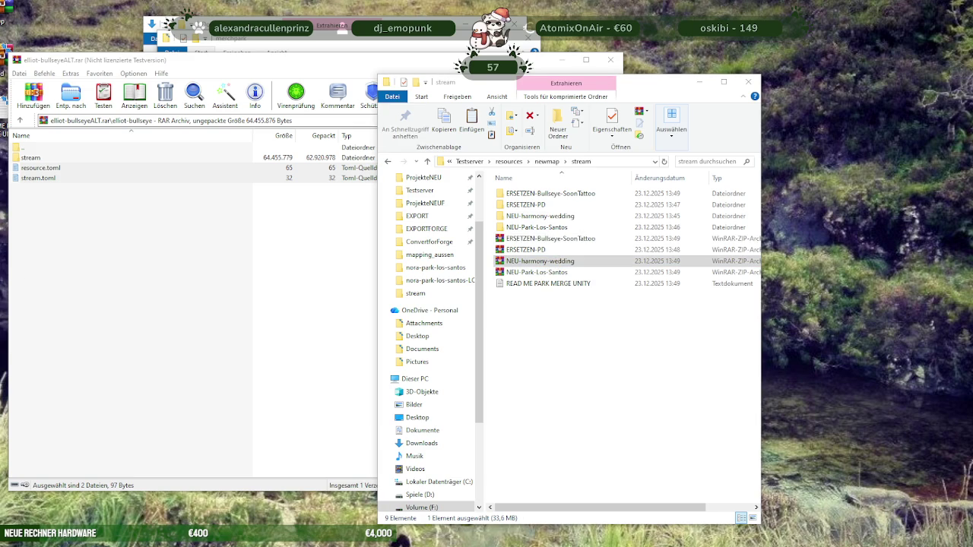
{"action": "left_click", "coordinate": [544, 272]}
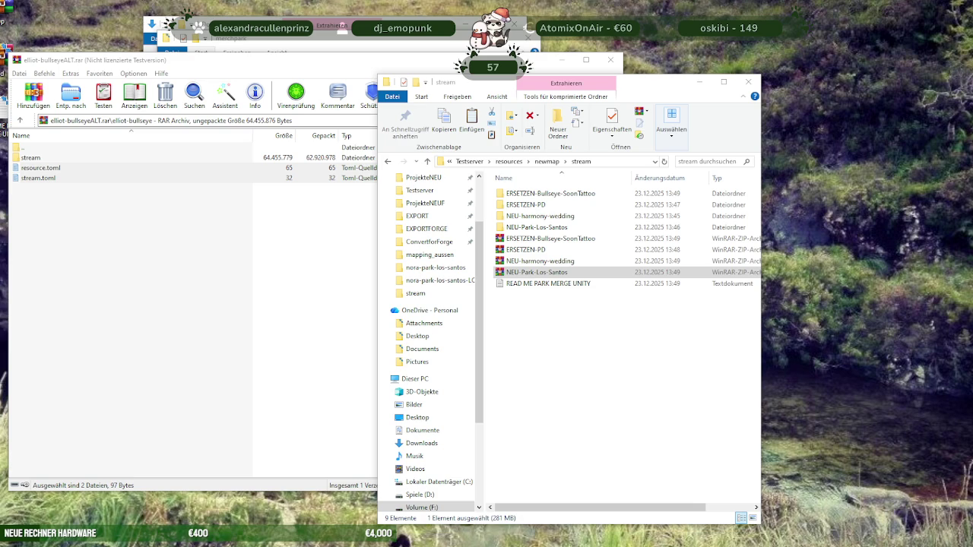
{"action": "double_click", "coordinate": [530, 205]}
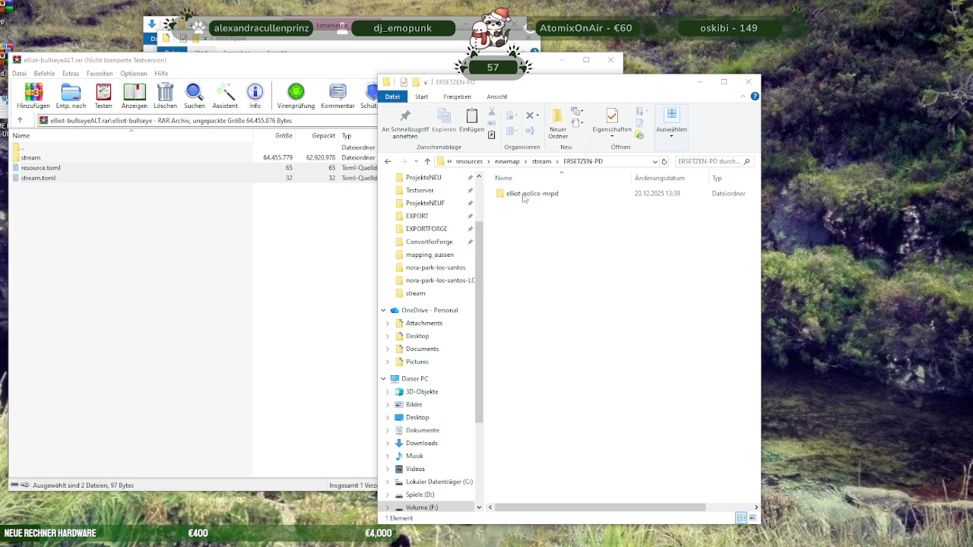
Copy the four ZIP archives and READ ME from stream to the desktop, replacing the old READ ME
{"action": "left_click", "coordinate": [538, 162]}
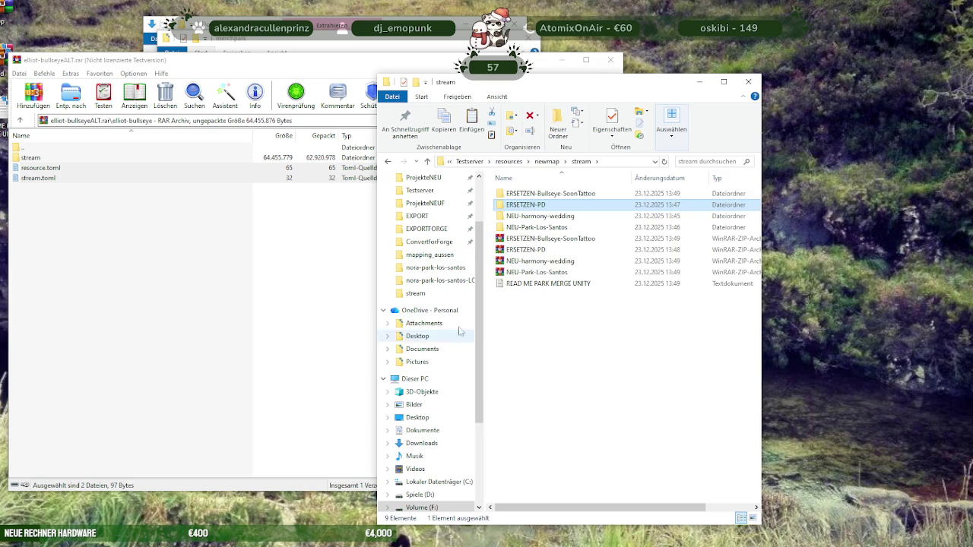
{"action": "left_click", "coordinate": [536, 239]}
{"action": "left_click", "coordinate": [537, 284], "text": "shift"}
{"action": "left_click_drag", "start_coordinate": [530, 250], "coordinate": [863, 266]}
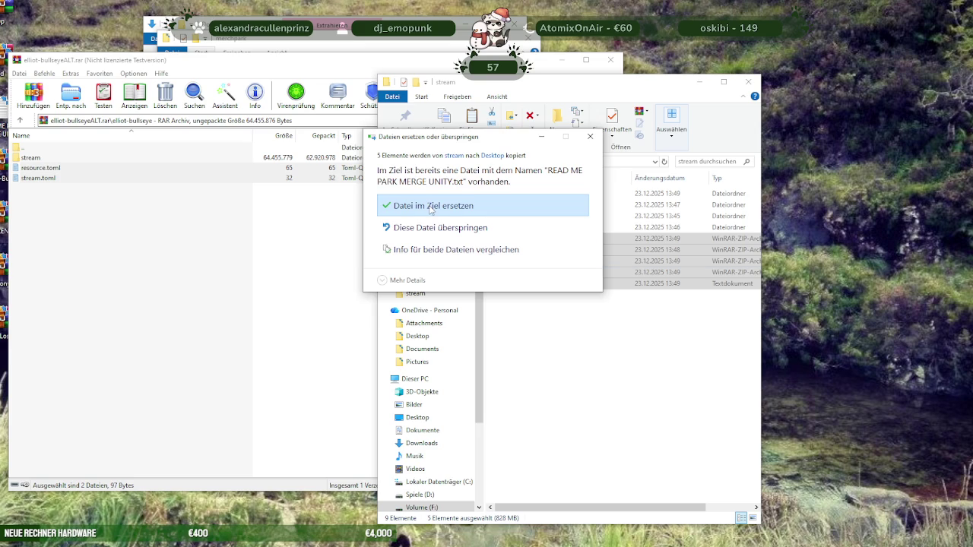
{"action": "left_click", "coordinate": [428, 206]}
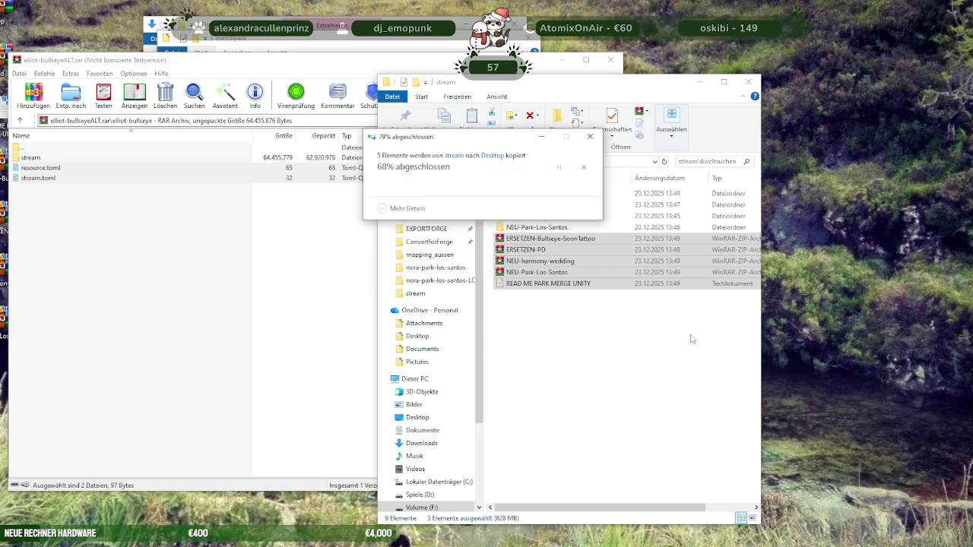
Delete the four archives and the readme from stream, then open ERSETZEN-Bullseye-SoonTattoo
{"action": "left_click", "coordinate": [582, 343]}
{"action": "left_click_drag", "start_coordinate": [560, 297], "coordinate": [561, 240]}
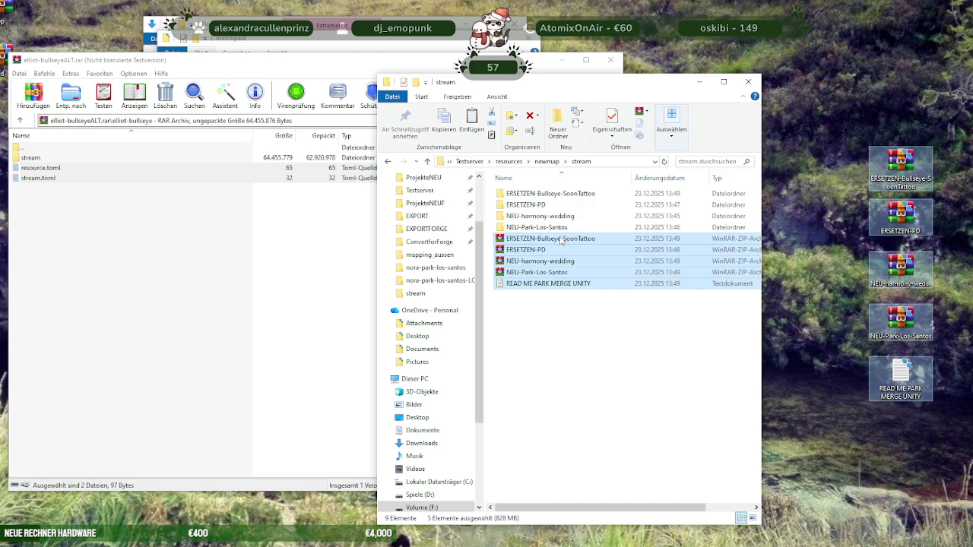
{"action": "key", "text": "Delete"}
{"action": "double_click", "coordinate": [537, 194]}
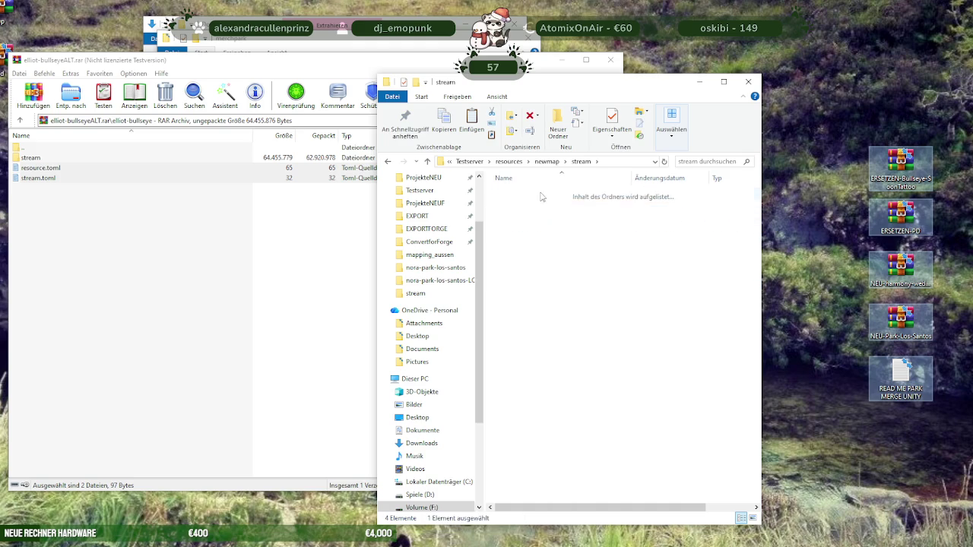
Move the ERSETZEN-Bullseye-SoonTattoo subfolders and ERSETZEN-PD's elliot-police-mrpd up into stream
{"action": "key", "text": "ctrl+a"}
{"action": "left_click_drag", "start_coordinate": [532, 206], "coordinate": [503, 165]}
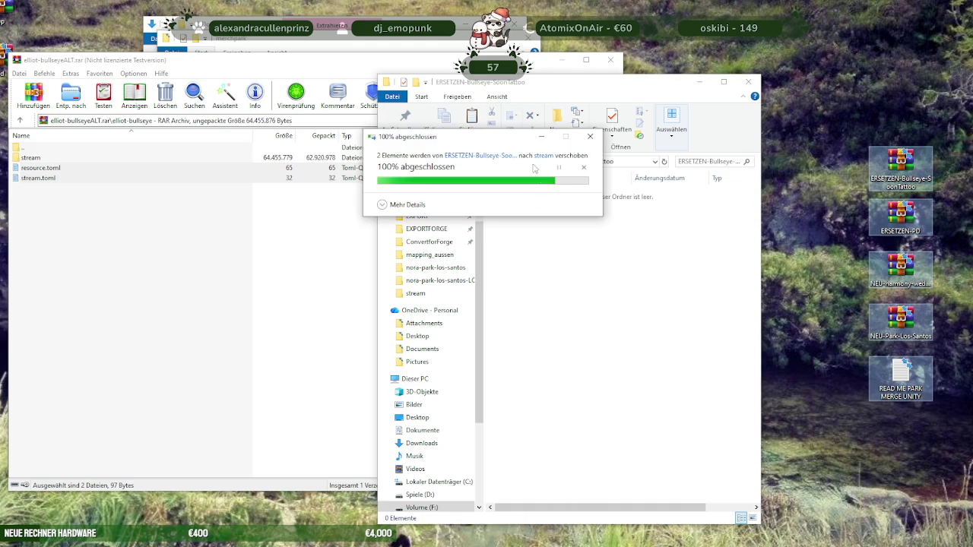
{"action": "left_click", "coordinate": [502, 161]}
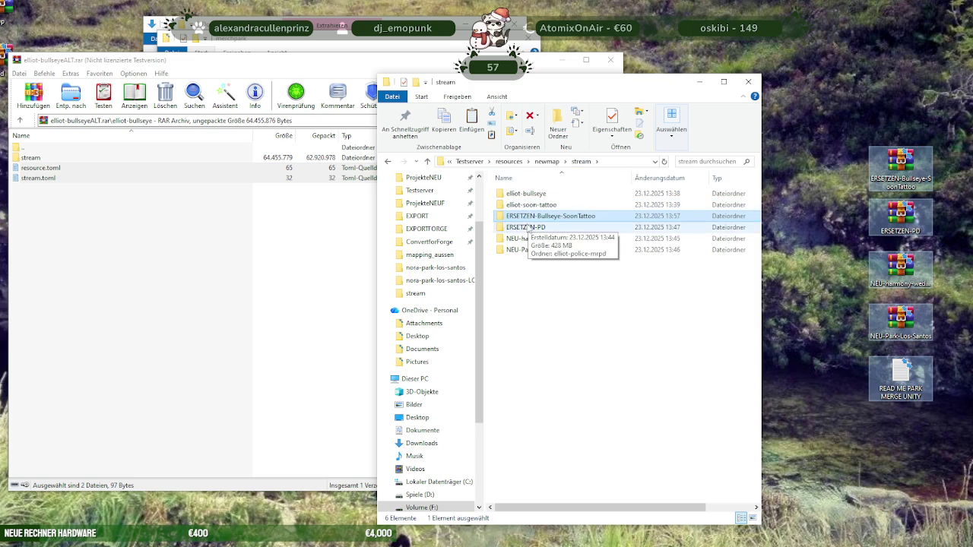
{"action": "left_click", "coordinate": [529, 229]}
{"action": "double_click", "coordinate": [528, 228]}
{"action": "left_click_drag", "start_coordinate": [527, 198], "coordinate": [540, 162]}
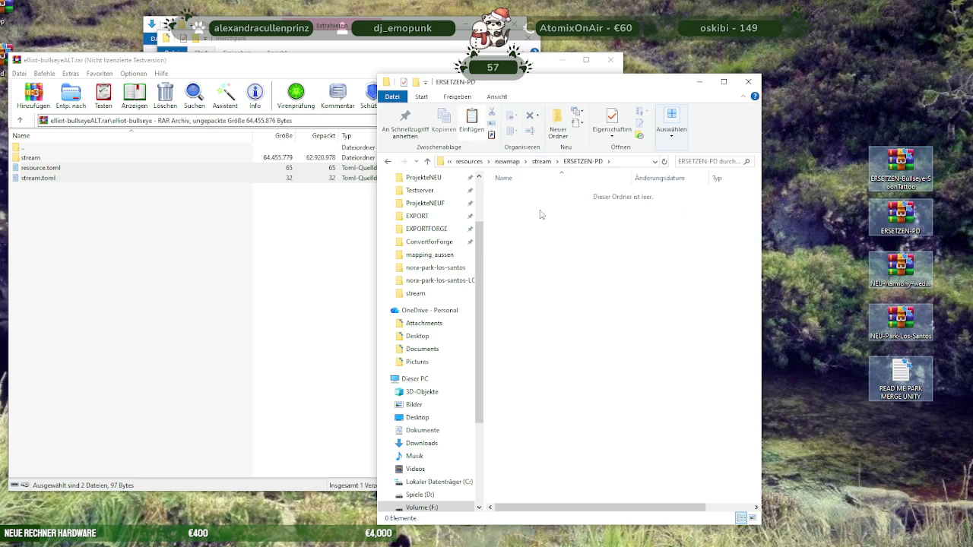
{"action": "left_click", "coordinate": [542, 161]}
Move the two harmony wedding folders and the nine Park-Los-Santos folders into stream
{"action": "double_click", "coordinate": [537, 250]}
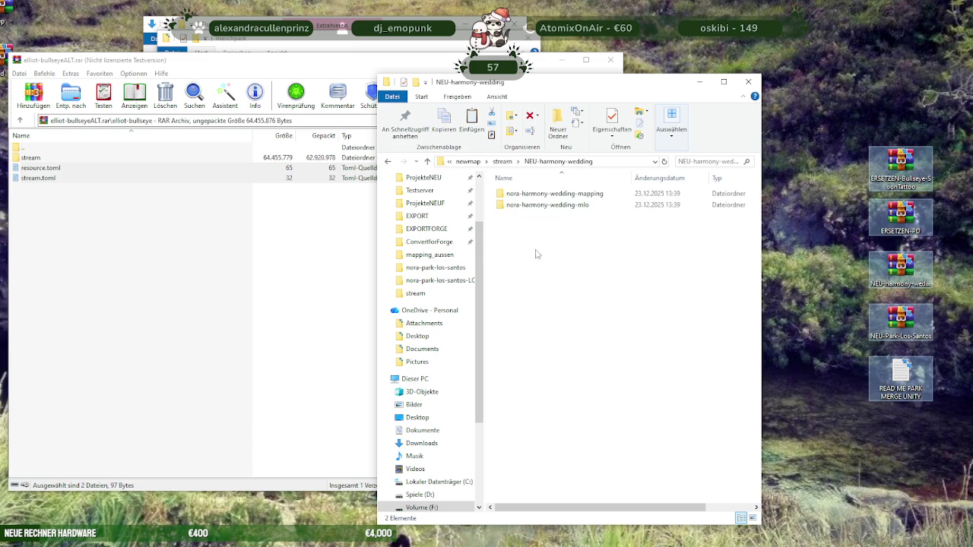
{"action": "key", "text": "ctrl+a"}
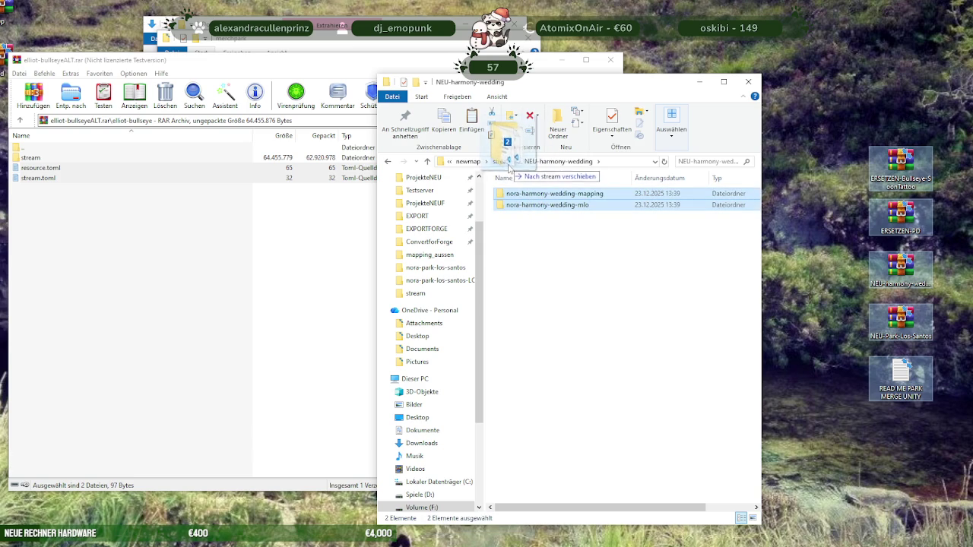
{"action": "left_click_drag", "start_coordinate": [523, 180], "coordinate": [504, 161]}
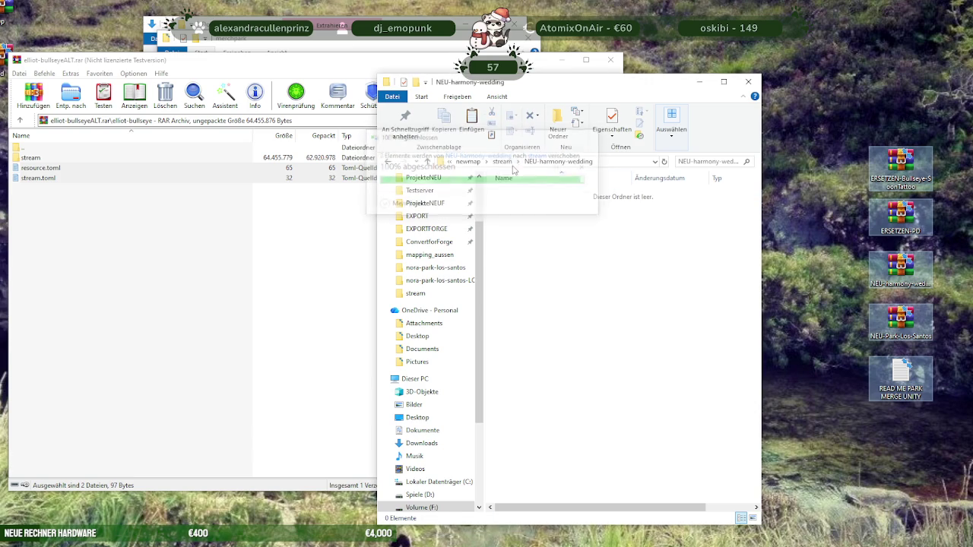
{"action": "left_click", "coordinate": [503, 161]}
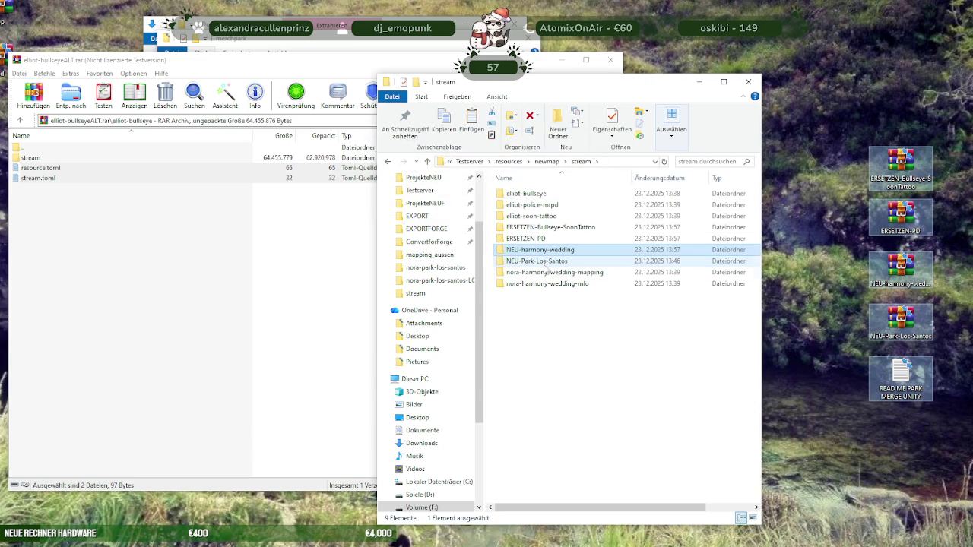
{"action": "mouse_move", "coordinate": [537, 261]}
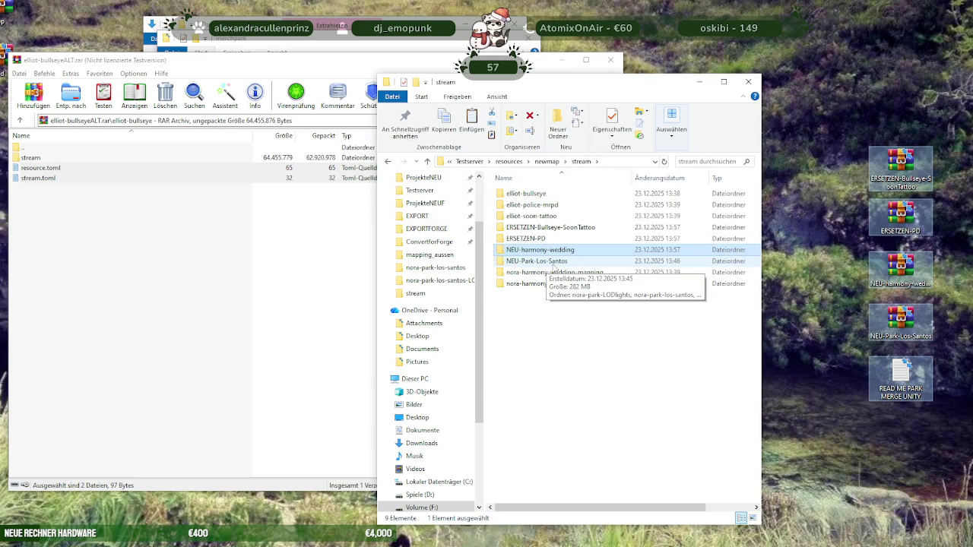
{"action": "double_click", "coordinate": [554, 262]}
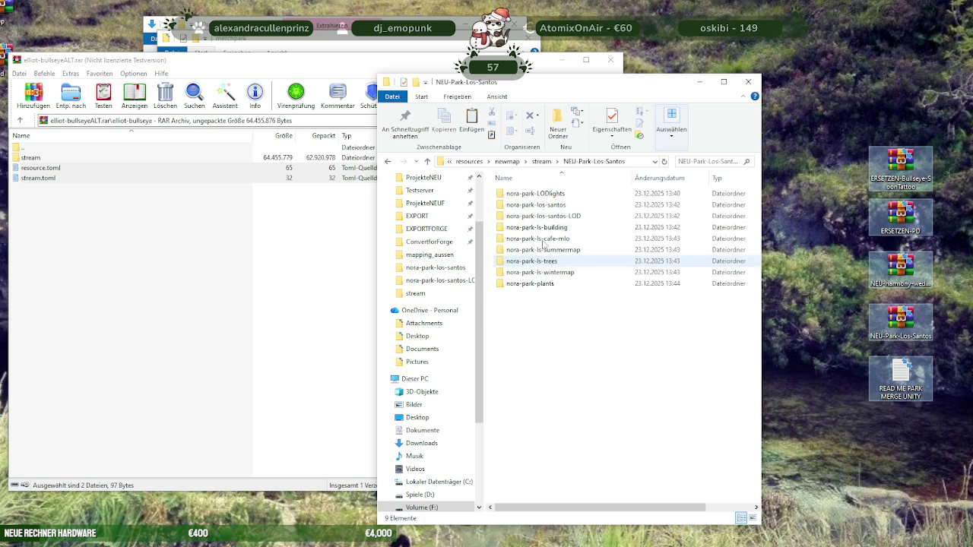
{"action": "left_click", "coordinate": [527, 283], "text": "shift"}
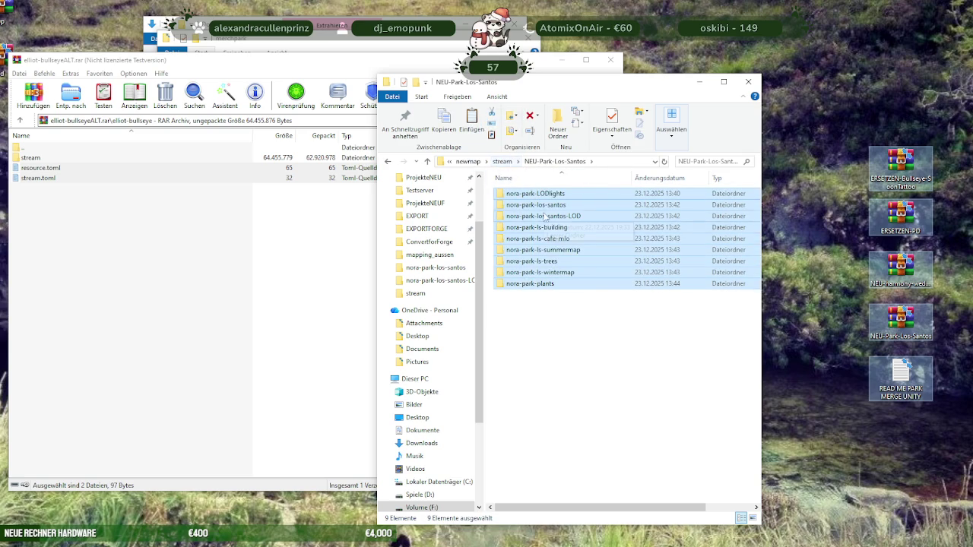
{"action": "left_click_drag", "start_coordinate": [545, 217], "coordinate": [502, 161]}
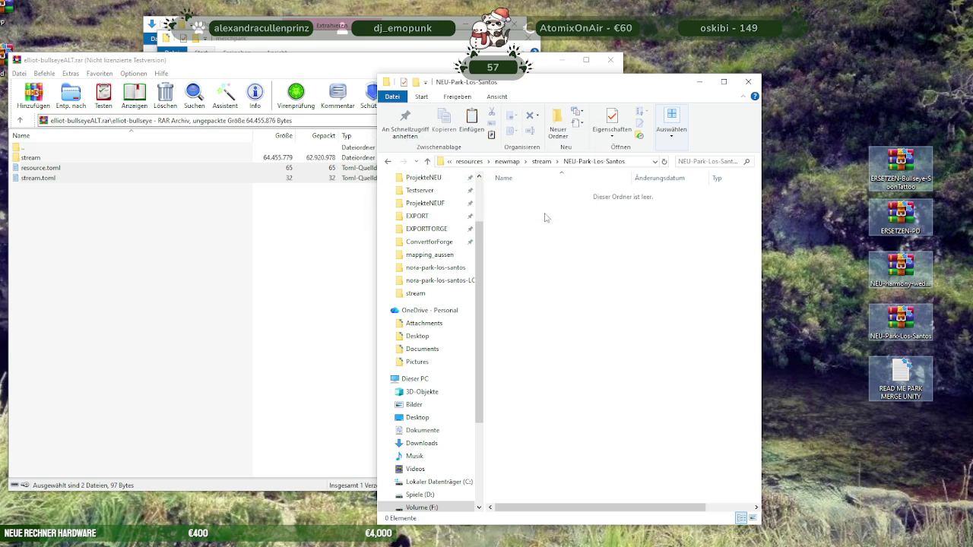
Delete the four emptied ERSETZEN and NEU wrapper folders from stream
{"action": "left_click", "coordinate": [549, 162]}
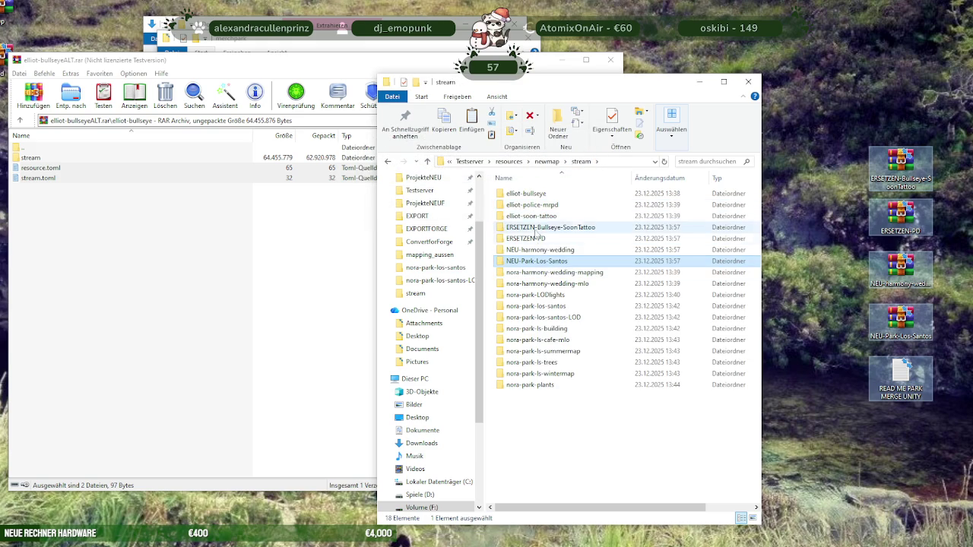
{"action": "left_click", "coordinate": [548, 227]}
{"action": "left_click", "coordinate": [537, 260], "text": "shift"}
{"action": "key", "text": "Delete"}
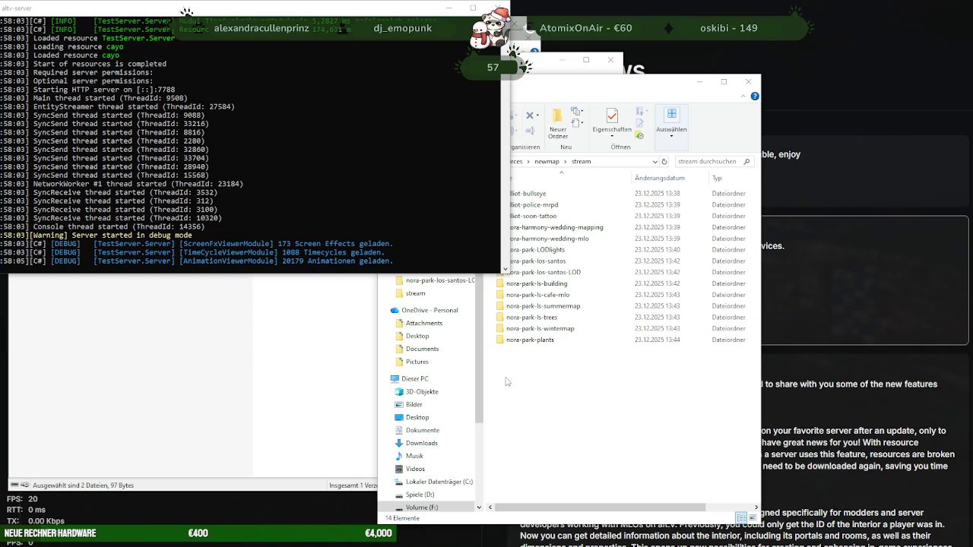
Connect to the localhost:7788 test server in alt:V and walk forward in game
{"action": "left_click", "coordinate": [807, 53]}
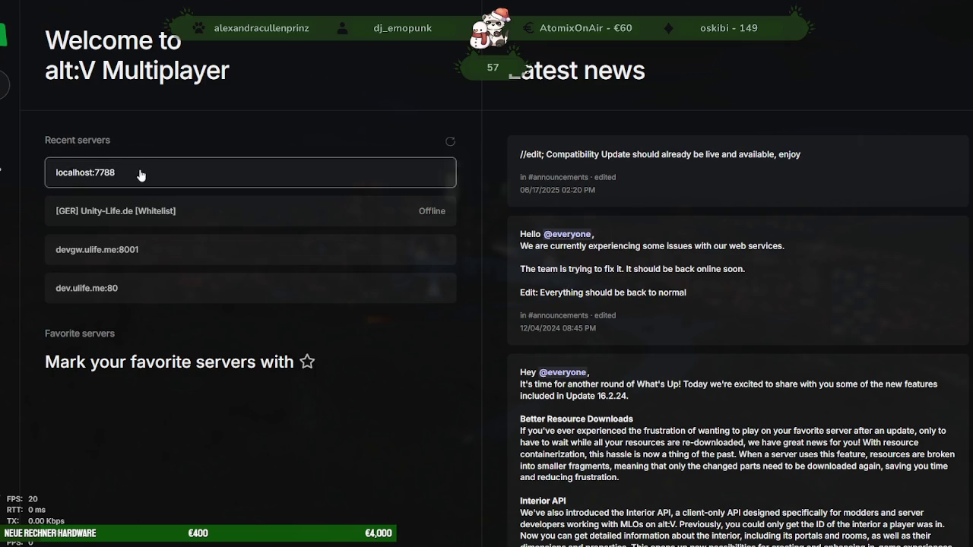
{"action": "left_click", "coordinate": [137, 174]}
{"action": "left_click", "coordinate": [567, 314]}
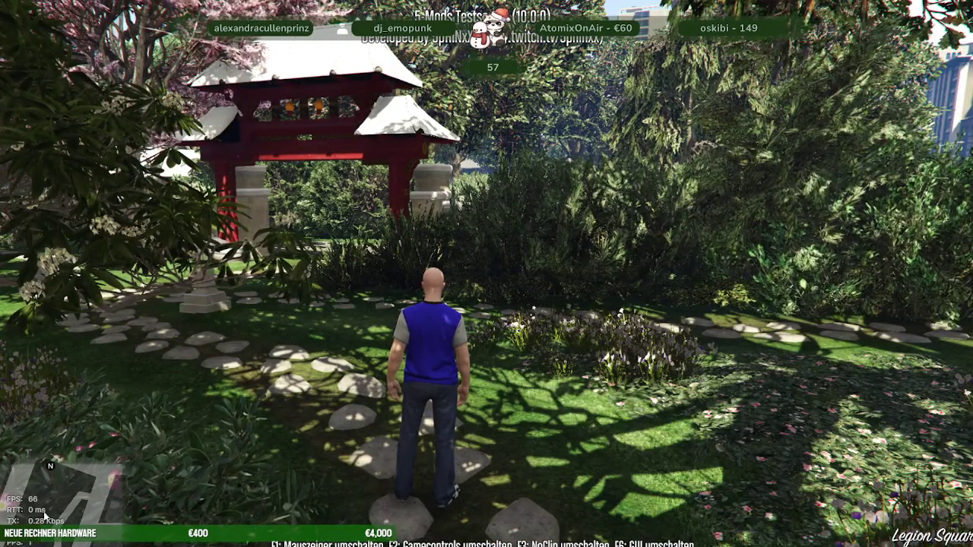
{"action": "key", "text": "w"}
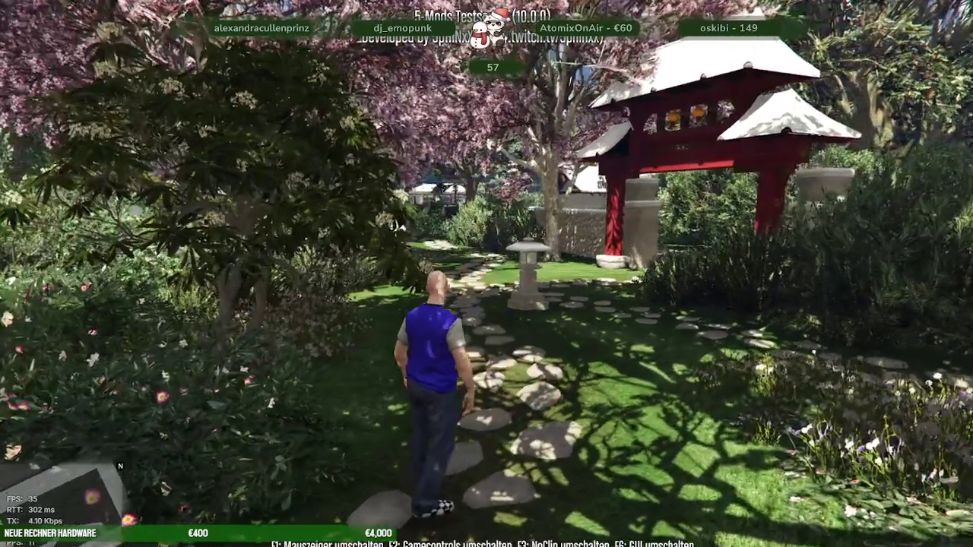
Unload the niirl_park_winter IPL through the F5 mod menu's IPL options
{"action": "key", "text": "F5"}
{"action": "key", "text": "Down"}
{"action": "key", "text": "Down"}
{"action": "key", "text": "Down"}
{"action": "key", "text": "Down"}
{"action": "key", "text": "Return"}
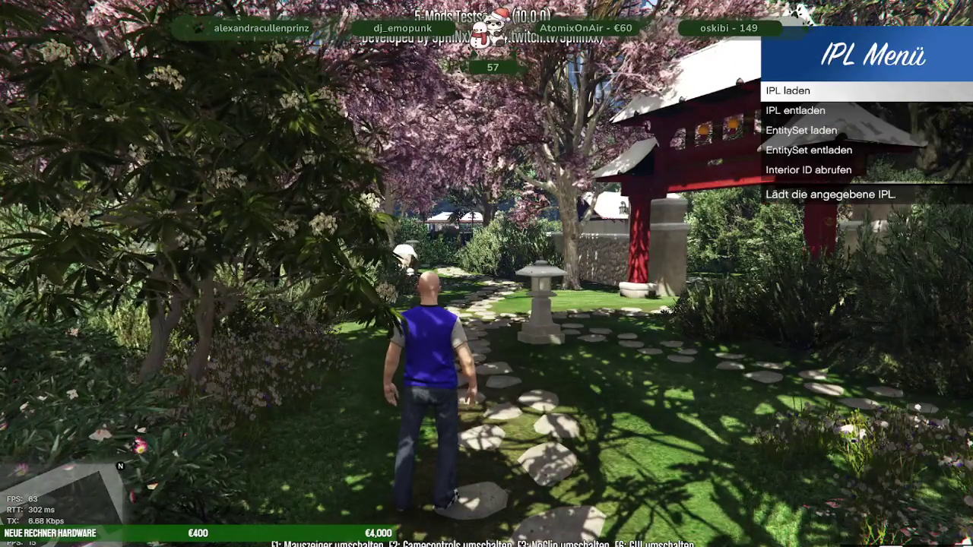
{"action": "key", "text": "Down"}
{"action": "key", "text": "Return"}
{"action": "type", "text": "iirl_park_winter"}
{"action": "key", "text": "Return"}
Run through the Japanese garden, across the street to the plaza, then quit to the desktop
{"action": "key", "text": "w"}
{"action": "key", "text": "w"}
{"action": "key", "text": "w"}
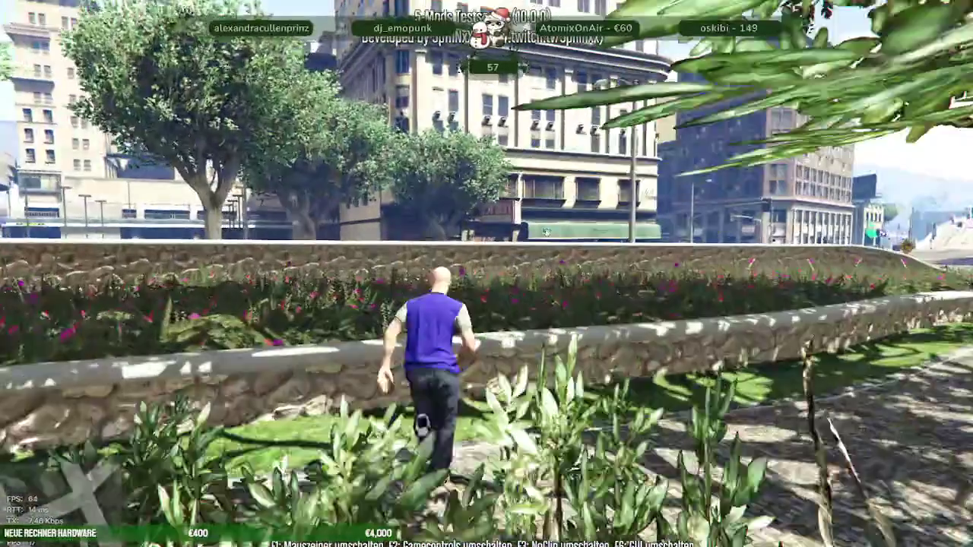
{"action": "key", "text": "space"}
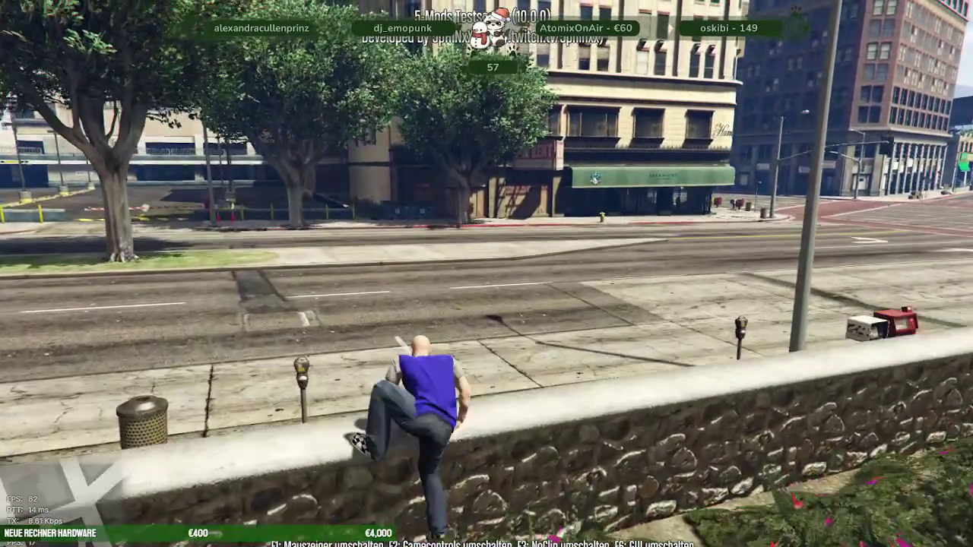
{"action": "key", "text": "w"}
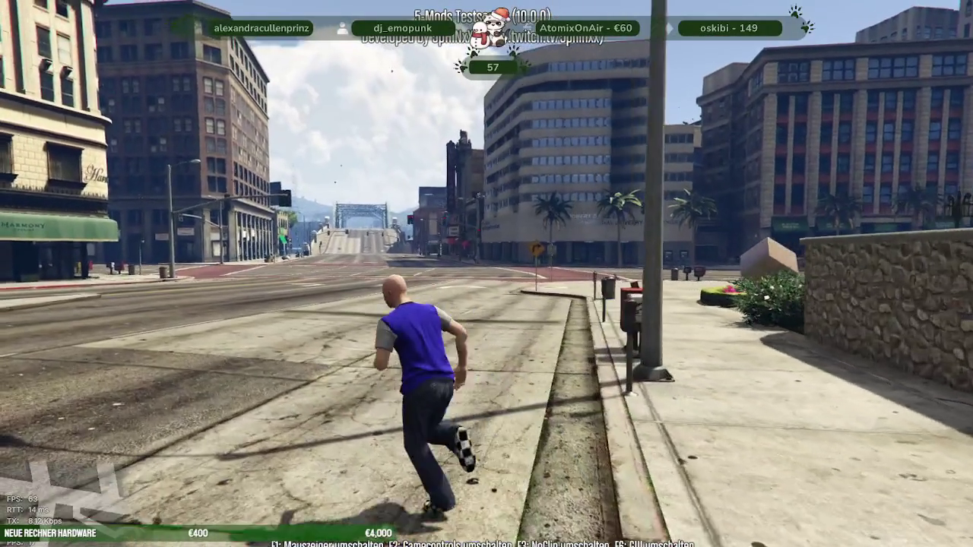
{"action": "key", "text": "a"}
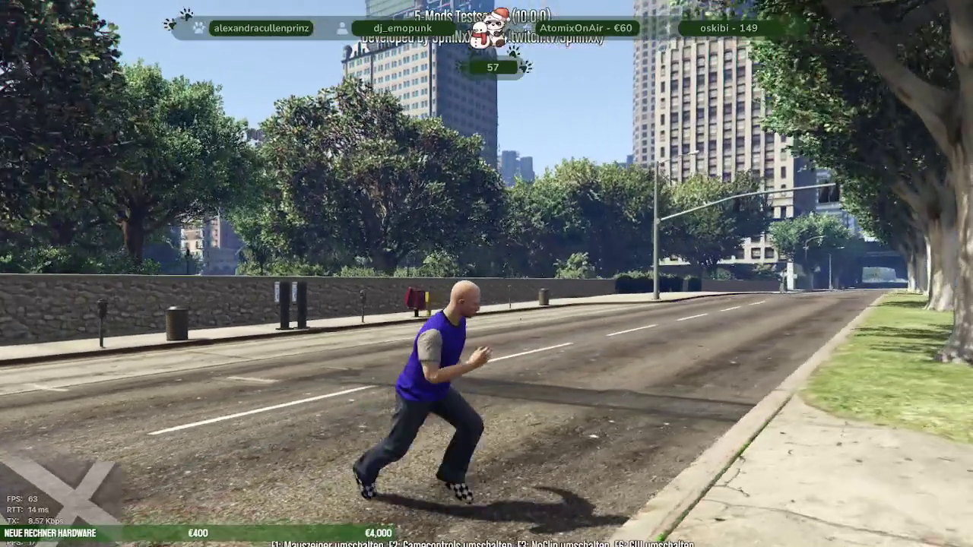
{"action": "key", "text": "w"}
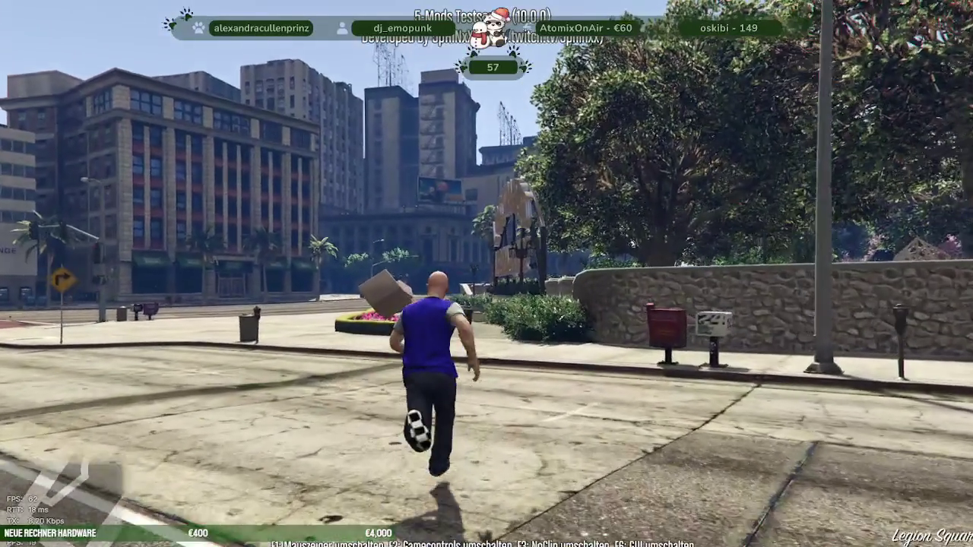
{"action": "key", "text": "w"}
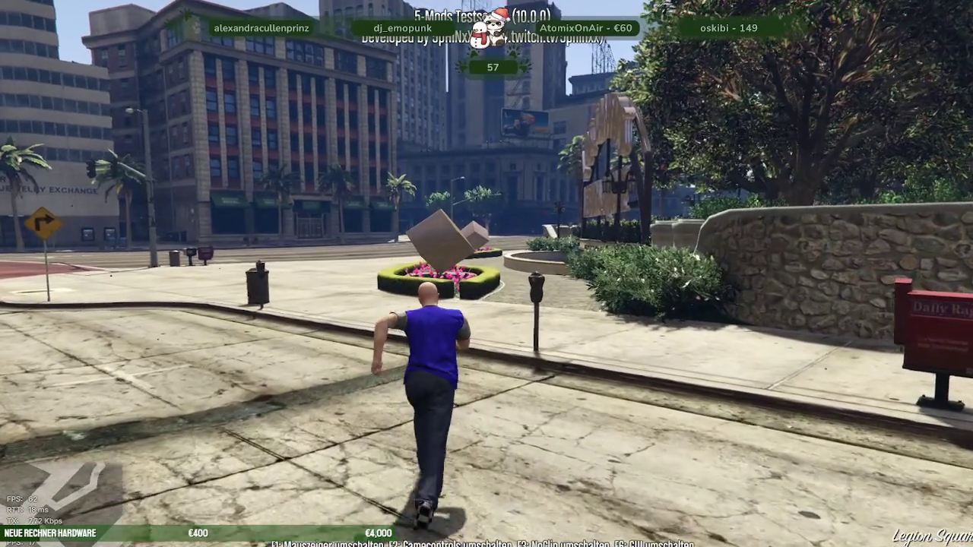
{"action": "key", "text": "w"}
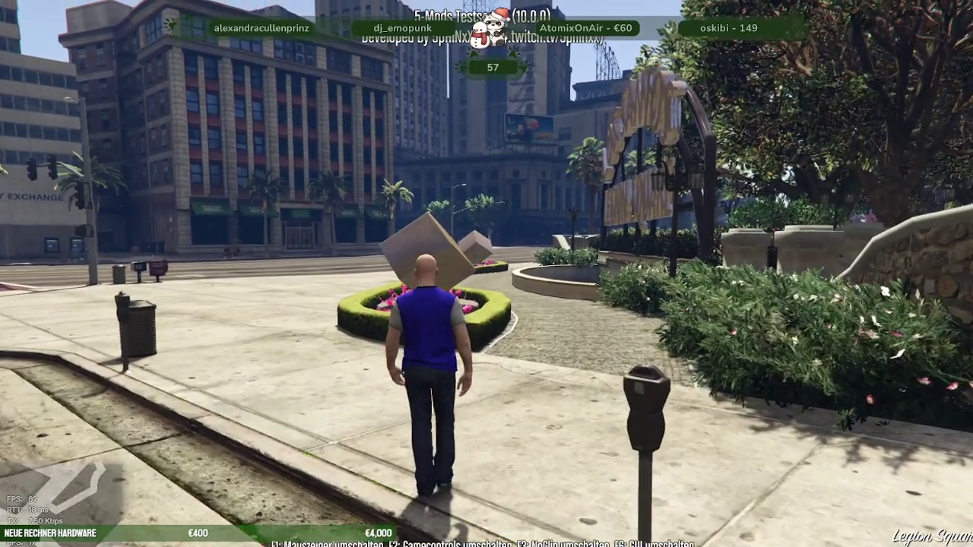
{"action": "key", "text": "w"}
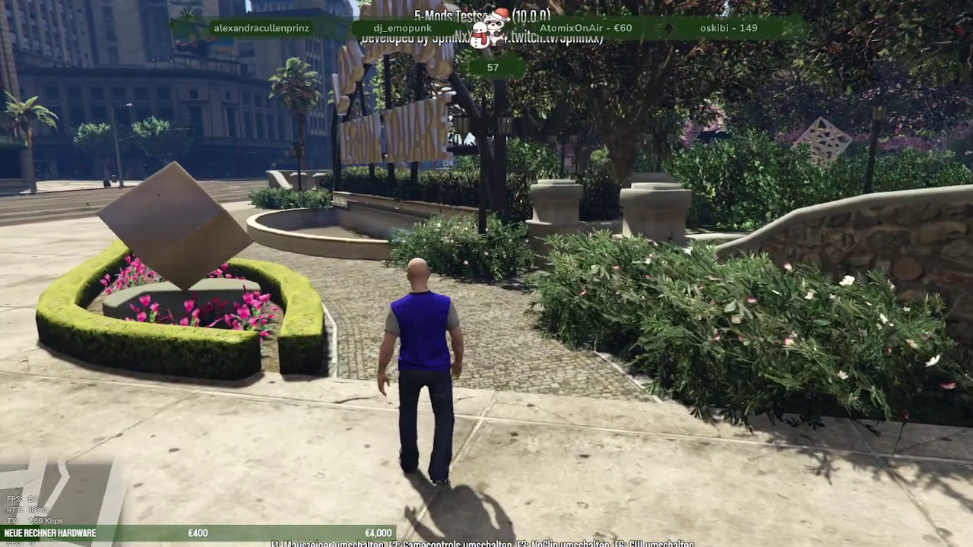
{"action": "key", "text": "F8"}
{"action": "key", "text": "F8"}
{"action": "key", "text": "alt+Tab"}
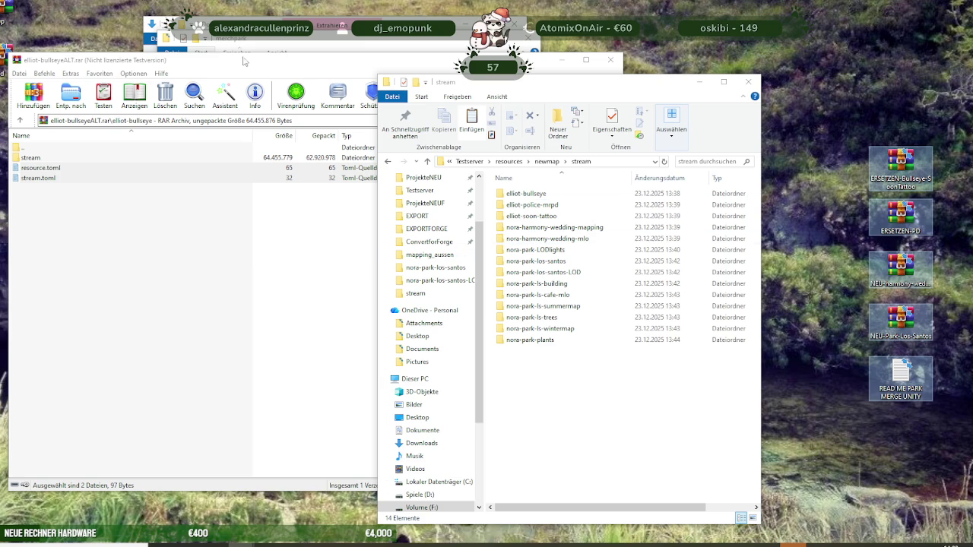
Close the elliot-bullseye archive and the leftover merchpark and Downloads windows
{"action": "left_click", "coordinate": [239, 54]}
{"action": "left_click", "coordinate": [611, 59]}
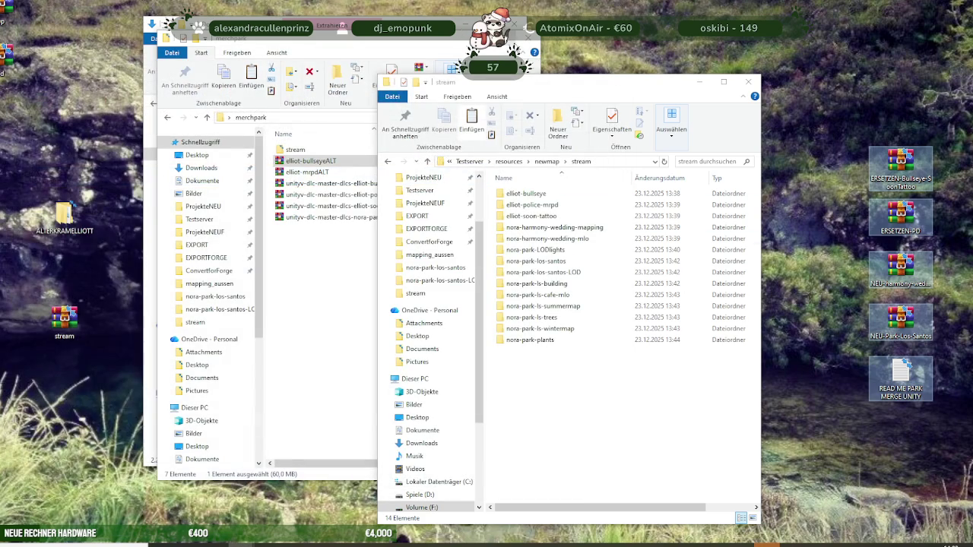
{"action": "key", "text": "ctrl+w"}
{"action": "key", "text": "ctrl+w"}
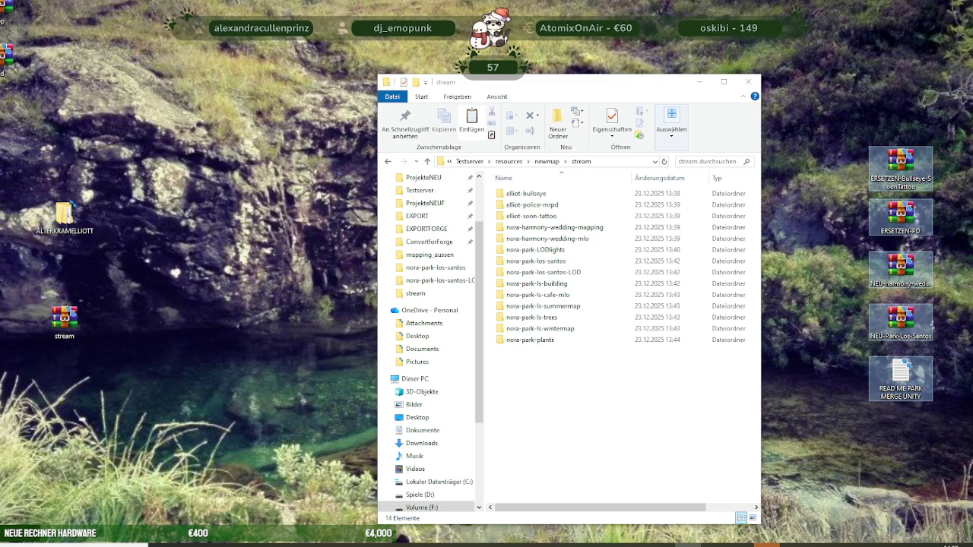
{"action": "key", "text": "alt+Tab"}
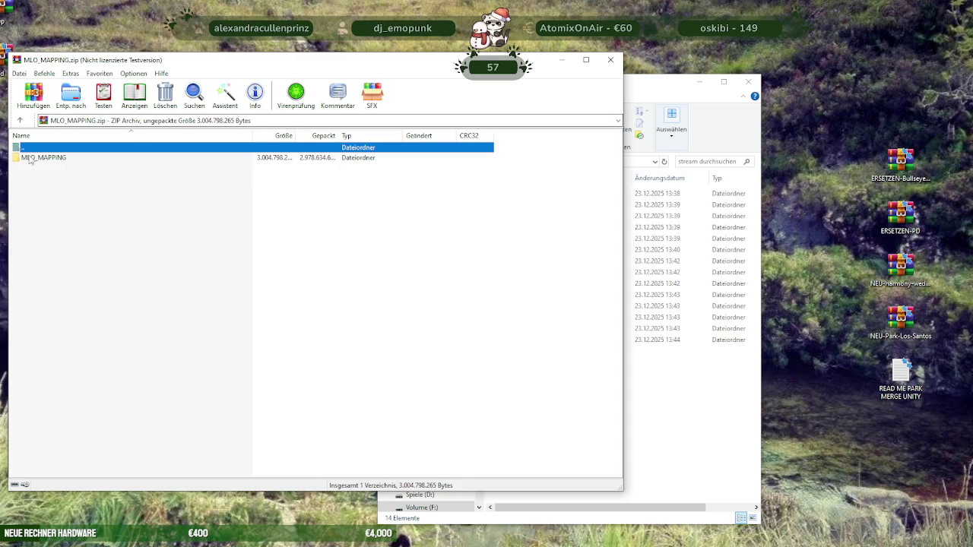
Open MLO_MAPPING inside the archive, dismiss the licence reminder, and place stream alongside
{"action": "double_click", "coordinate": [29, 159]}
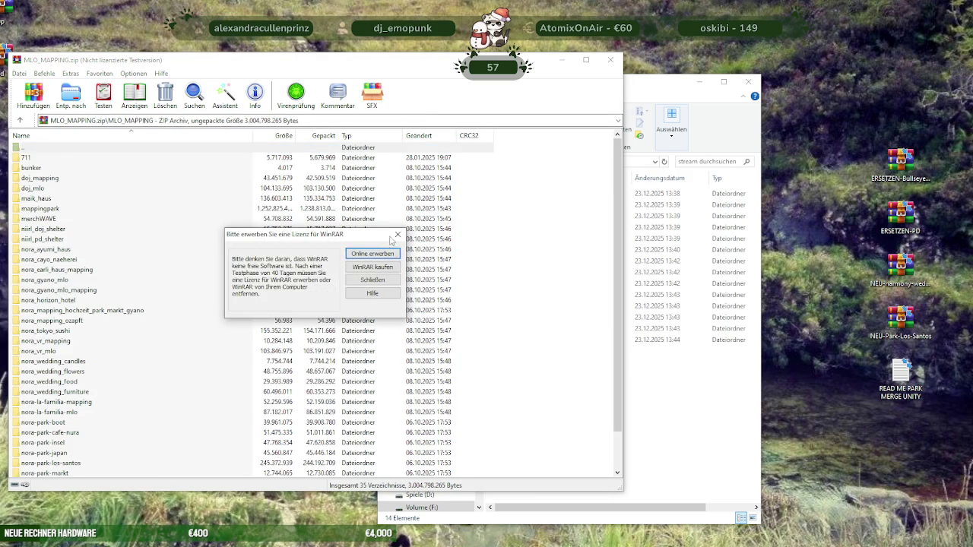
{"action": "left_click", "coordinate": [397, 236]}
{"action": "mouse_move", "coordinate": [658, 92]}
{"action": "left_mouse_down"}
{"action": "mouse_move", "coordinate": [707, 74]}
{"action": "mouse_move", "coordinate": [789, 76]}
{"action": "left_mouse_up"}
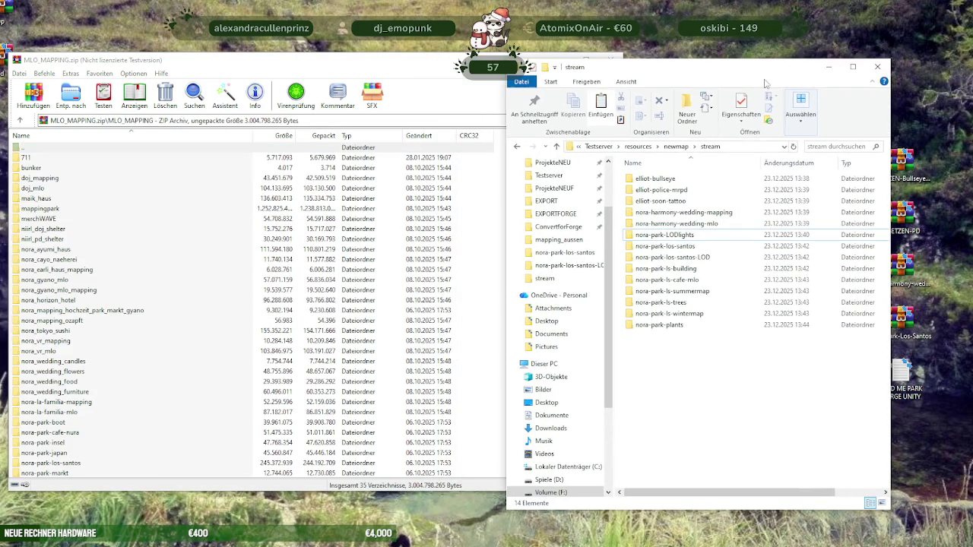
{"action": "left_click", "coordinate": [64, 351]}
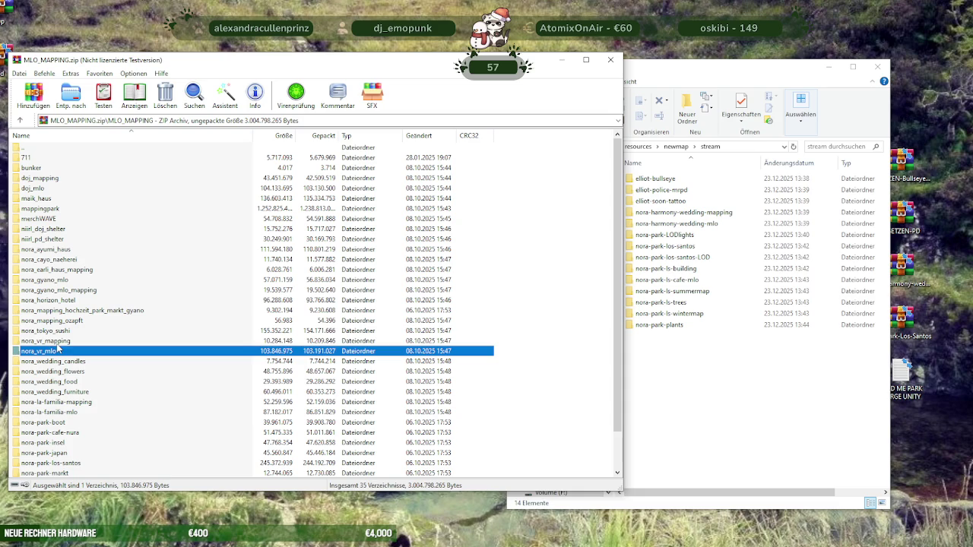
Extract nora_vr_mlo and nora_vr_mapping from WinRAR into stream, then open nora_vr_mapping
{"action": "left_click", "coordinate": [56, 342], "text": "ctrl"}
{"action": "left_click_drag", "start_coordinate": [50, 348], "coordinate": [662, 368]}
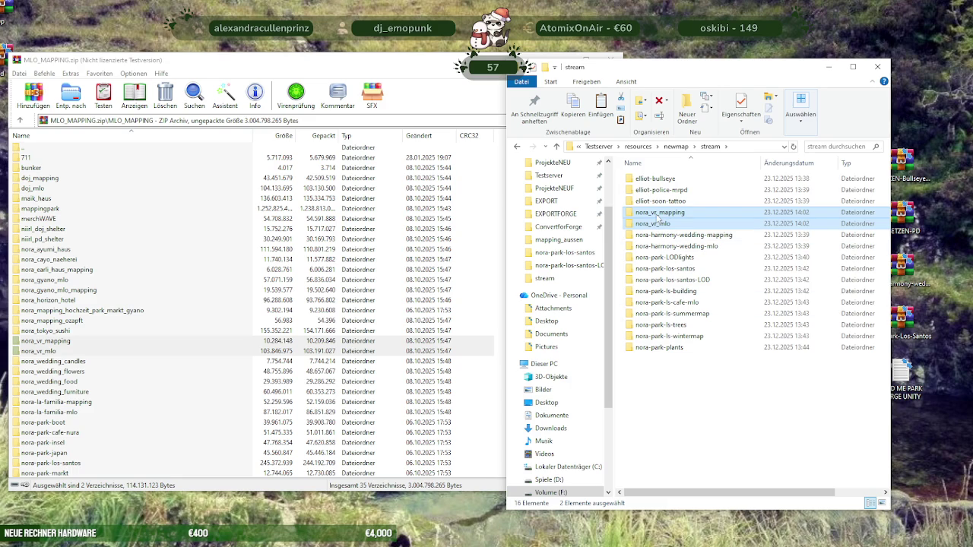
{"action": "double_click", "coordinate": [658, 216]}
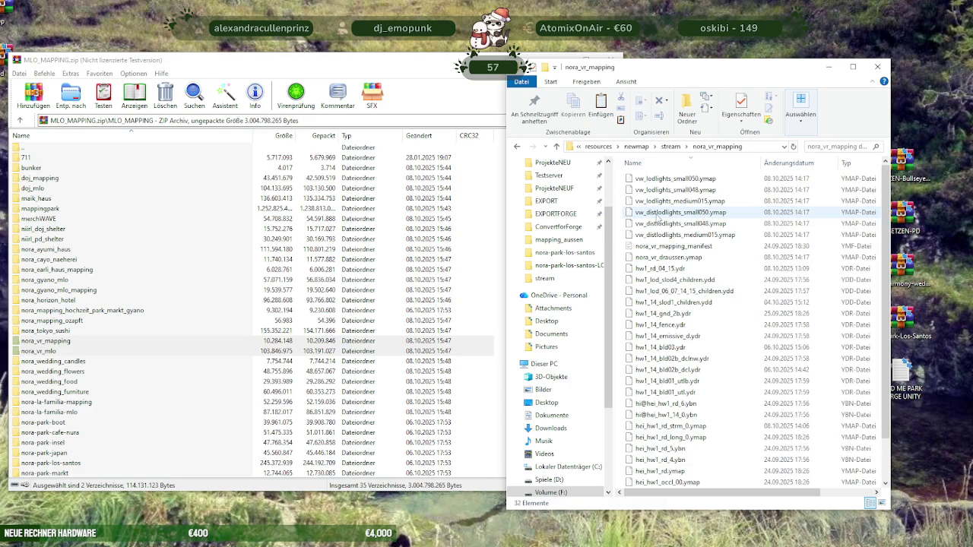
Create a subfolder named stream in nora_vr_mapping and move all map files into it
{"action": "right_click", "coordinate": [620, 181]}
{"action": "mouse_move", "coordinate": [660, 333]}
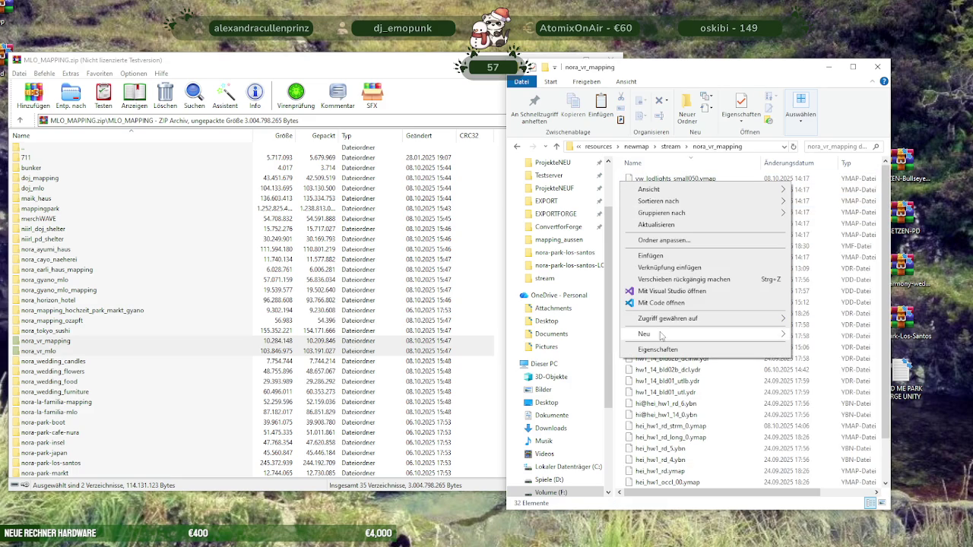
{"action": "left_click", "coordinate": [807, 336]}
{"action": "type", "text": "stream"}
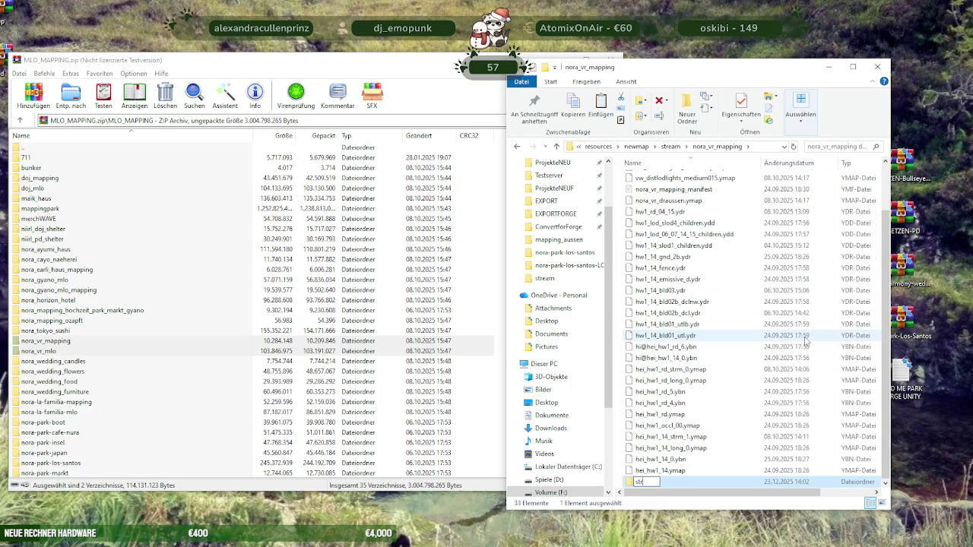
{"action": "left_click", "coordinate": [676, 471]}
{"action": "scroll", "coordinate": [671, 222], "scroll_direction": "up", "scroll_amount": 2}
{"action": "key", "text": "ctrl+a"}
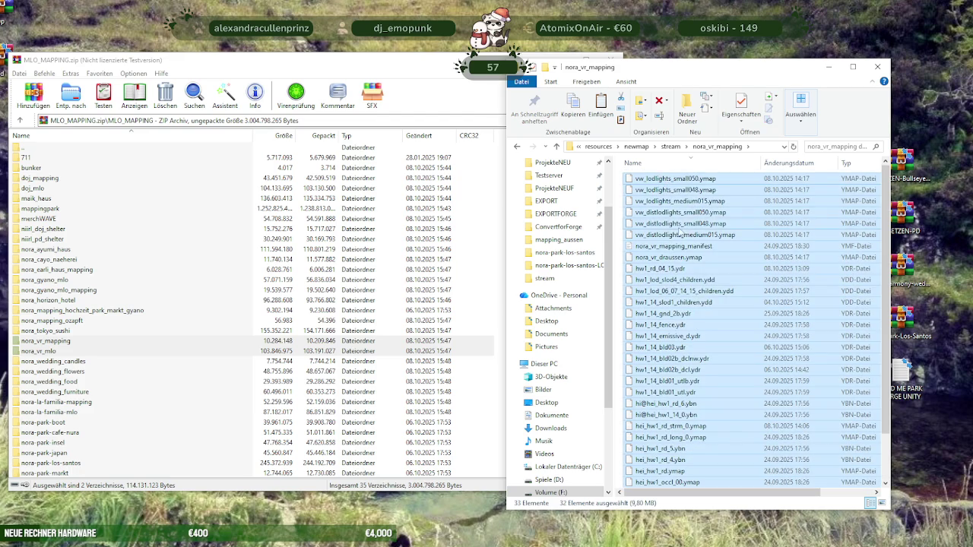
{"action": "scroll", "coordinate": [681, 233], "scroll_direction": "down", "scroll_amount": 2}
{"action": "left_click_drag", "start_coordinate": [692, 428], "coordinate": [645, 482]}
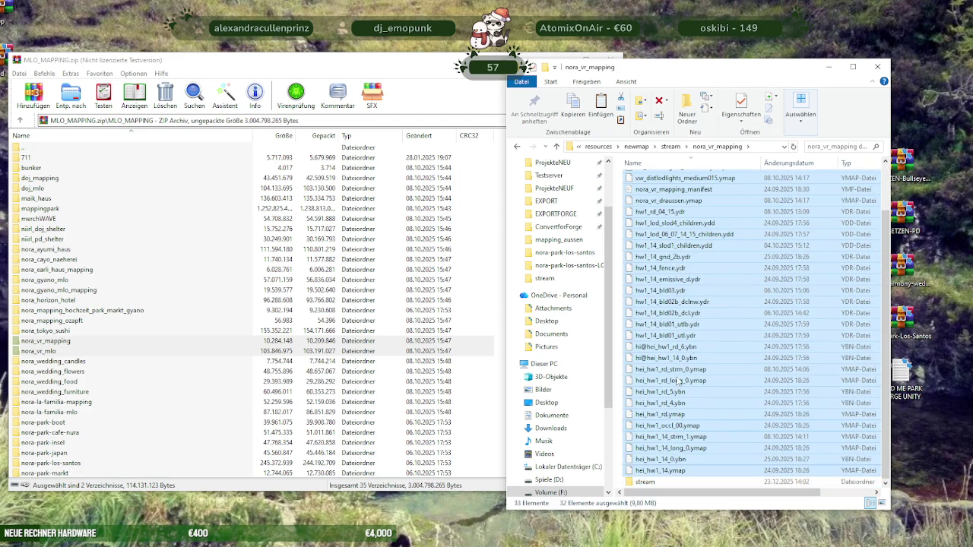
{"action": "left_click", "coordinate": [670, 146]}
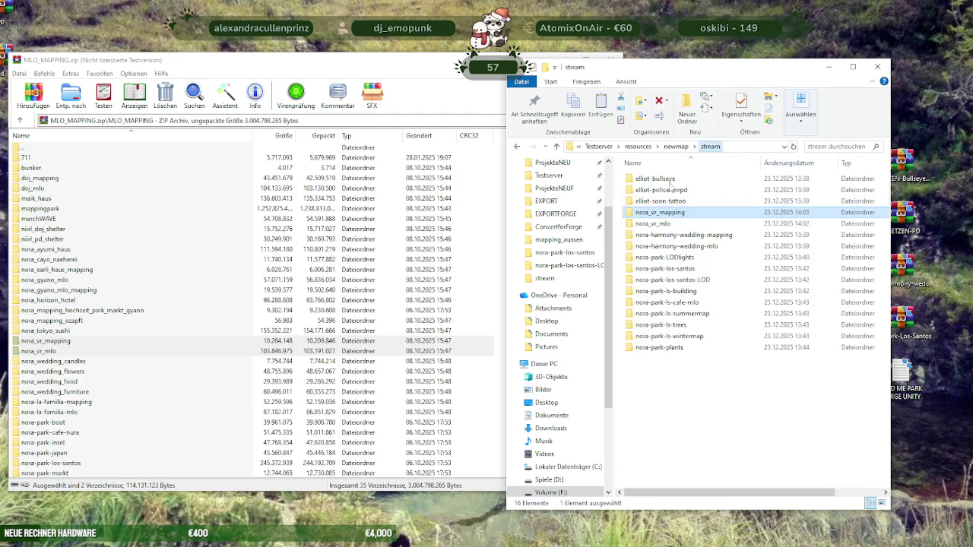
Open nora_vr_mlo and create a new subfolder named stream
{"action": "double_click", "coordinate": [661, 225]}
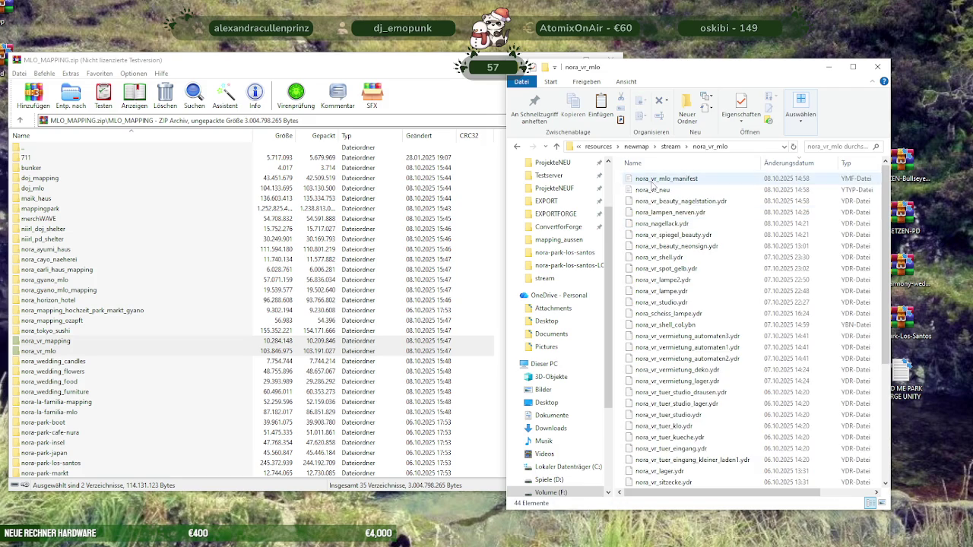
{"action": "scroll", "coordinate": [669, 261], "scroll_direction": "down", "scroll_amount": 1}
{"action": "scroll", "coordinate": [669, 260], "scroll_direction": "down", "scroll_amount": 5}
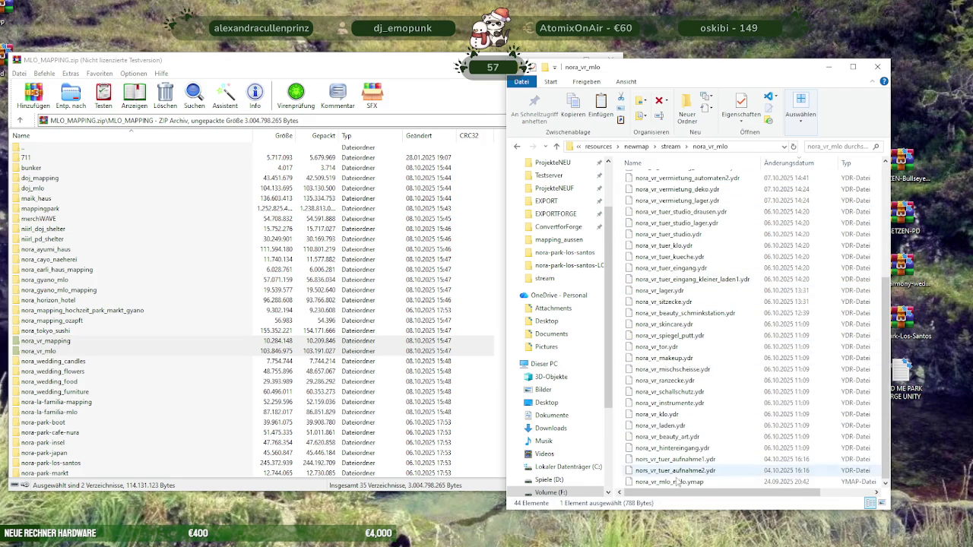
{"action": "key", "text": "ctrl+a"}
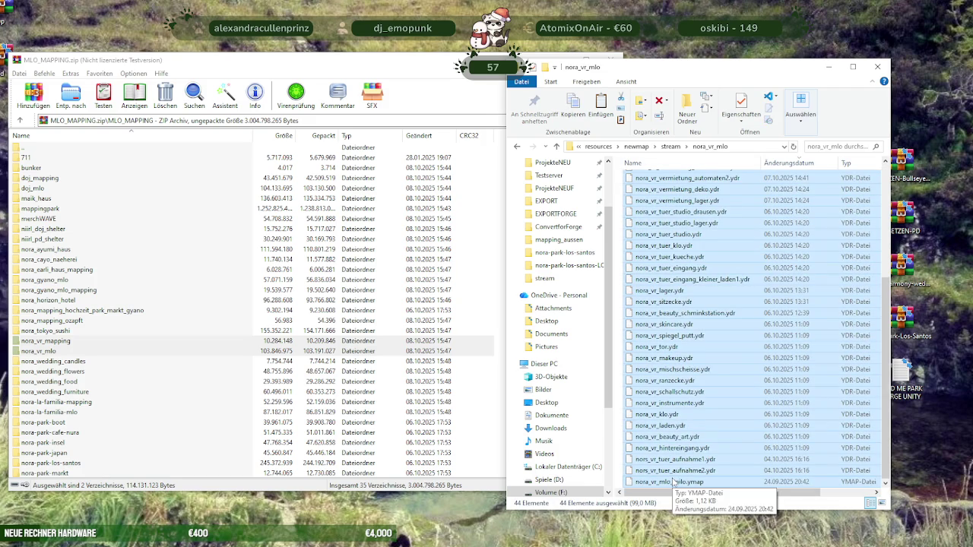
{"action": "right_click", "coordinate": [621, 427]}
{"action": "mouse_move", "coordinate": [643, 403]}
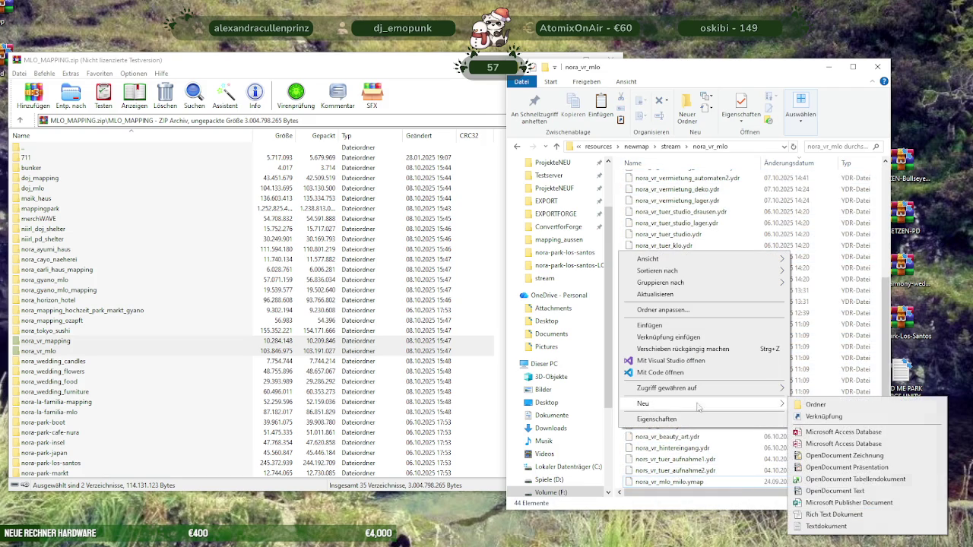
{"action": "left_click", "coordinate": [817, 403]}
{"action": "type", "text": "stream"}
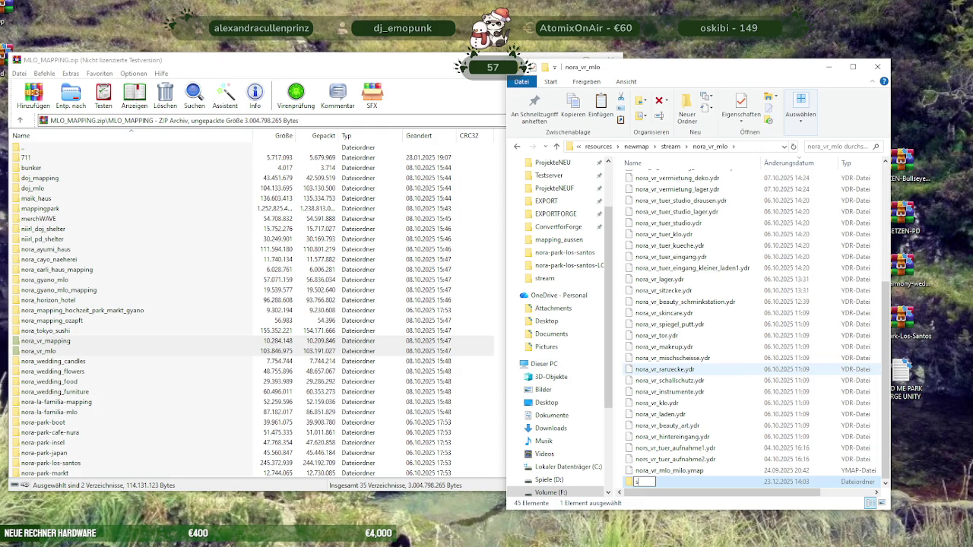
{"action": "key", "text": "Return"}
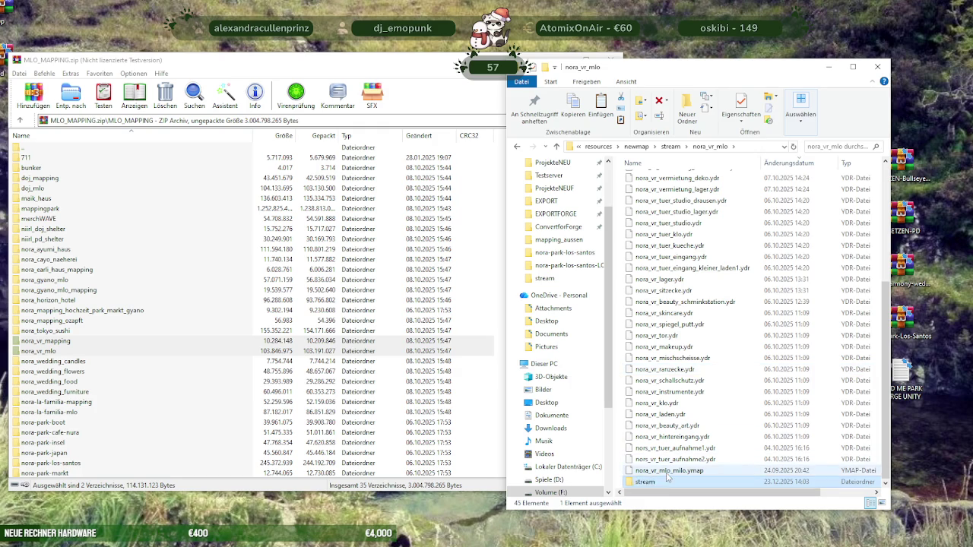
Move all nora_vr_mlo files into its new stream subfolder
{"action": "scroll", "coordinate": [680, 320], "scroll_direction": "up", "scroll_amount": 3}
{"action": "scroll", "coordinate": [677, 289], "scroll_direction": "up", "scroll_amount": 3}
{"action": "left_click", "coordinate": [661, 190]}
{"action": "key", "text": "ctrl+a"}
{"action": "left_click_drag", "start_coordinate": [661, 189], "coordinate": [653, 484]}
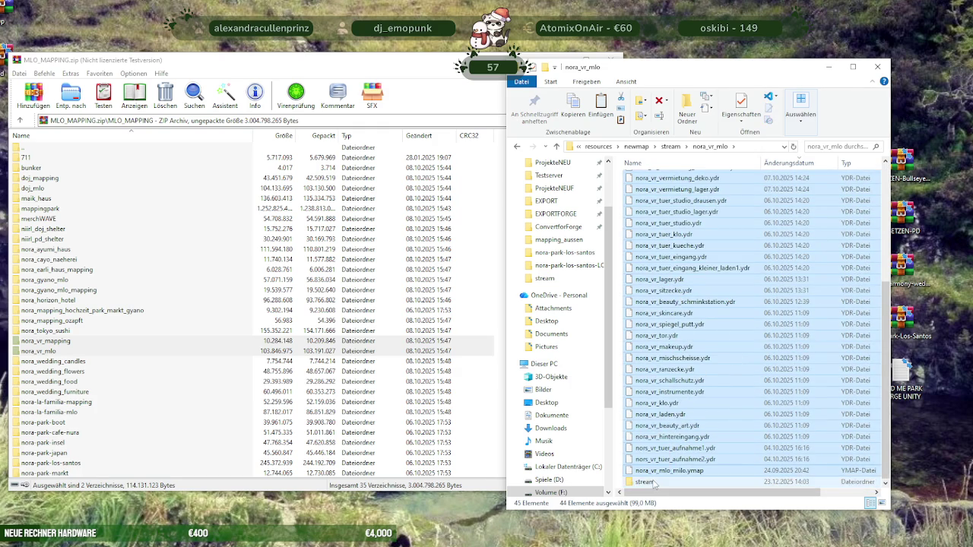
{"action": "left_click", "coordinate": [670, 146]}
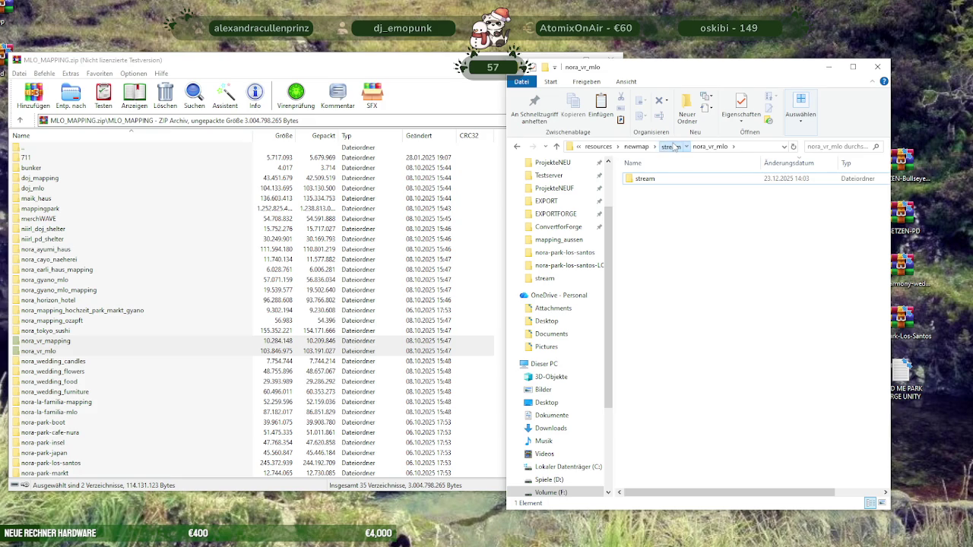
Copy the resource and stream toml files from elliot-bullseye
{"action": "double_click", "coordinate": [658, 179]}
{"action": "left_click", "coordinate": [647, 190]}
{"action": "left_click", "coordinate": [646, 202], "text": "shift"}
{"action": "left_click", "coordinate": [671, 146]}
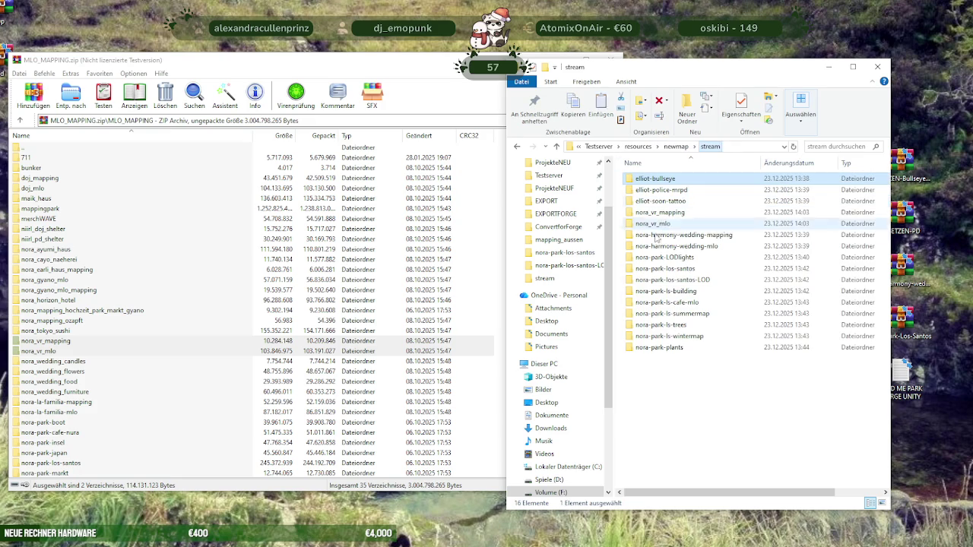
Paste the two toml files into nora_vr_mapping and nora_vr_mlo
{"action": "double_click", "coordinate": [663, 213]}
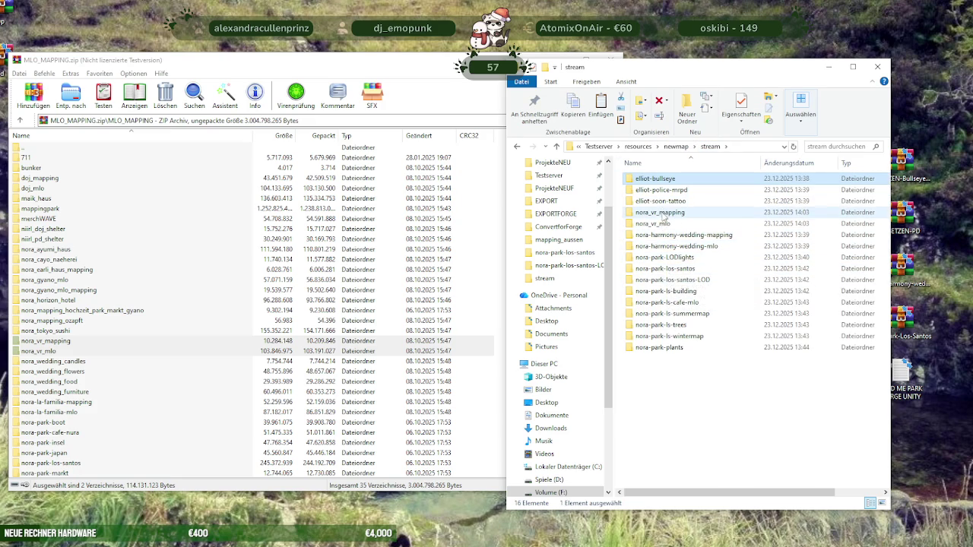
{"action": "double_click", "coordinate": [645, 178]}
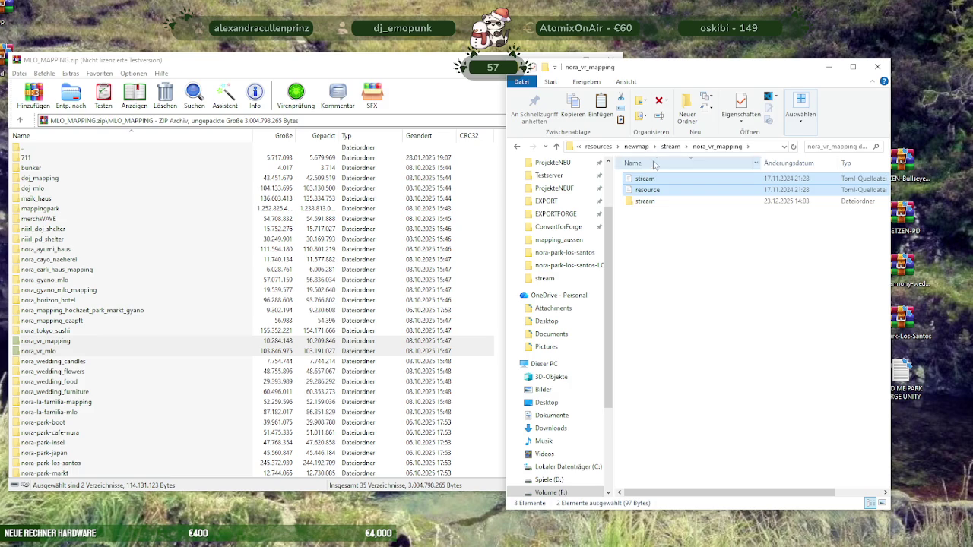
{"action": "left_click", "coordinate": [672, 146]}
{"action": "double_click", "coordinate": [652, 224]}
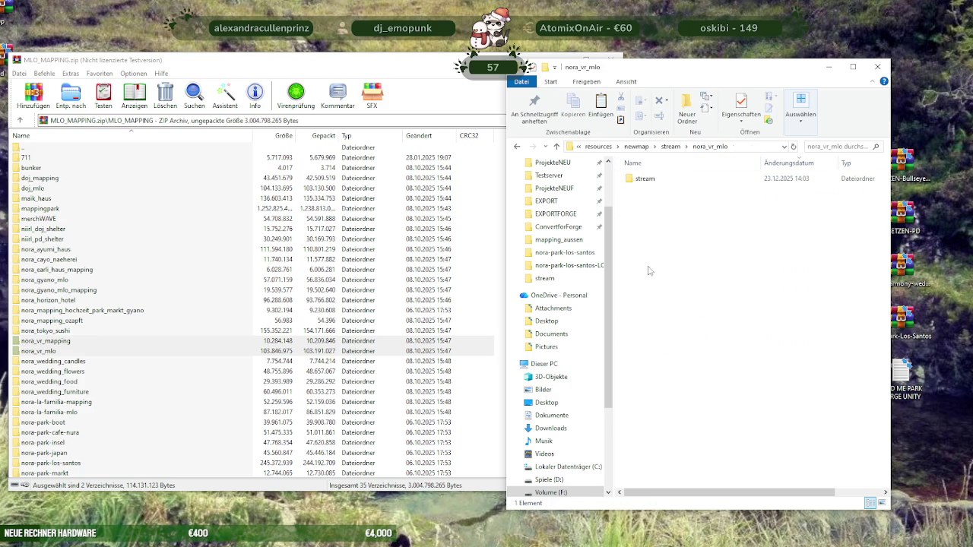
{"action": "key", "text": "ctrl+v"}
{"action": "left_click", "coordinate": [654, 246]}
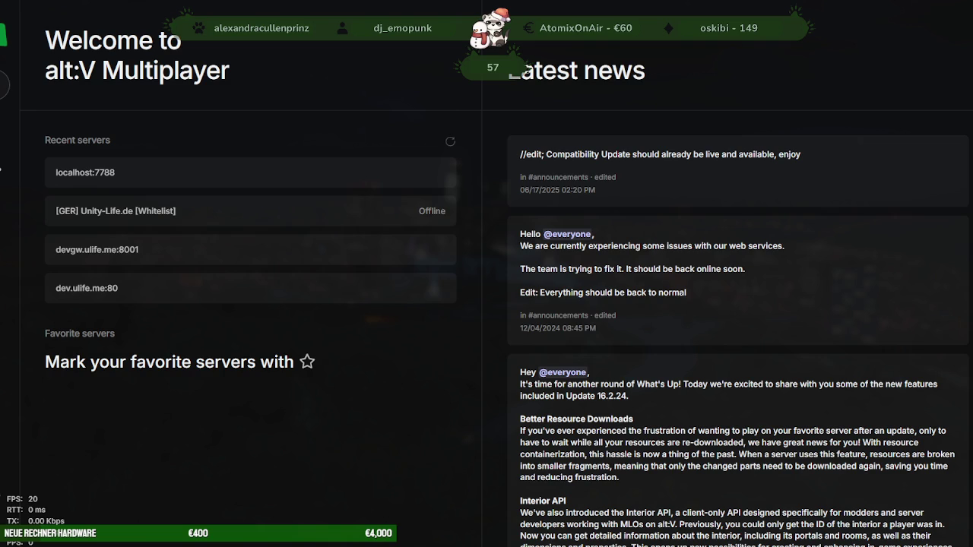
Connect to localhost:7788, then switch to the nora_vr_mlo folder window while resources download
{"action": "left_click", "coordinate": [303, 172]}
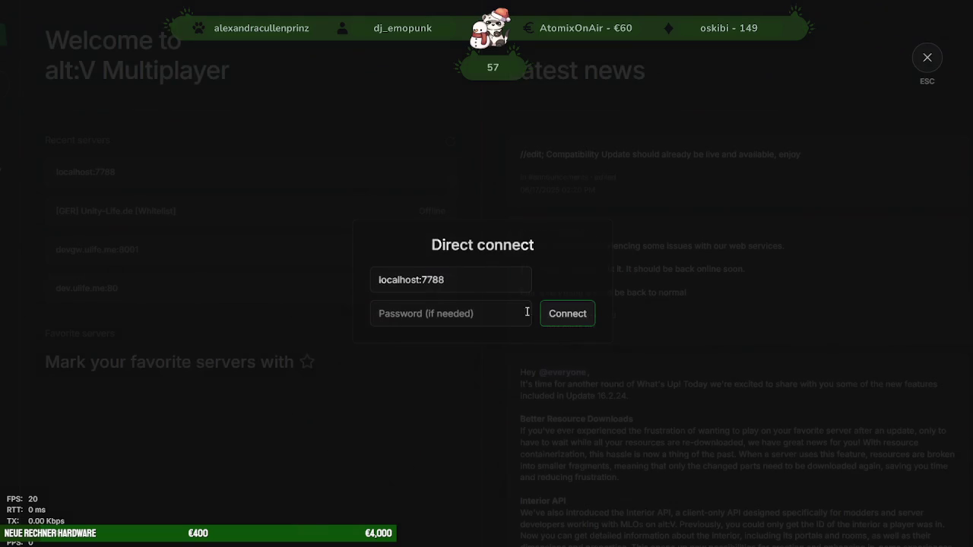
{"action": "left_click", "coordinate": [569, 325]}
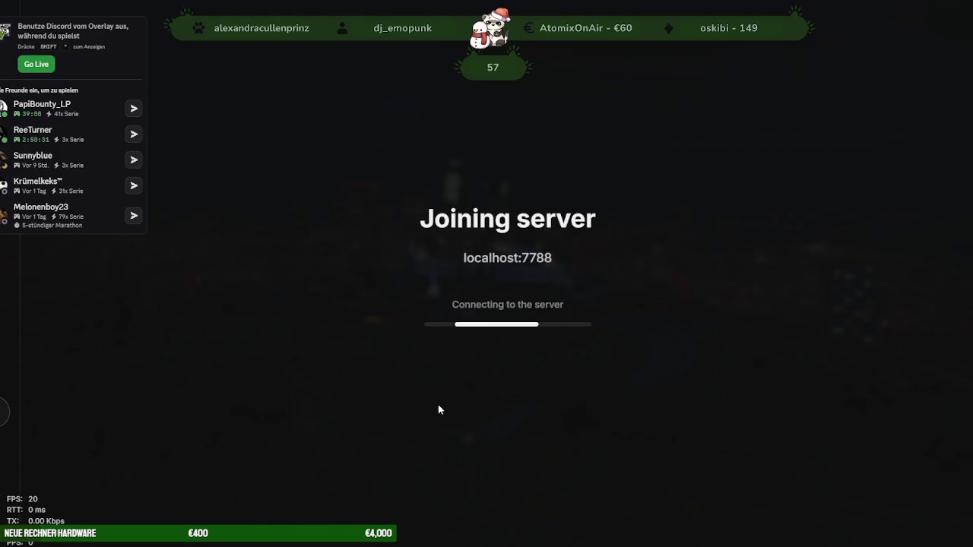
{"action": "key", "text": "alt+Tab"}
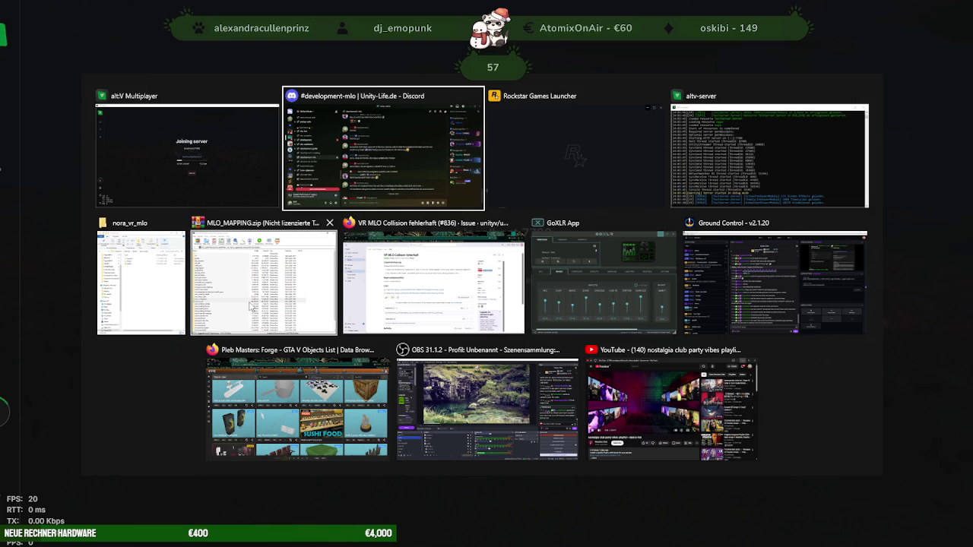
{"action": "left_click", "coordinate": [159, 301]}
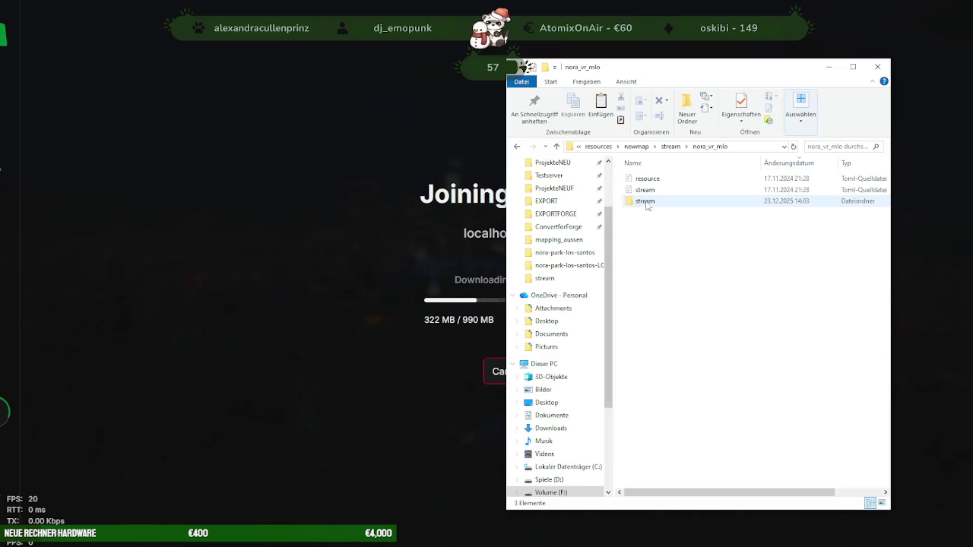
Open nora_vr_mapping's stream subfolder from the server's stream folder
{"action": "left_click", "coordinate": [670, 146]}
{"action": "double_click", "coordinate": [652, 212]}
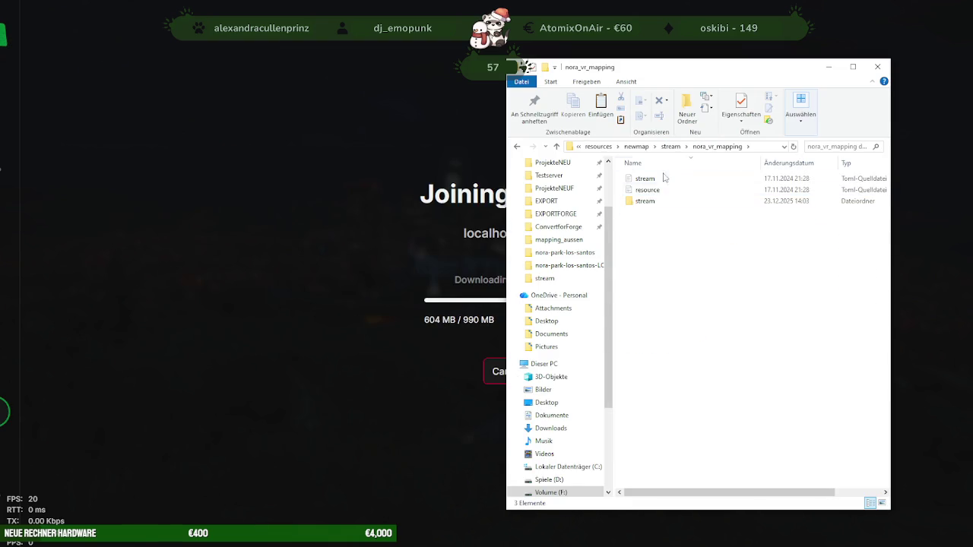
{"action": "double_click", "coordinate": [650, 204]}
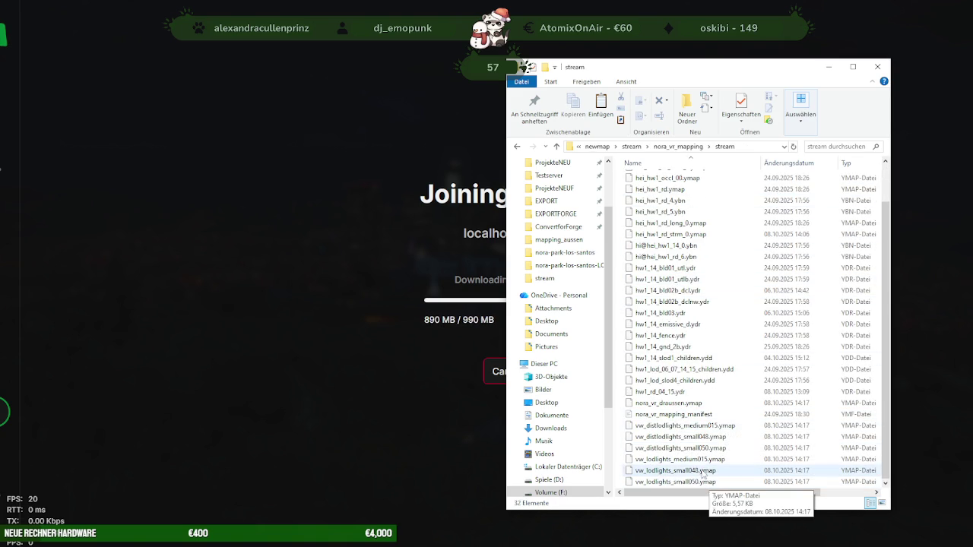
In a second window, open newmap > stream > nora-park-LODlights > stream
{"action": "key", "text": "alt+Tab"}
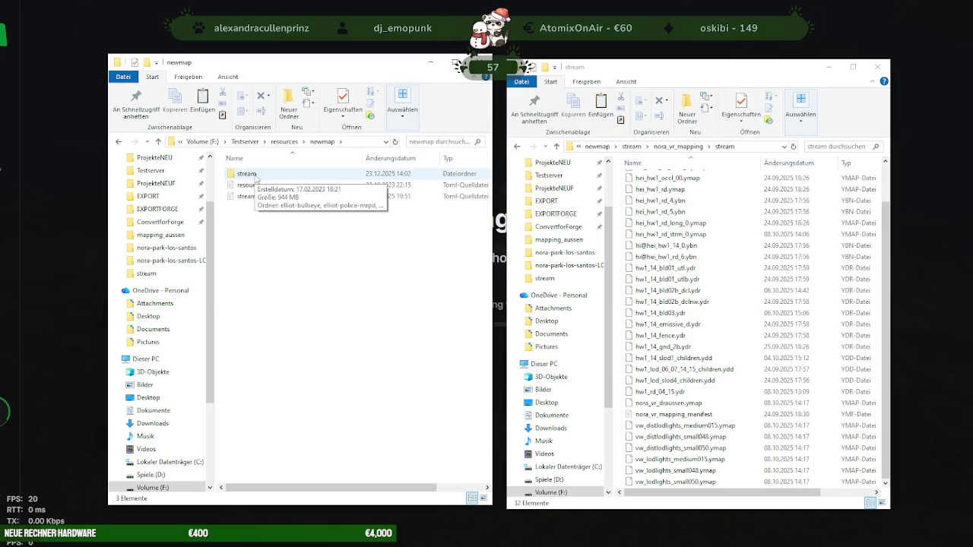
{"action": "double_click", "coordinate": [256, 175]}
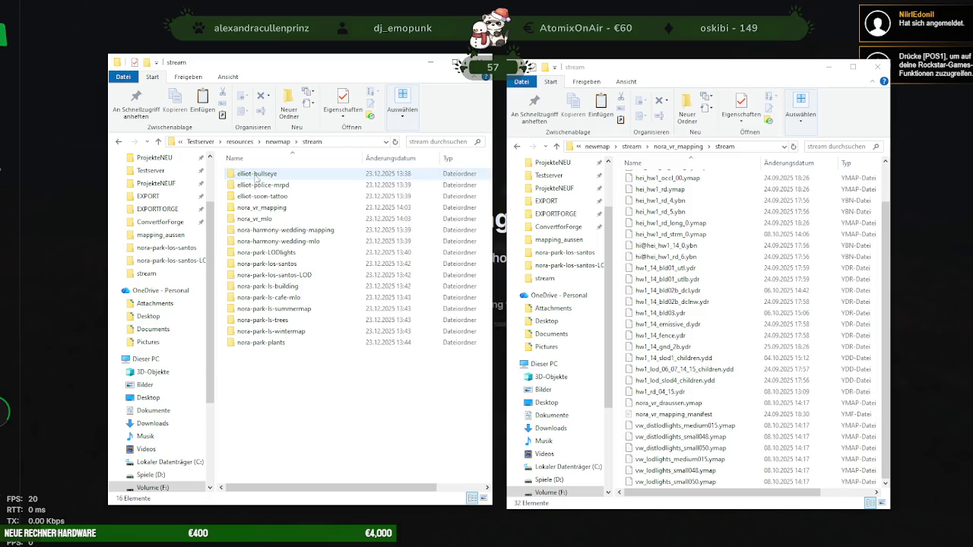
{"action": "double_click", "coordinate": [280, 252]}
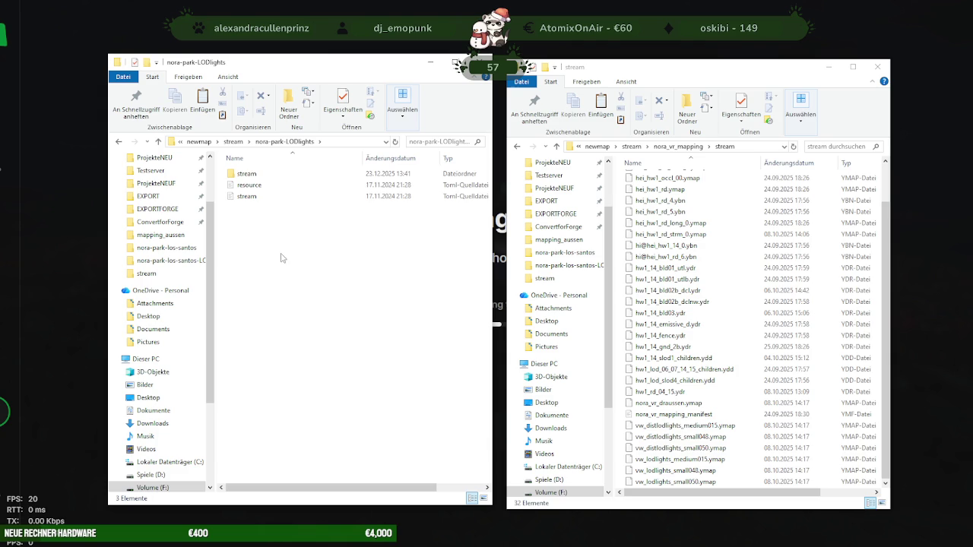
{"action": "double_click", "coordinate": [262, 173]}
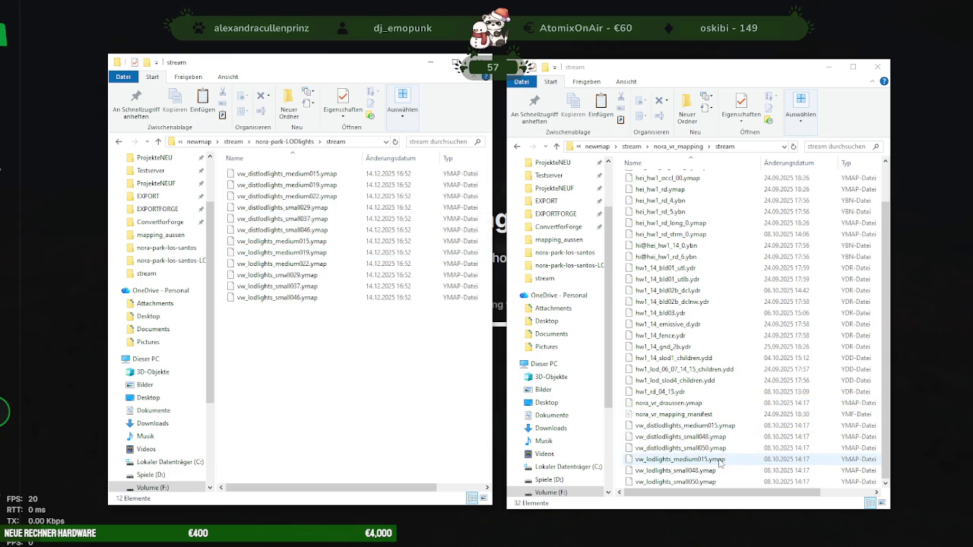
Remove the two medium015 LOD-light ymaps via Löschen and close both Explorer windows
{"action": "left_click", "coordinate": [707, 425]}
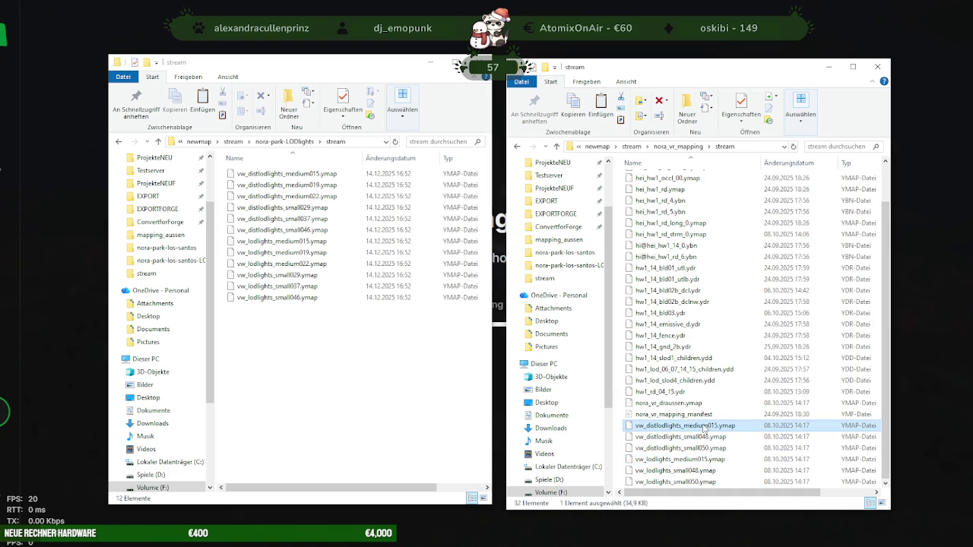
{"action": "right_click", "coordinate": [704, 428]}
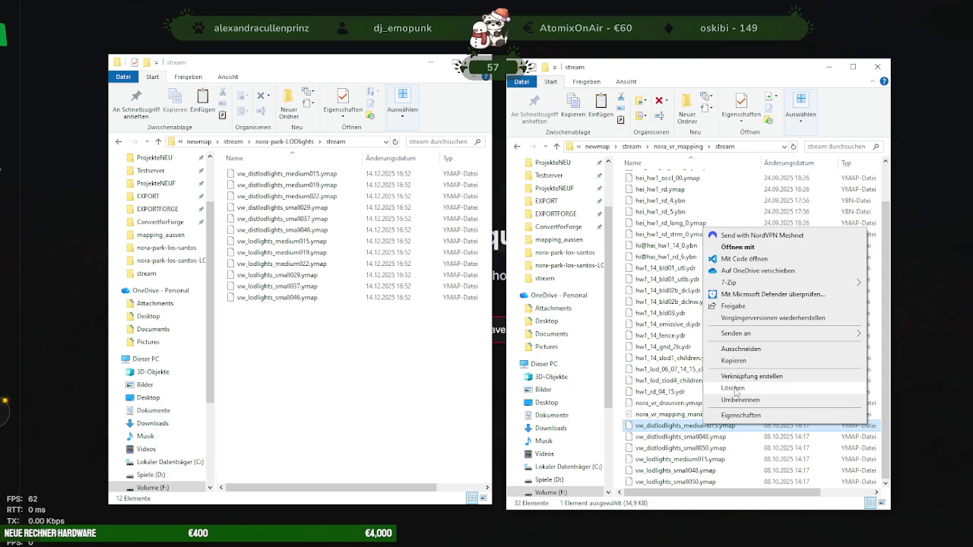
{"action": "left_click", "coordinate": [734, 389]}
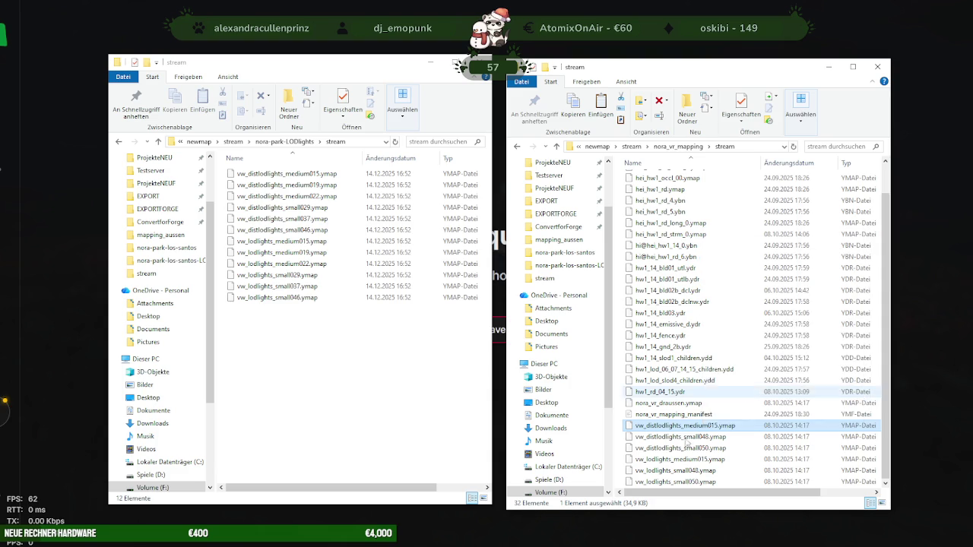
{"action": "right_click", "coordinate": [739, 458]}
{"action": "left_click", "coordinate": [731, 422]}
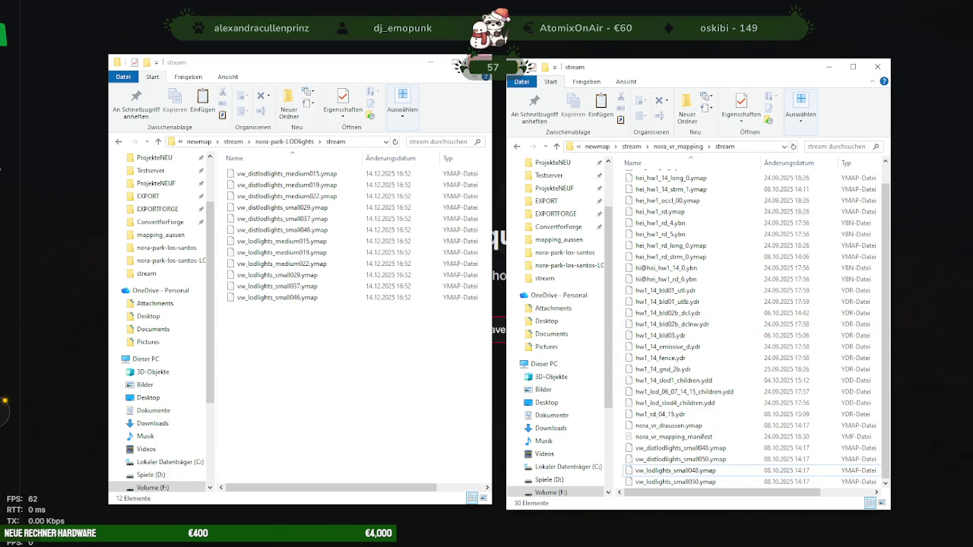
{"action": "left_click", "coordinate": [480, 63]}
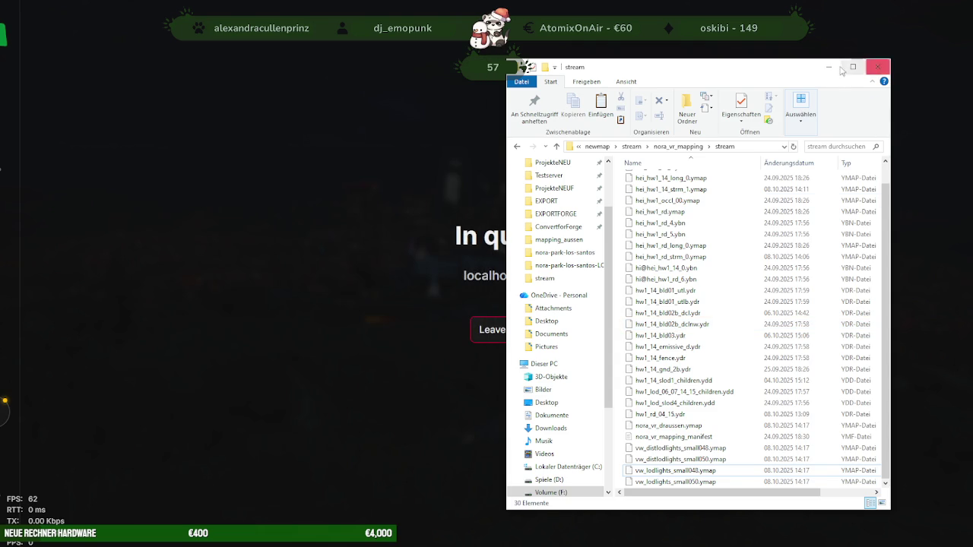
{"action": "left_click", "coordinate": [878, 67]}
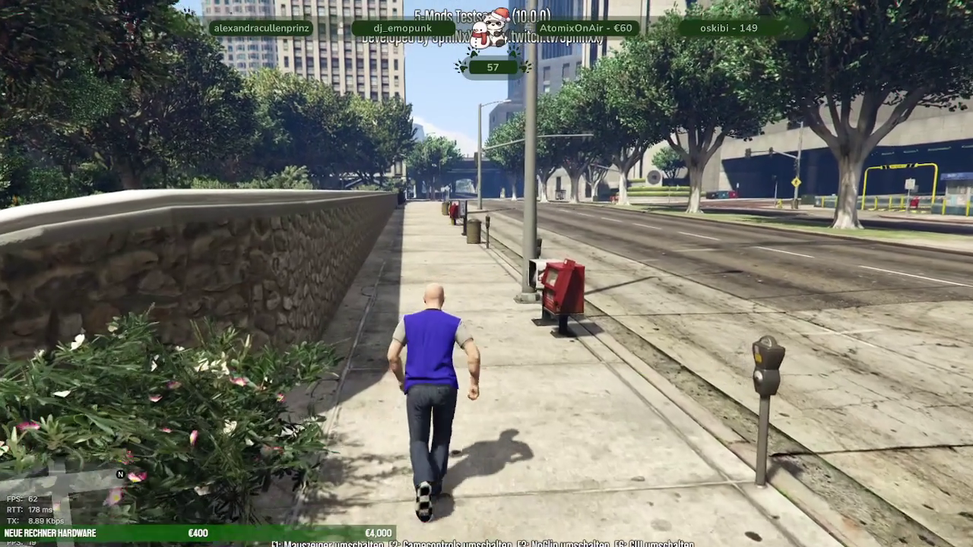
Set a waypoint on the full-screen city map and teleport the character there
{"action": "key", "text": "Escape"}
{"action": "left_click", "coordinate": [487, 319]}
{"action": "scroll", "coordinate": [494, 335], "scroll_direction": "down", "scroll_amount": 3}
{"action": "scroll", "coordinate": [499, 340], "scroll_direction": "down", "scroll_amount": 2}
{"action": "scroll", "coordinate": [505, 338], "scroll_direction": "up", "scroll_amount": 1}
{"action": "scroll", "coordinate": [508, 319], "scroll_direction": "up", "scroll_amount": 1}
{"action": "scroll", "coordinate": [503, 289], "scroll_direction": "up", "scroll_amount": 1}
{"action": "scroll", "coordinate": [500, 282], "scroll_direction": "up", "scroll_amount": 2}
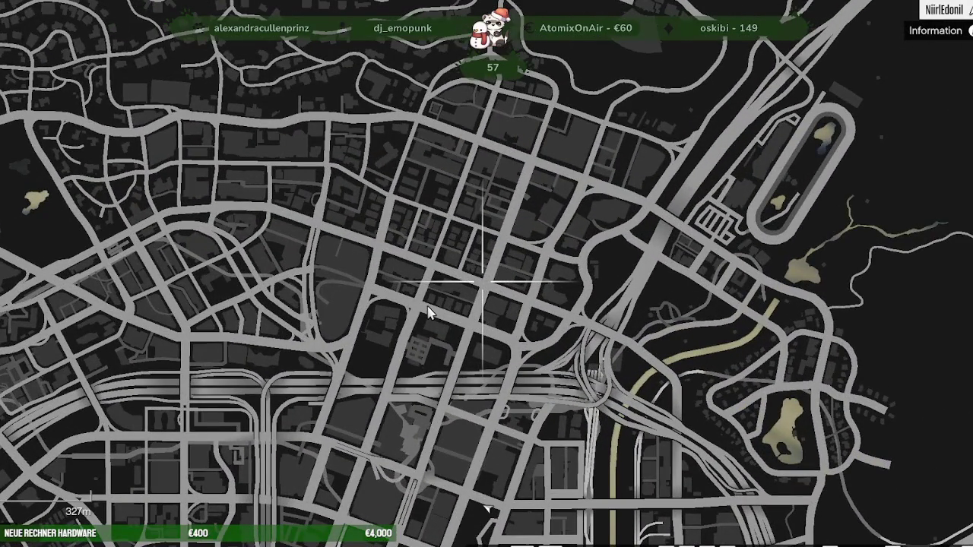
{"action": "left_click", "coordinate": [432, 247]}
{"action": "key", "text": "Return"}
{"action": "key", "text": "Return"}
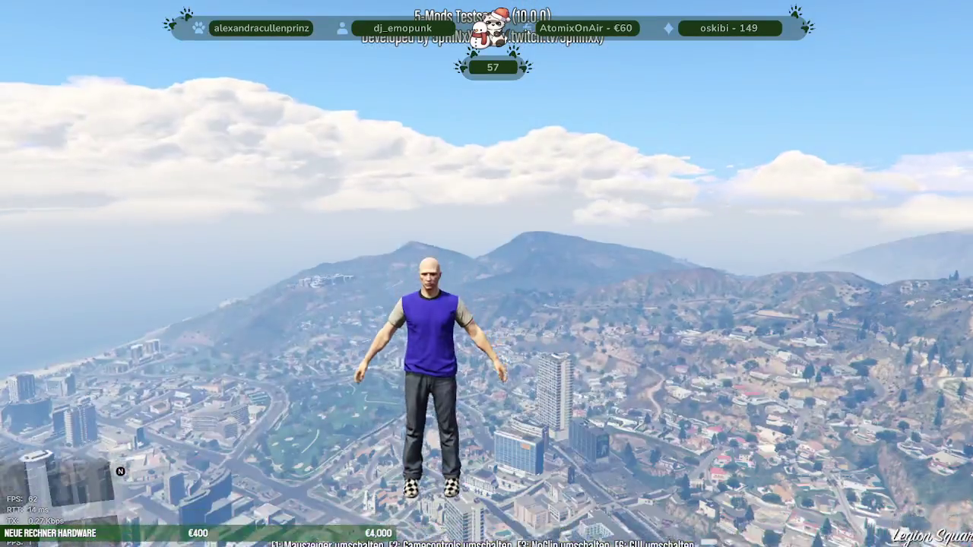
Run across the intersection, then switch to noclip and fly forward over the rooftops
{"action": "key", "text": "w"}
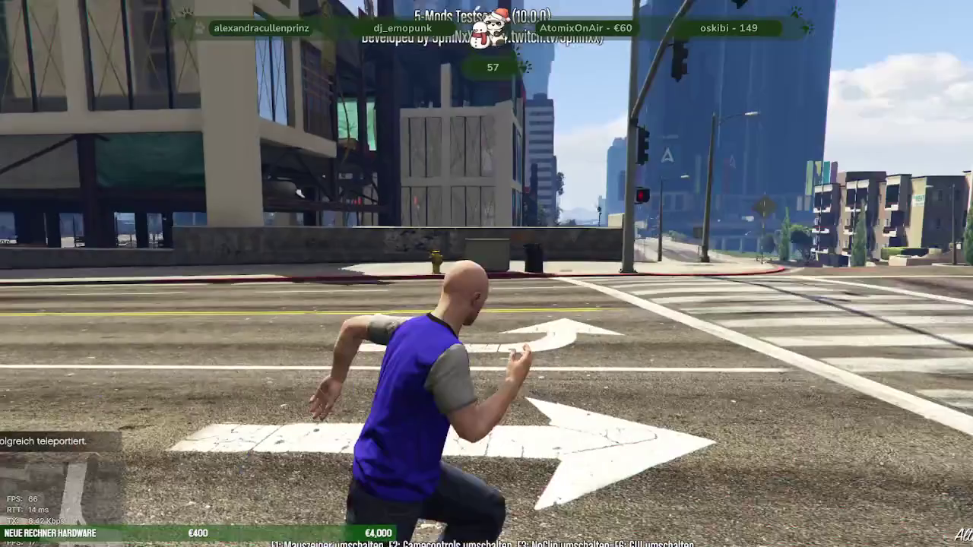
{"action": "key", "text": "w"}
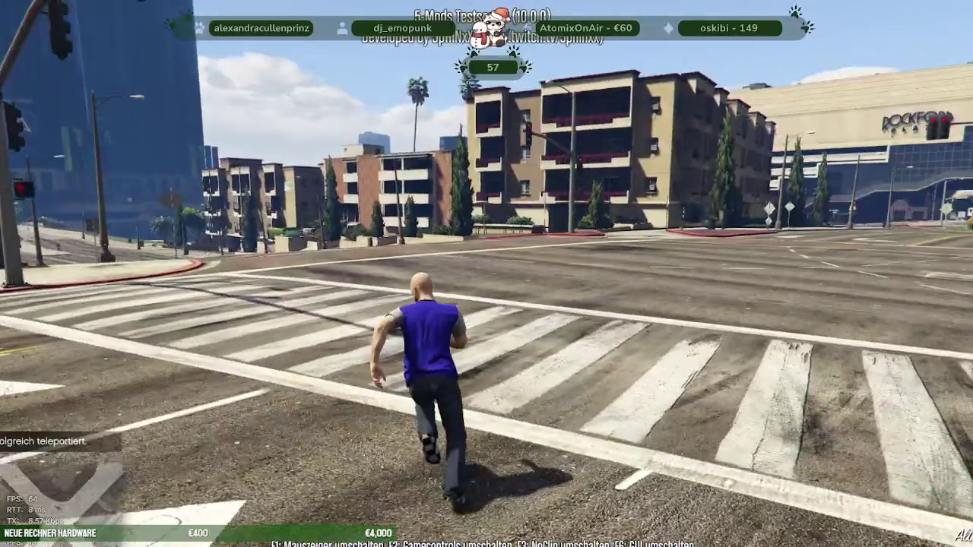
{"action": "key", "text": "F3"}
{"action": "key", "text": "w"}
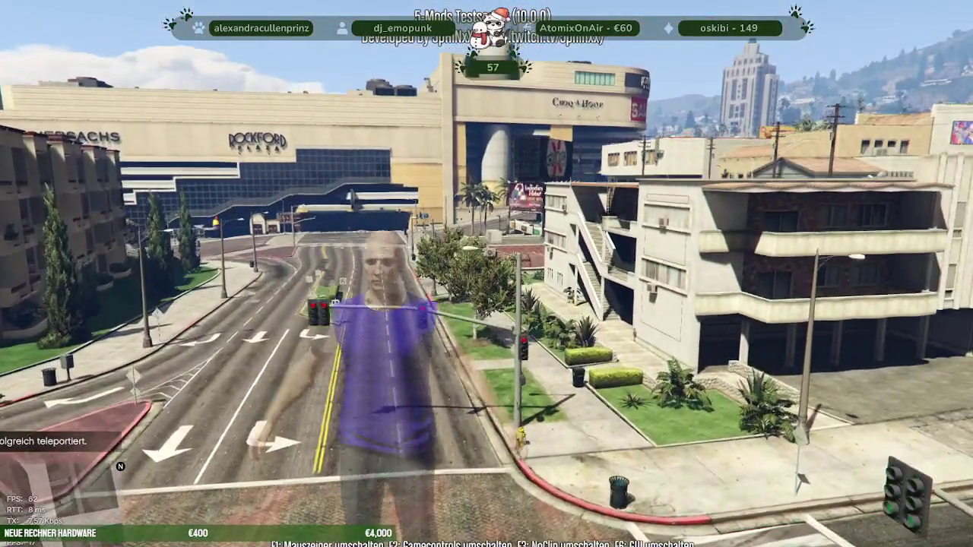
{"action": "key", "text": "w"}
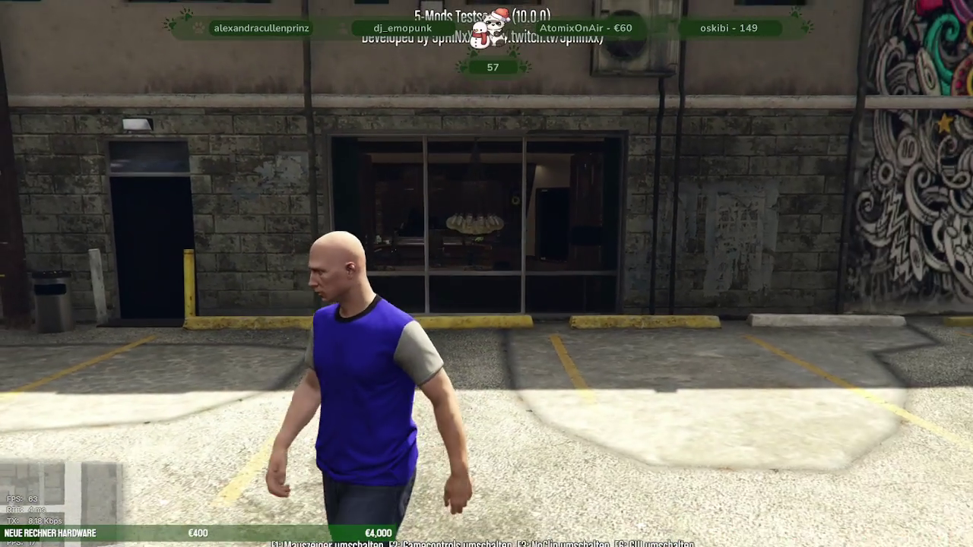
Walk along the studio's glass storefront to view the interior, then switch out to the desktop
{"action": "key", "text": "w"}
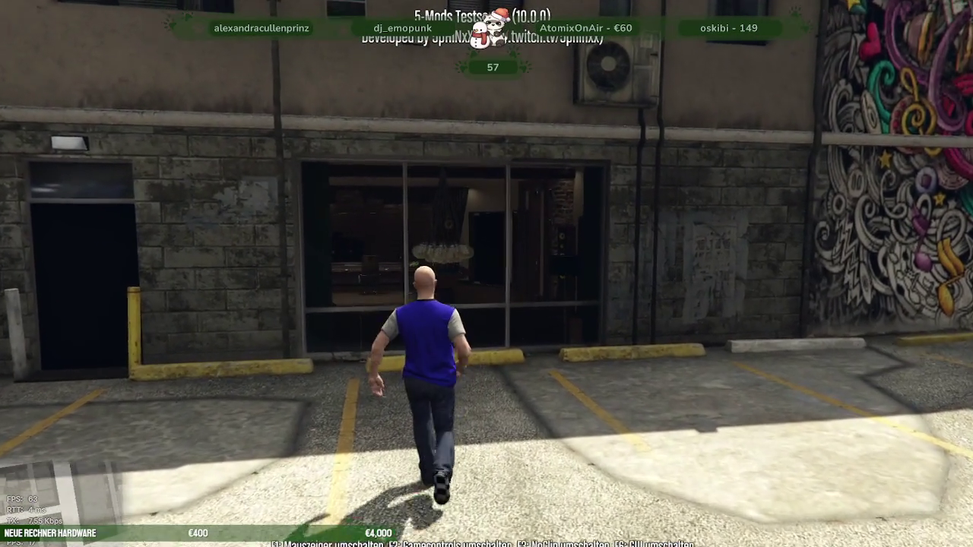
{"action": "key", "text": "s"}
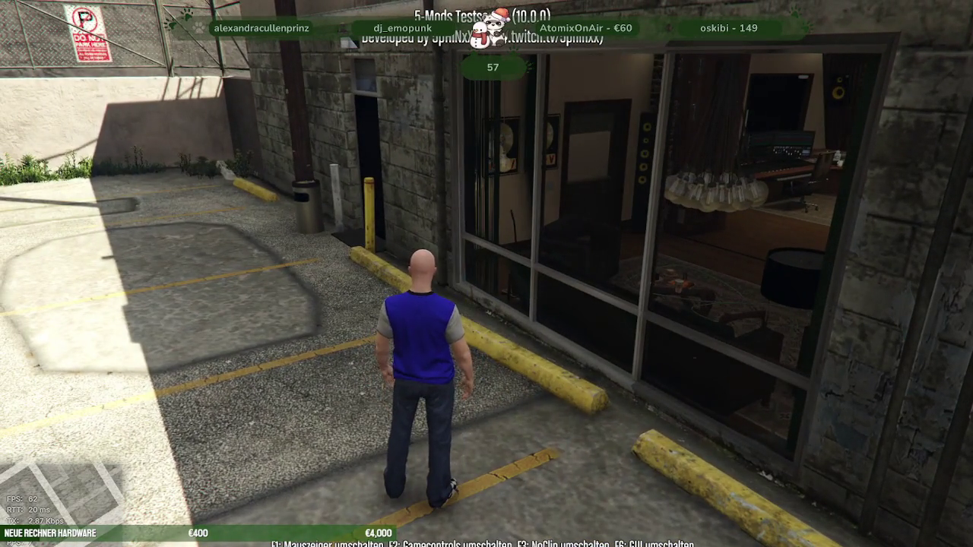
{"action": "key", "text": "alt+Tab"}
{"action": "key", "text": "Escape"}
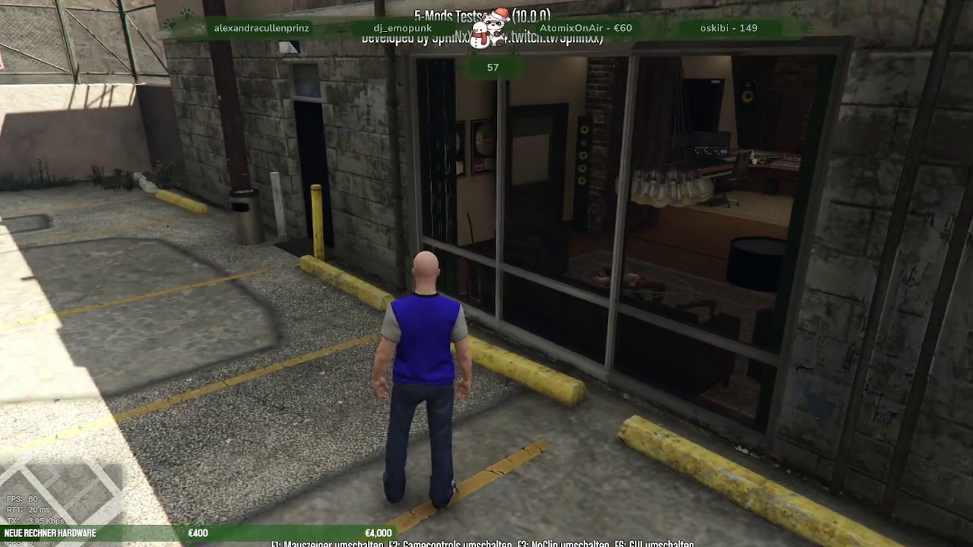
{"action": "key", "text": "a"}
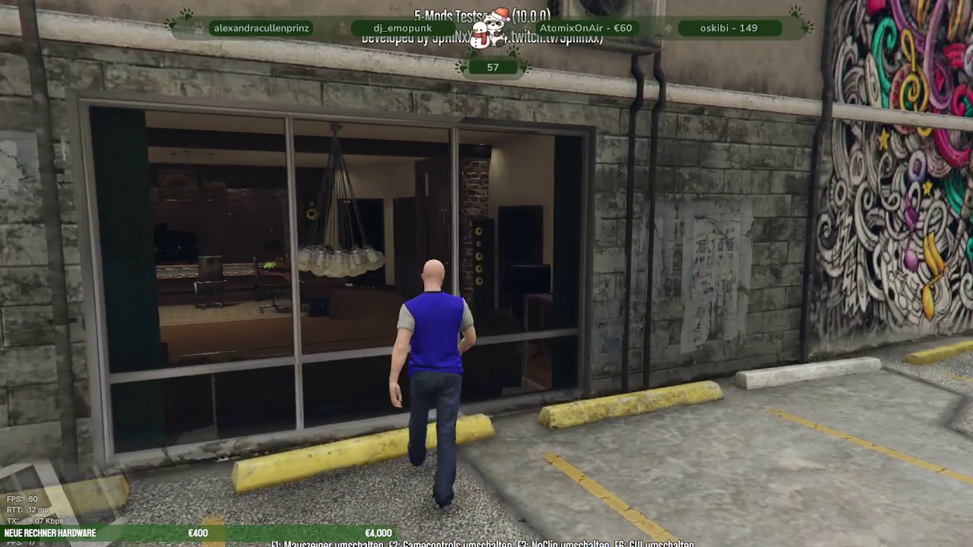
{"action": "key", "text": "s"}
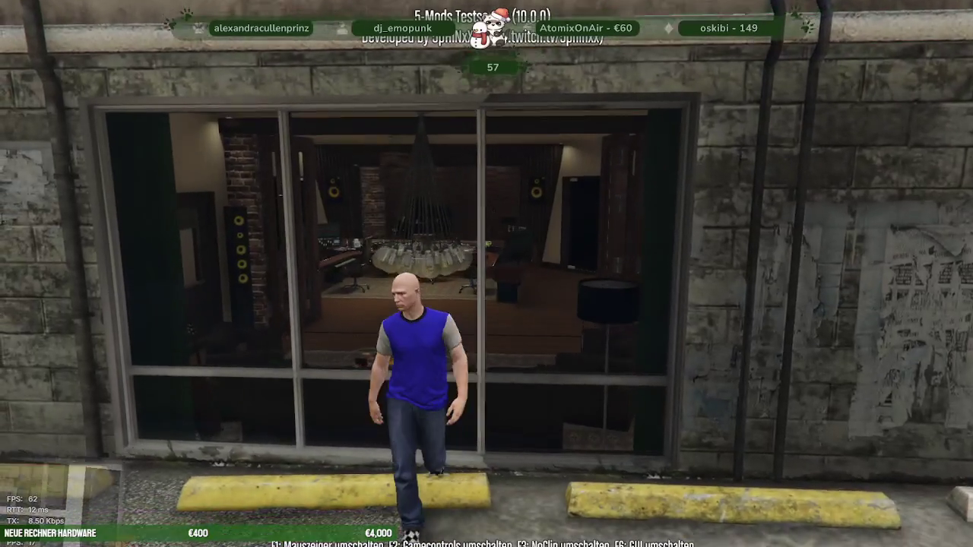
{"action": "key", "text": "w"}
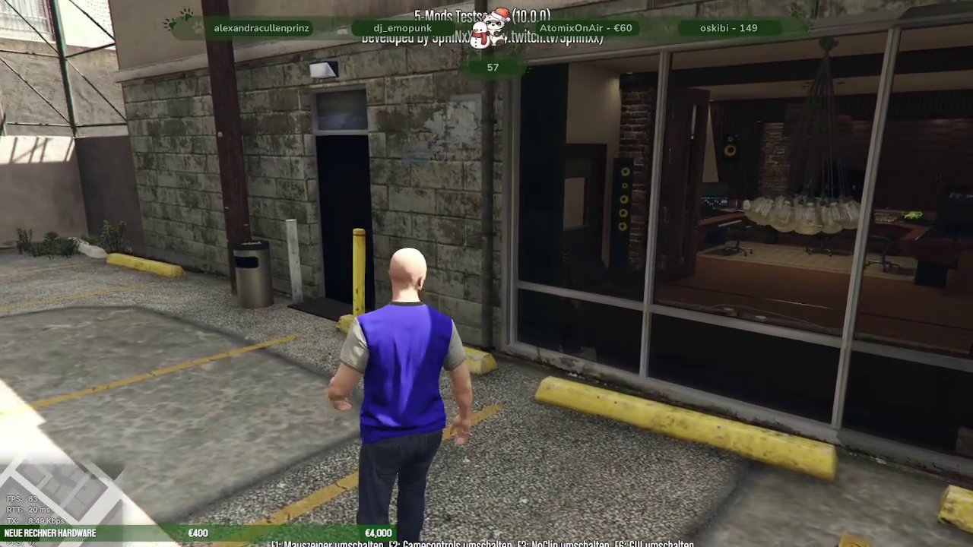
{"action": "key", "text": "alt+Tab"}
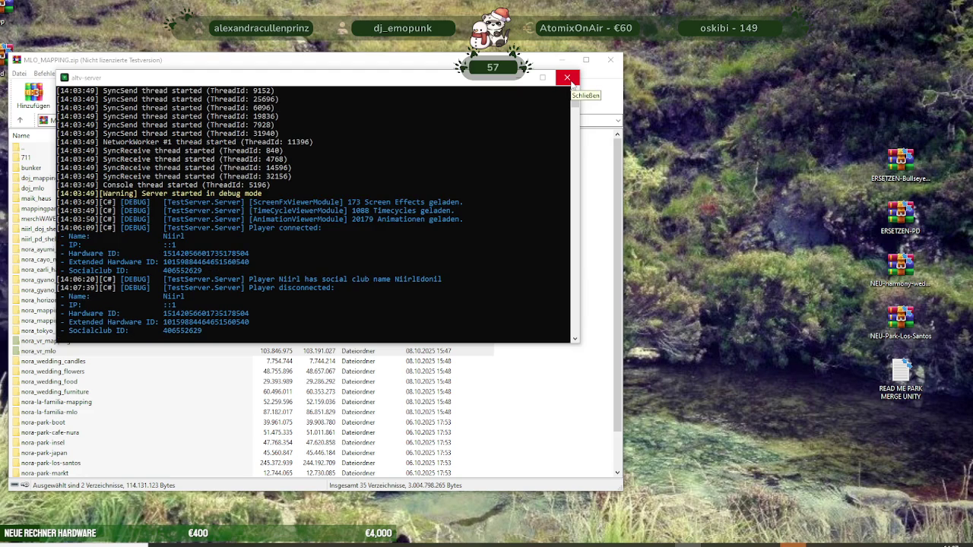
Close the altv-server console window to stop the test server
{"action": "left_click", "coordinate": [567, 78]}
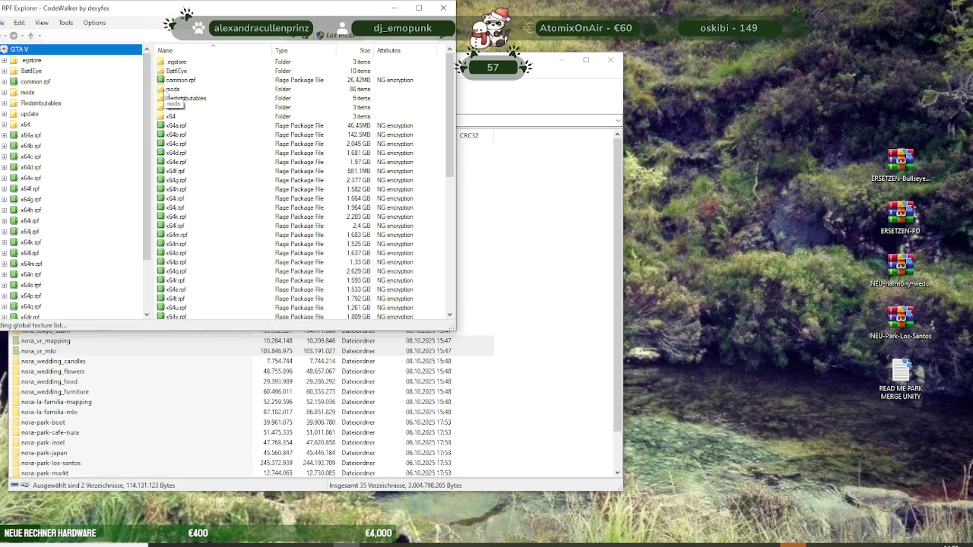
Open the mods folder and bring up CodeWalker's Selection settings while the world loads
{"action": "left_click", "coordinate": [174, 89]}
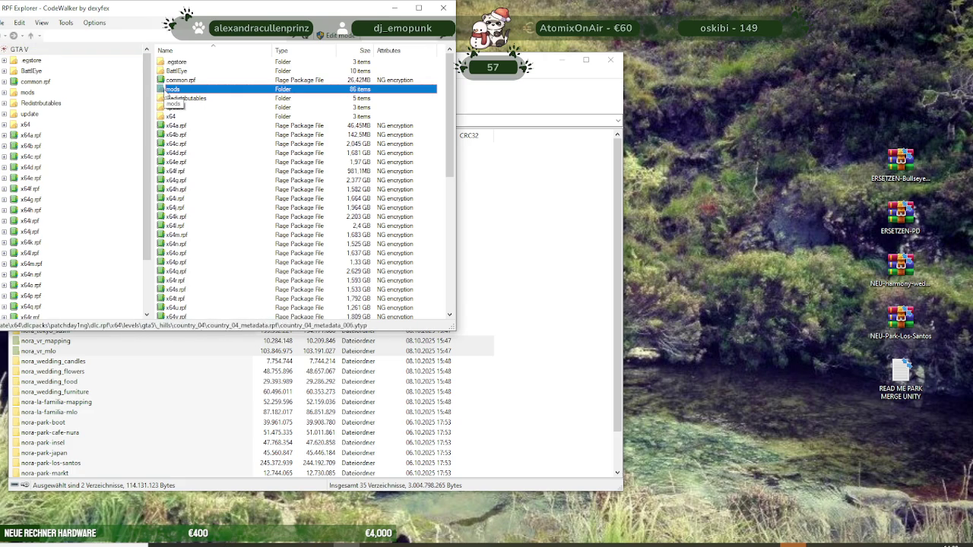
{"action": "double_click", "coordinate": [172, 89]}
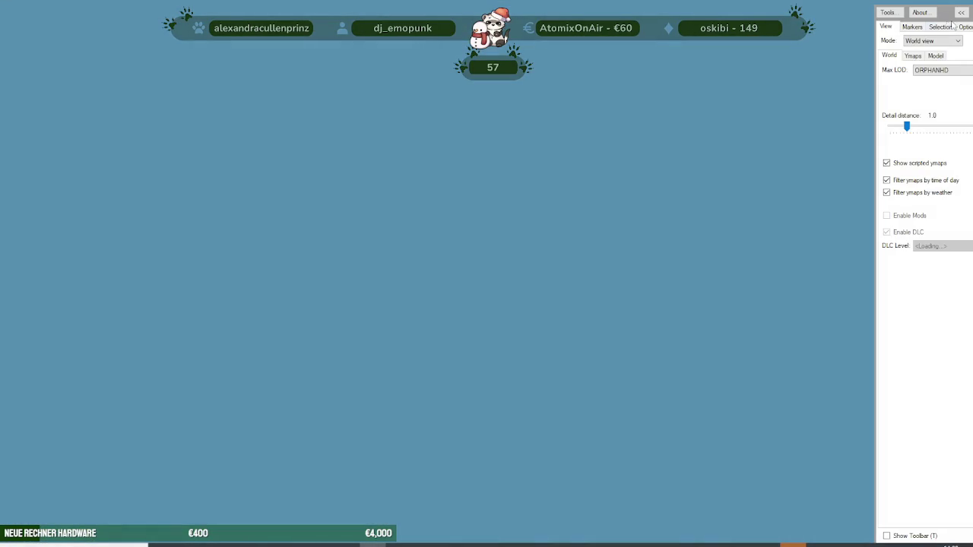
{"action": "left_click", "coordinate": [948, 27]}
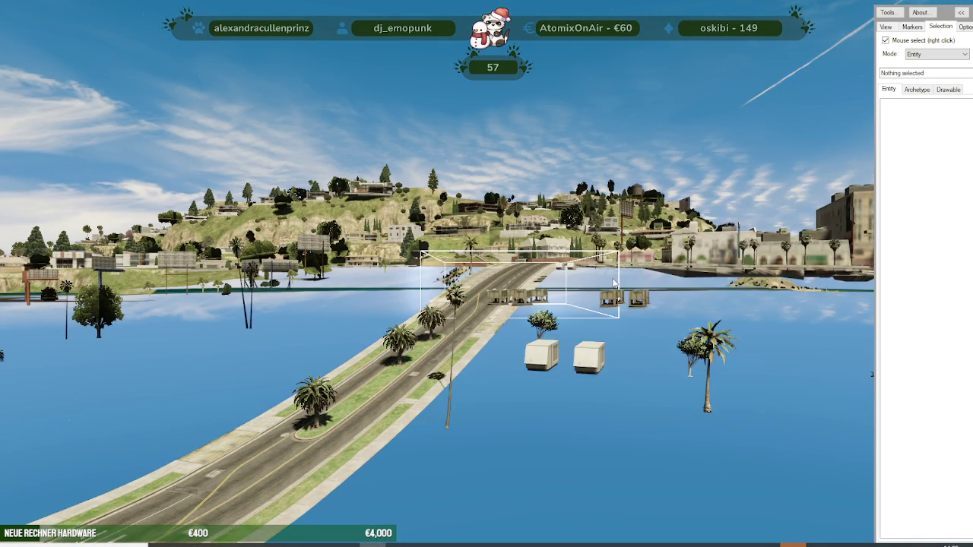
Zoom and turn the camera to look down over the downtown blocks
{"action": "scroll", "coordinate": [554, 300], "scroll_direction": "up", "scroll_amount": 5}
{"action": "left_click_drag", "start_coordinate": [574, 318], "coordinate": [660, 280]}
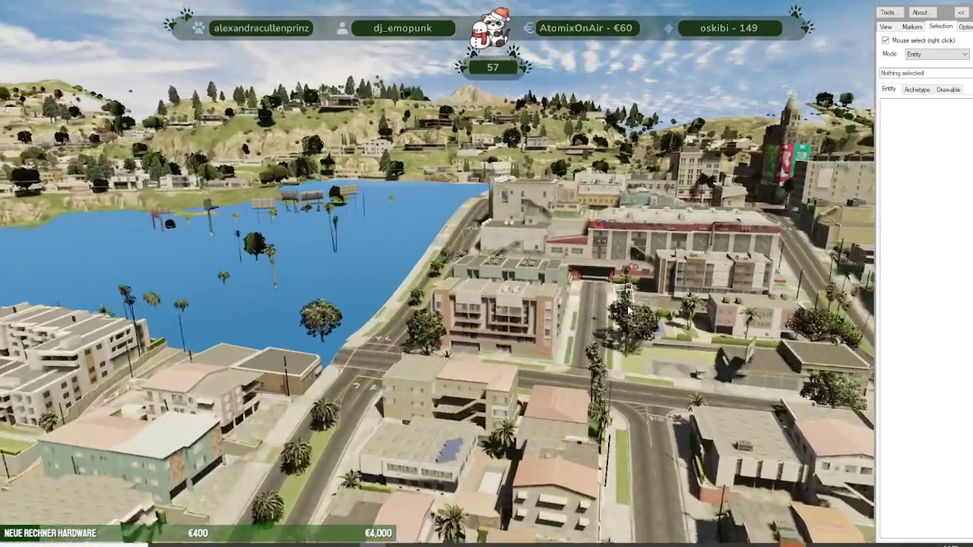
{"action": "scroll", "coordinate": [660, 280], "scroll_direction": "up", "scroll_amount": 3}
{"action": "scroll", "coordinate": [658, 288], "scroll_direction": "up", "scroll_amount": 3}
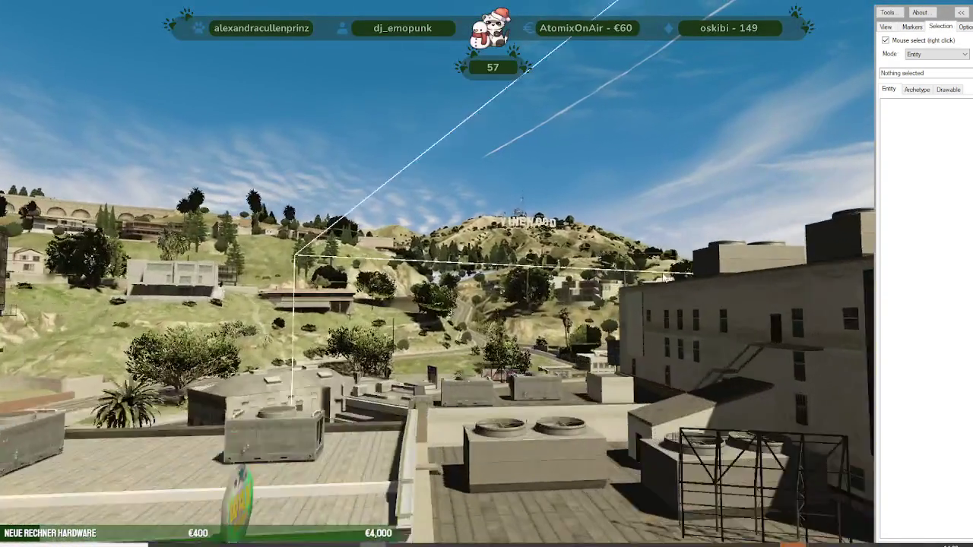
{"action": "scroll", "coordinate": [655, 297], "scroll_direction": "up", "scroll_amount": 3}
{"action": "scroll", "coordinate": [652, 310], "scroll_direction": "up", "scroll_amount": 3}
{"action": "scroll", "coordinate": [652, 311], "scroll_direction": "up", "scroll_amount": 3}
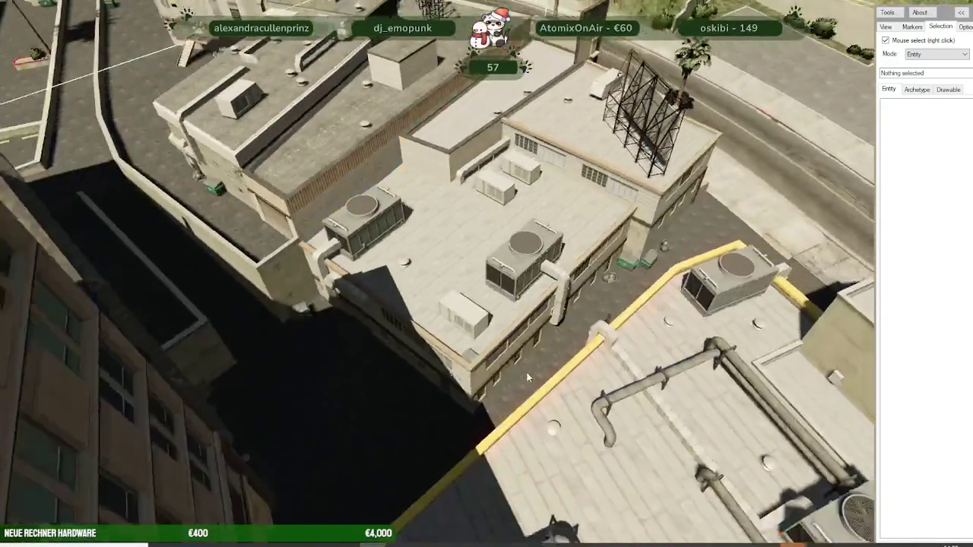
{"action": "scroll", "coordinate": [526, 371], "scroll_direction": "down", "scroll_amount": 3}
{"action": "mouse_move", "coordinate": [538, 315]}
{"action": "left_mouse_down"}
{"action": "mouse_move", "coordinate": [523, 375]}
{"action": "mouse_move", "coordinate": [375, 333]}
{"action": "mouse_move", "coordinate": [454, 303]}
{"action": "mouse_move", "coordinate": [573, 348]}
{"action": "mouse_move", "coordinate": [545, 312]}
{"action": "mouse_move", "coordinate": [615, 277]}
{"action": "left_mouse_up"}
Fly past the Gift Souvenir store into the Blazing Tattoo shop and view its interior
{"action": "key", "text": "w"}
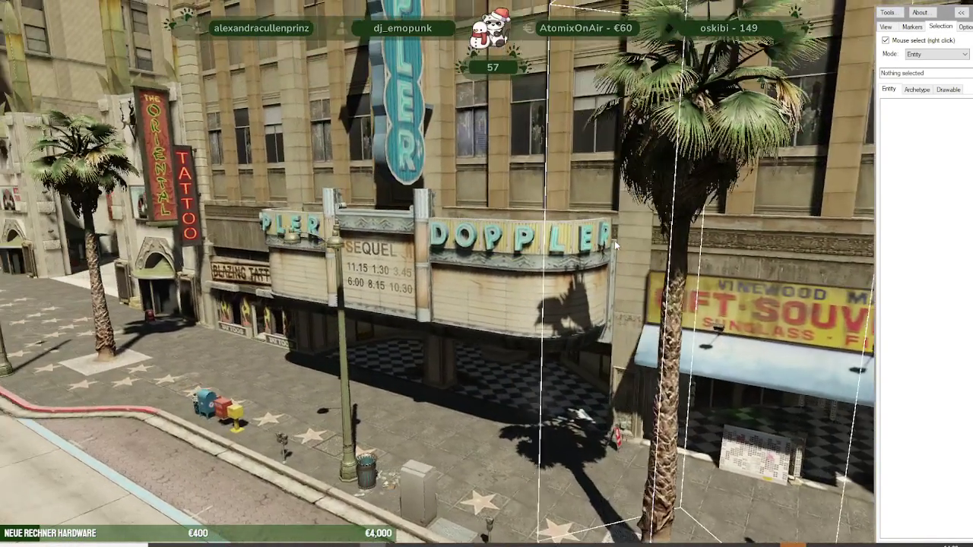
{"action": "left_click_drag", "start_coordinate": [627, 275], "coordinate": [591, 255]}
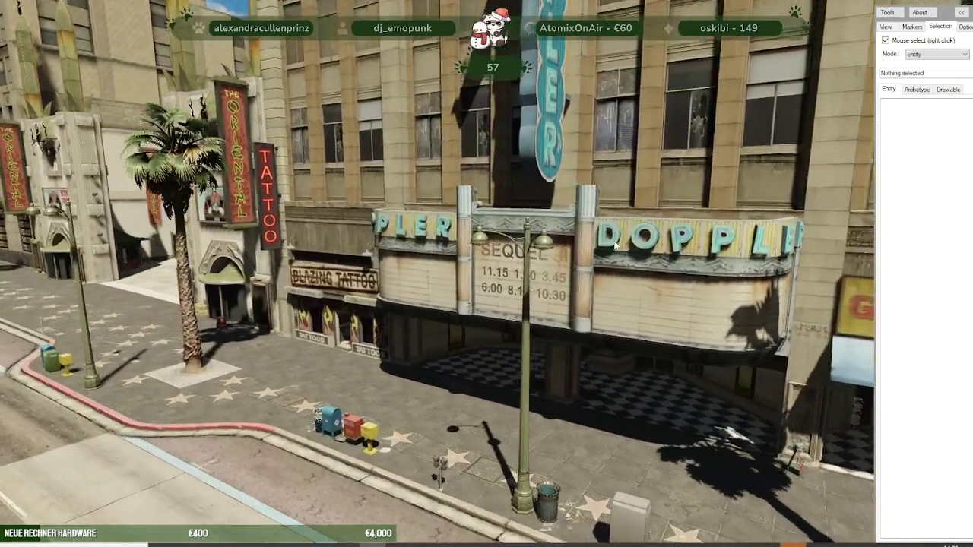
{"action": "key", "text": "w"}
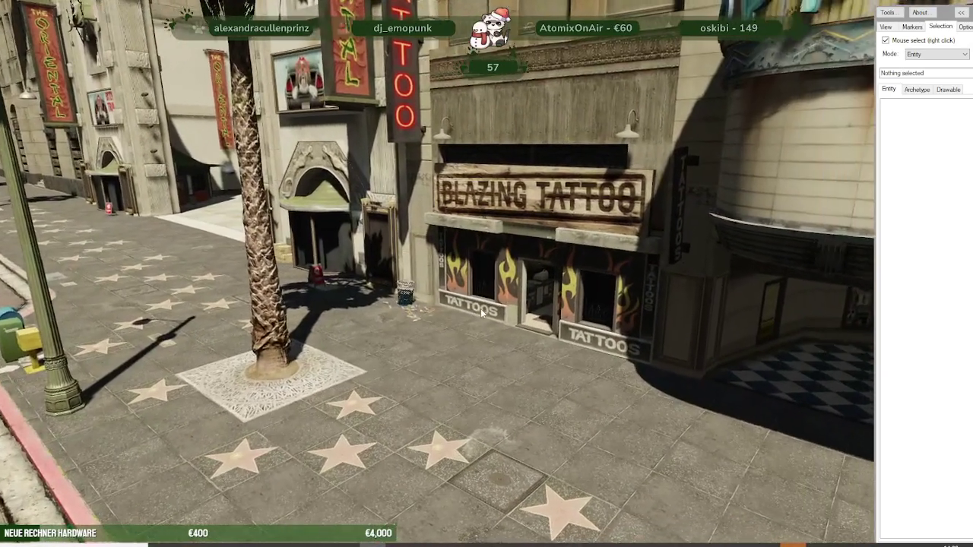
{"action": "key", "text": "w"}
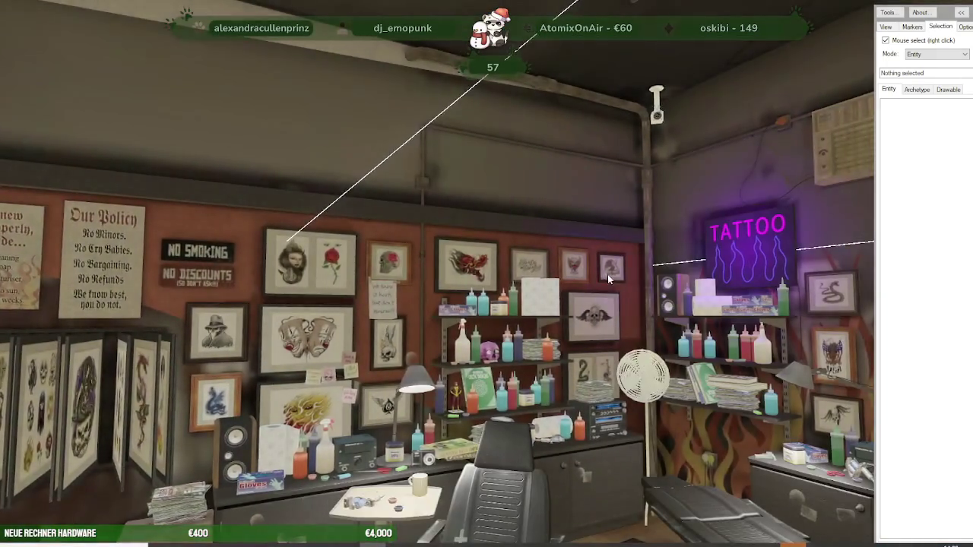
{"action": "left_click_drag", "start_coordinate": [607, 275], "coordinate": [682, 292]}
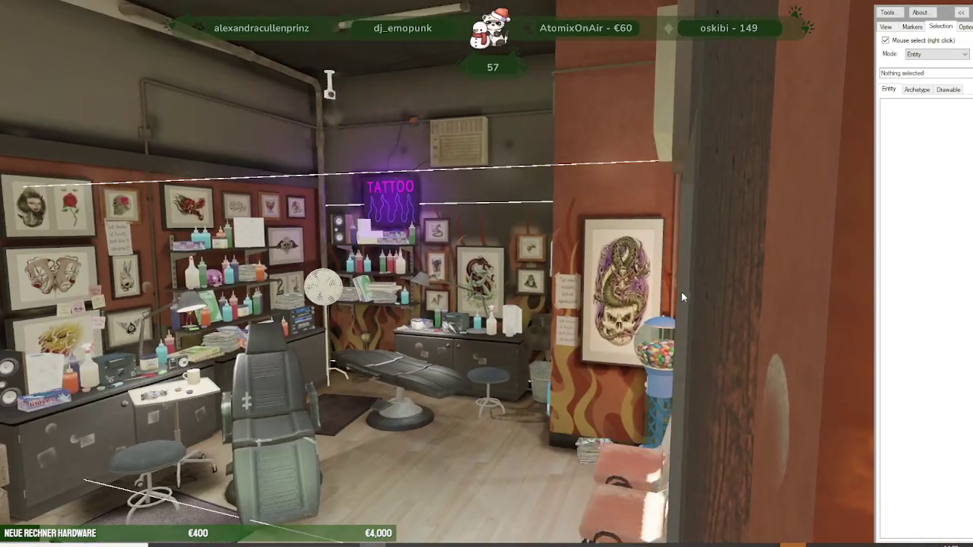
{"action": "key", "text": "s"}
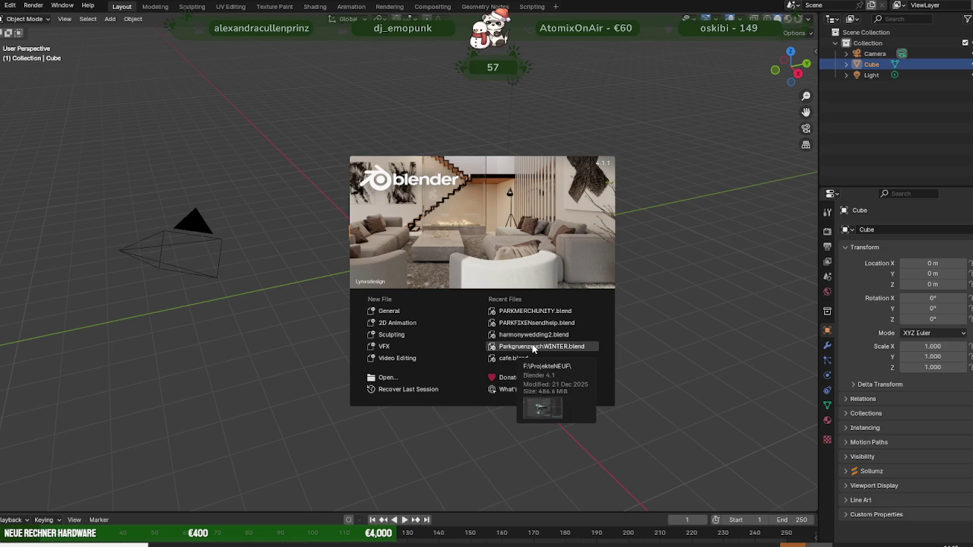
Delete all default scene objects and show the Sollumz tools in the sidebar
{"action": "left_click", "coordinate": [304, 217]}
{"action": "scroll", "coordinate": [251, 189], "scroll_direction": "down", "scroll_amount": 8}
{"action": "mouse_move", "coordinate": [223, 146]}
{"action": "left_mouse_down"}
{"action": "mouse_move", "coordinate": [530, 367]}
{"action": "mouse_move", "coordinate": [536, 363]}
{"action": "left_mouse_up"}
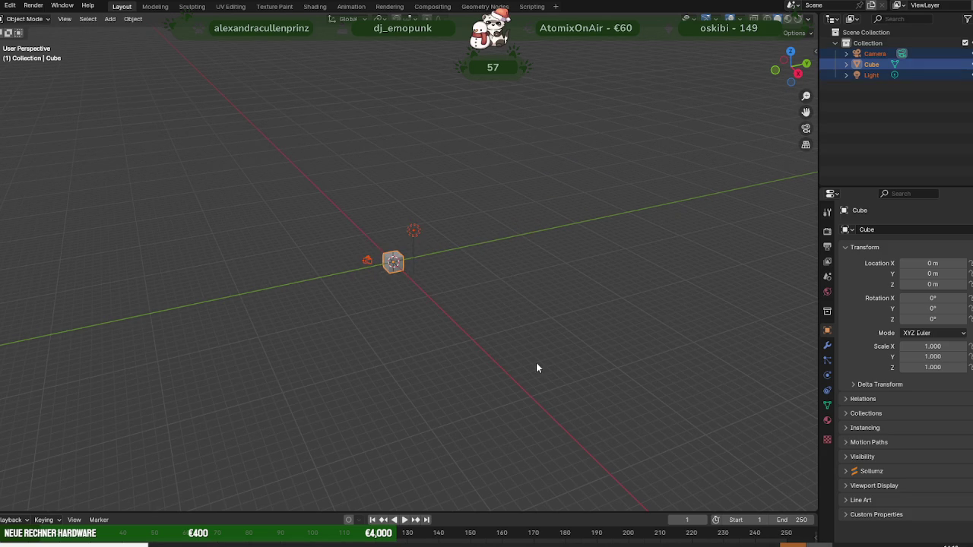
{"action": "key", "text": "Delete"}
{"action": "key", "text": "n"}
{"action": "left_click", "coordinate": [811, 107]}
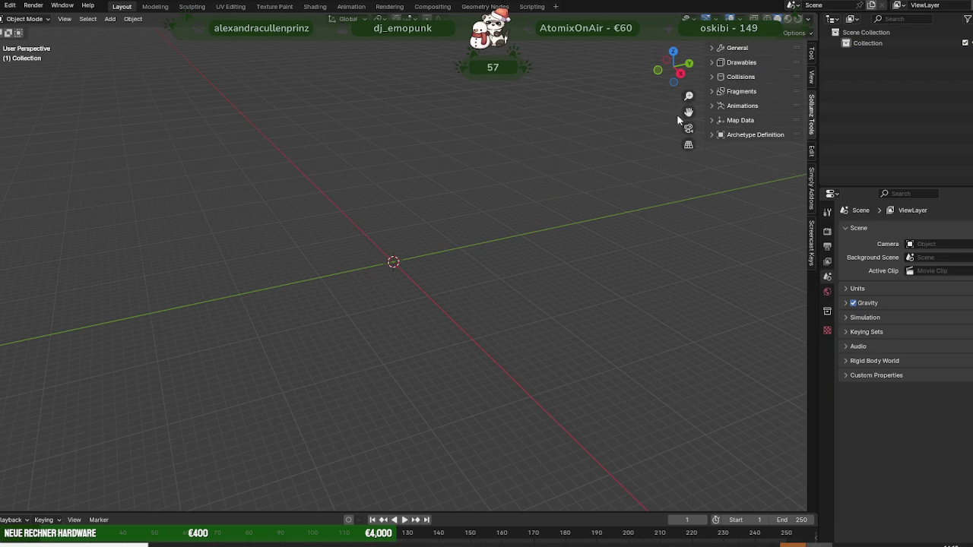
Open a recent project file from File > Open Recent, discarding the empty scene
{"action": "left_click", "coordinate": [2, 6]}
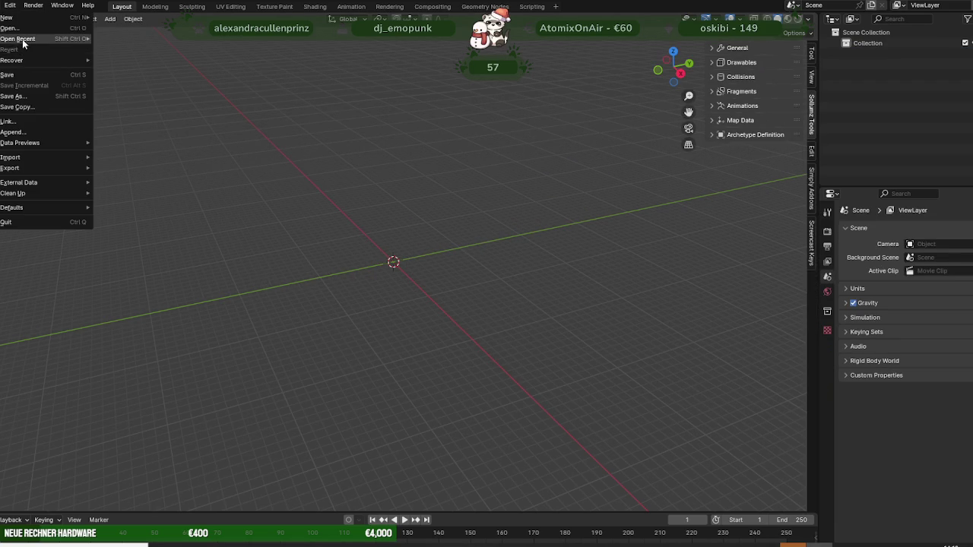
{"action": "mouse_move", "coordinate": [18, 39]}
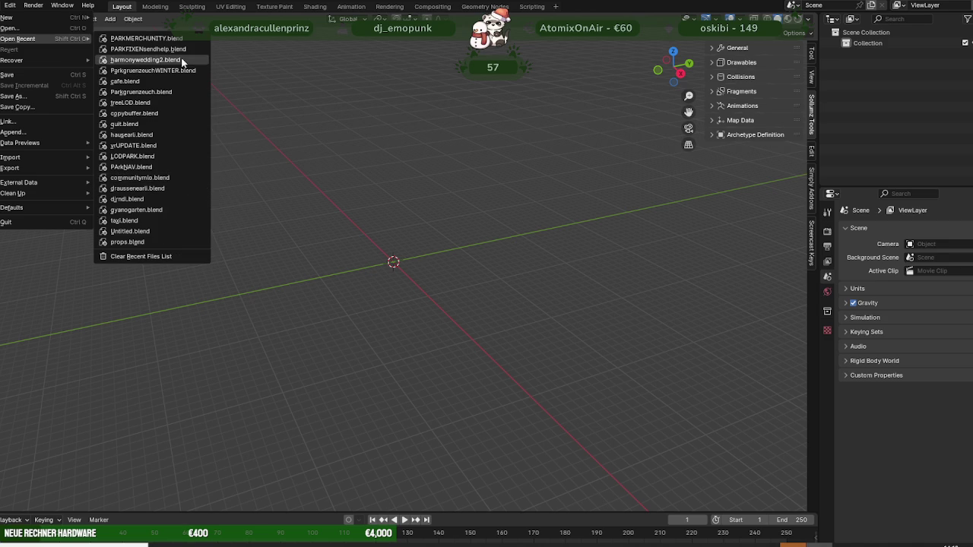
{"action": "left_click", "coordinate": [130, 135]}
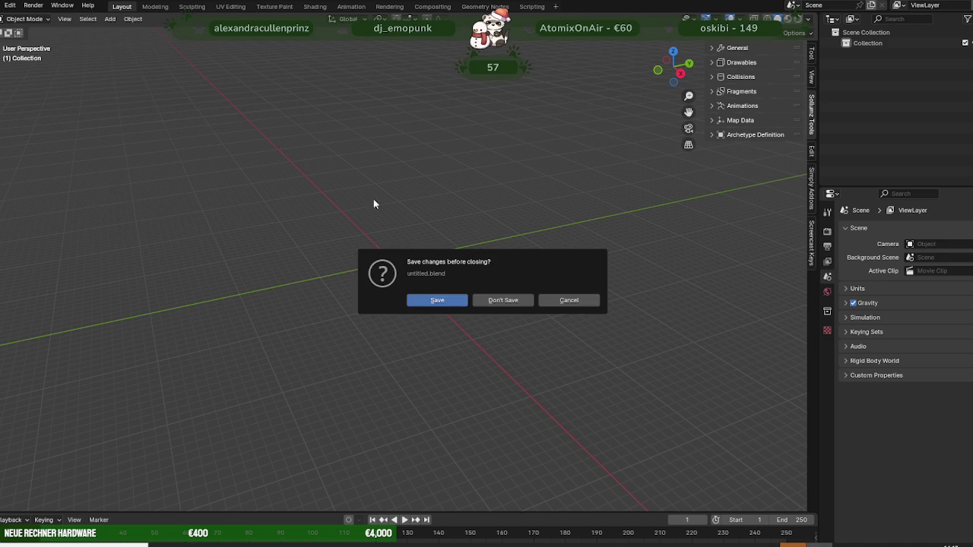
{"action": "left_click", "coordinate": [502, 301]}
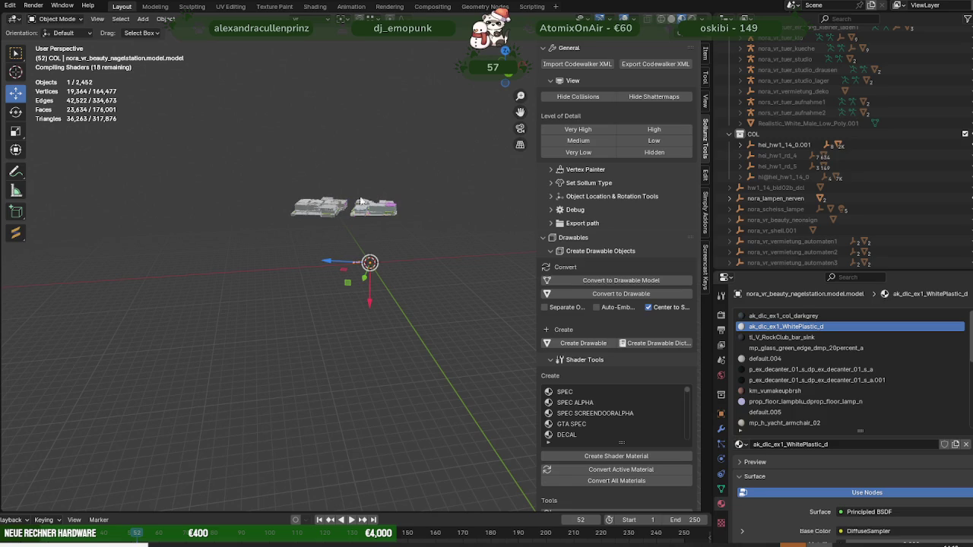
Select and expand nora_lampen_nerven, then frame its pendant lamps and view them from below
{"action": "left_click", "coordinate": [816, 200]}
{"action": "scroll", "coordinate": [816, 213], "scroll_direction": "down", "scroll_amount": 1}
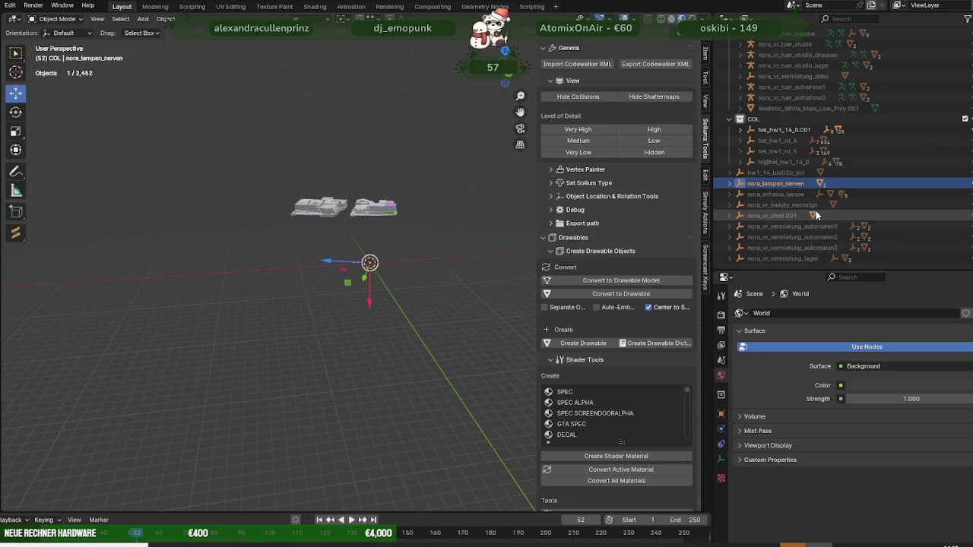
{"action": "left_click", "coordinate": [729, 183]}
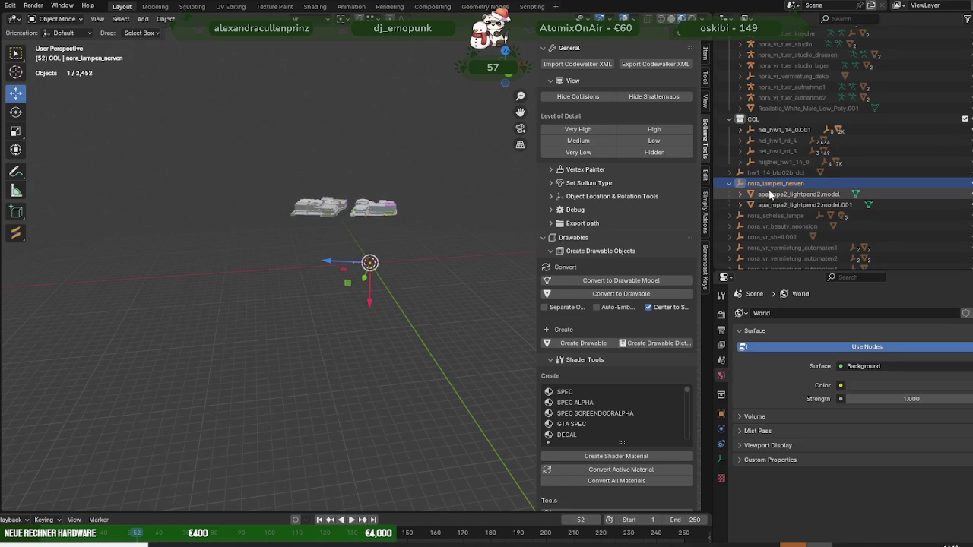
{"action": "key", "text": "KP_Decimal"}
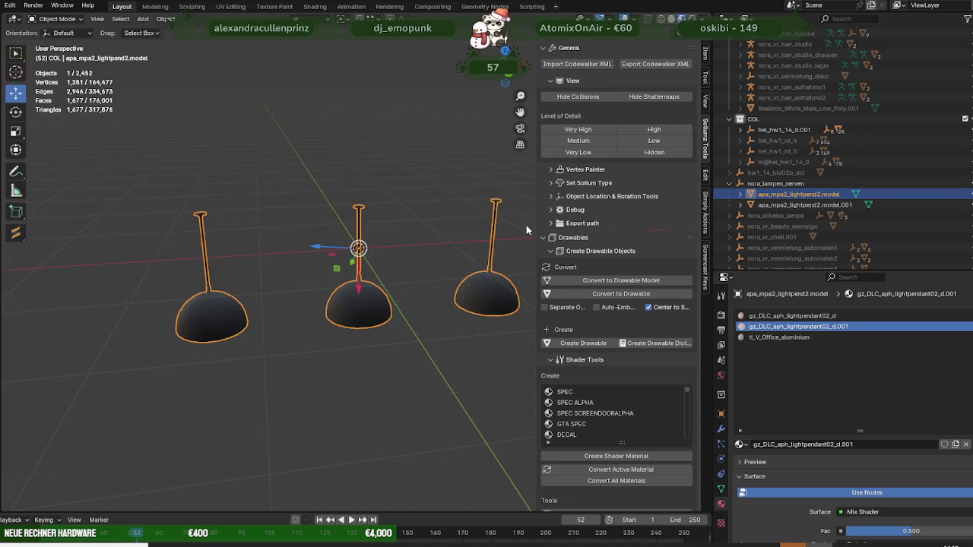
{"action": "mouse_move", "coordinate": [436, 245]}
{"action": "middle_mouse_down"}
{"action": "mouse_move", "coordinate": [361, 215]}
{"action": "mouse_move", "coordinate": [391, 253]}
{"action": "middle_mouse_up"}
{"action": "scroll", "coordinate": [359, 203], "scroll_direction": "up", "scroll_amount": 5}
{"action": "scroll", "coordinate": [394, 255], "scroll_direction": "down", "scroll_amount": 4}
{"action": "scroll", "coordinate": [399, 245], "scroll_direction": "down", "scroll_amount": 4}
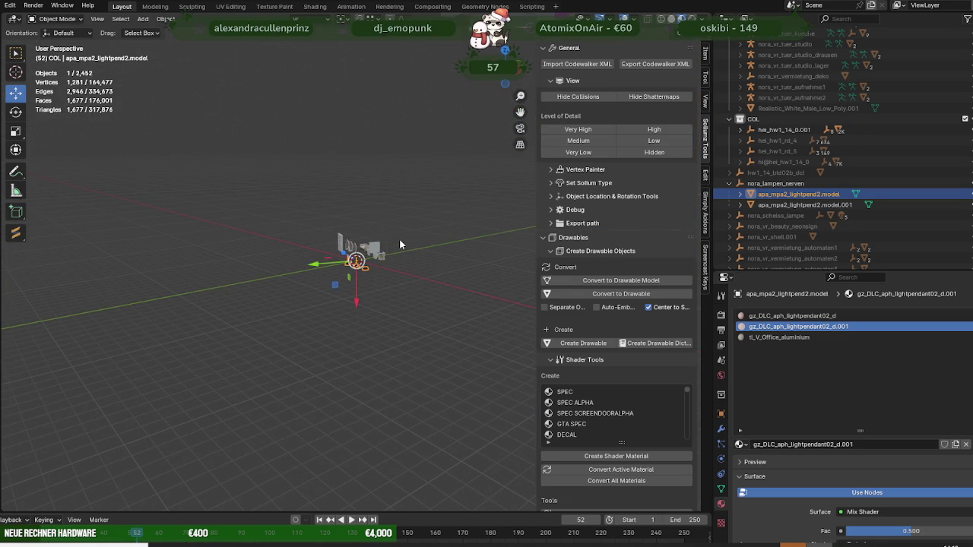
Delete the three nora_lampen_nerven pendant lamps from the scene
{"action": "left_click", "coordinate": [729, 184]}
{"action": "left_click", "coordinate": [760, 184]}
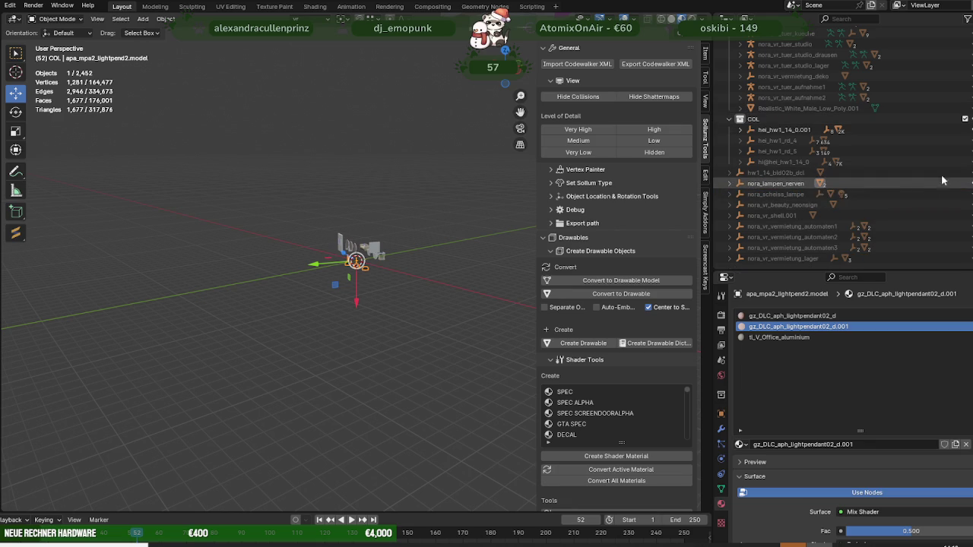
{"action": "key", "text": "Delete"}
{"action": "scroll", "coordinate": [800, 120], "scroll_direction": "up", "scroll_amount": 4}
{"action": "scroll", "coordinate": [806, 119], "scroll_direction": "up", "scroll_amount": 5}
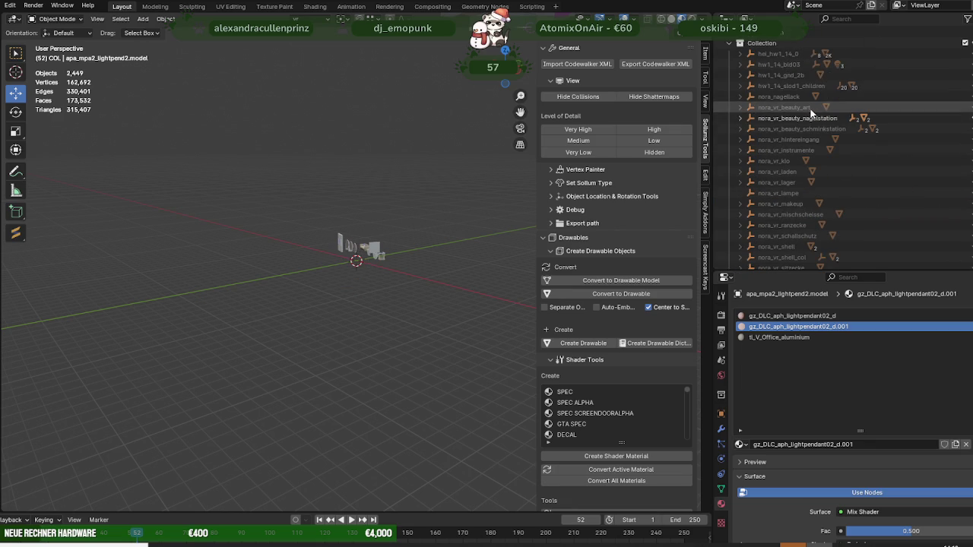
Select the hel_hw1_14_0.001 collision object and remove the nail station furniture models
{"action": "left_click", "coordinate": [728, 42]}
{"action": "left_click", "coordinate": [916, 64]}
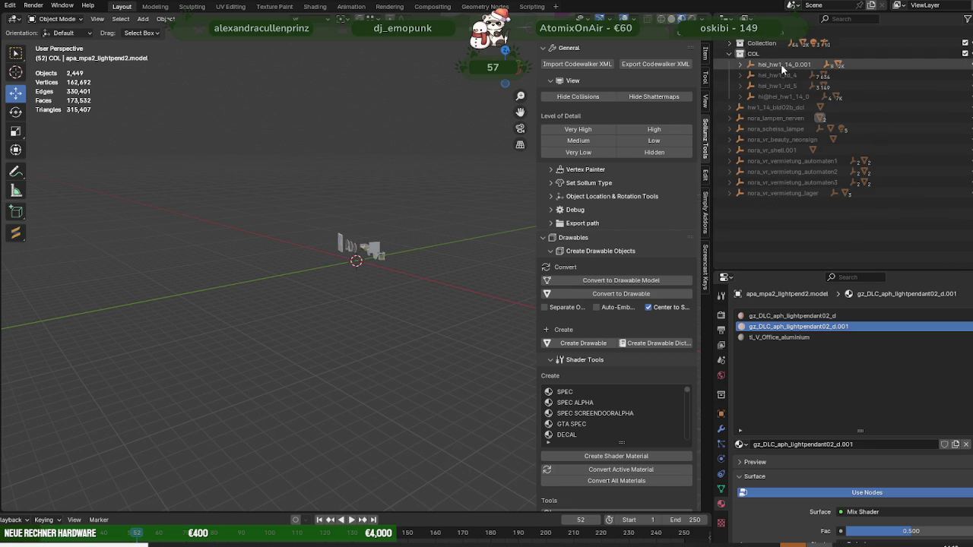
{"action": "scroll", "coordinate": [339, 199], "scroll_direction": "up", "scroll_amount": 5}
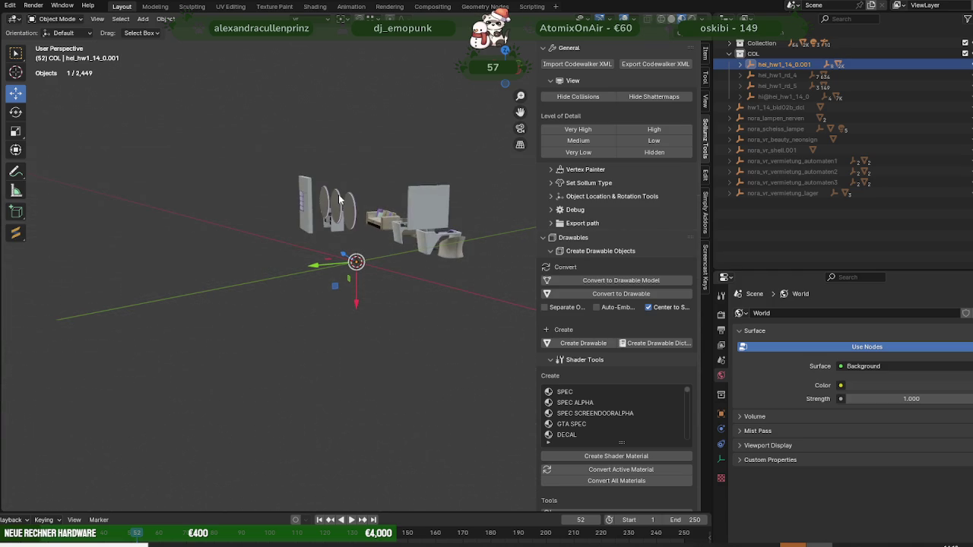
{"action": "left_click", "coordinate": [429, 205]}
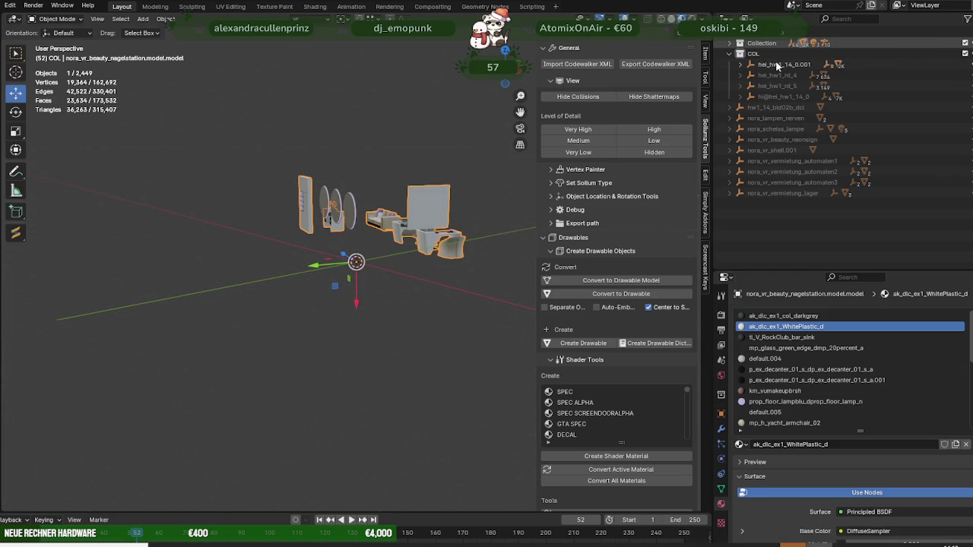
{"action": "left_click", "coordinate": [555, 127]}
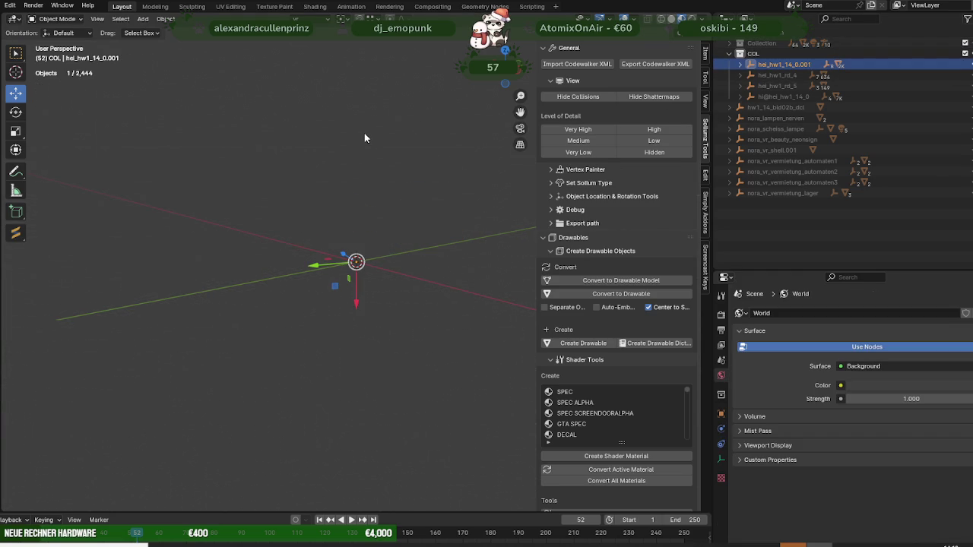
Expand the collision hierarchy to Bound Poly Box.10462, frame it, and orbit out over the city
{"action": "left_click", "coordinate": [740, 65]}
{"action": "left_click", "coordinate": [795, 76]}
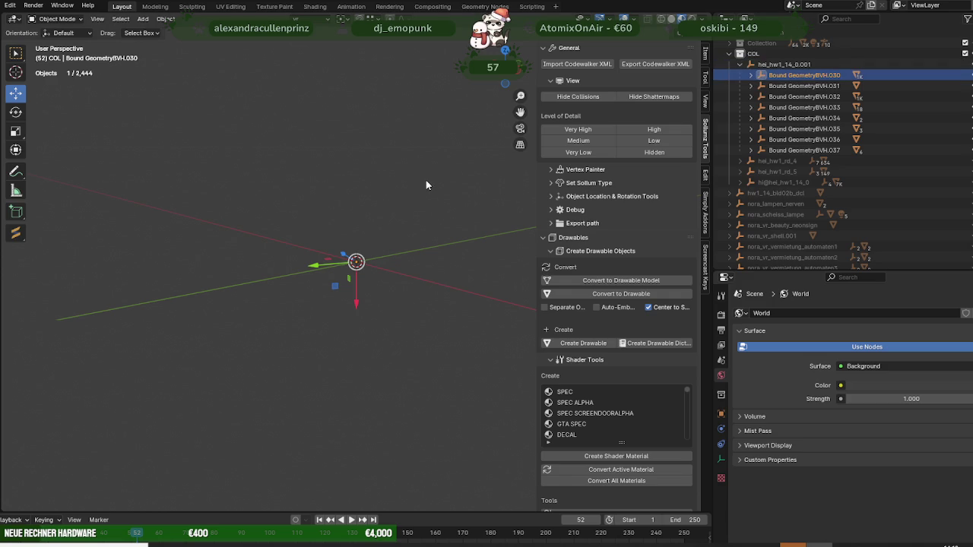
{"action": "left_click", "coordinate": [751, 75]}
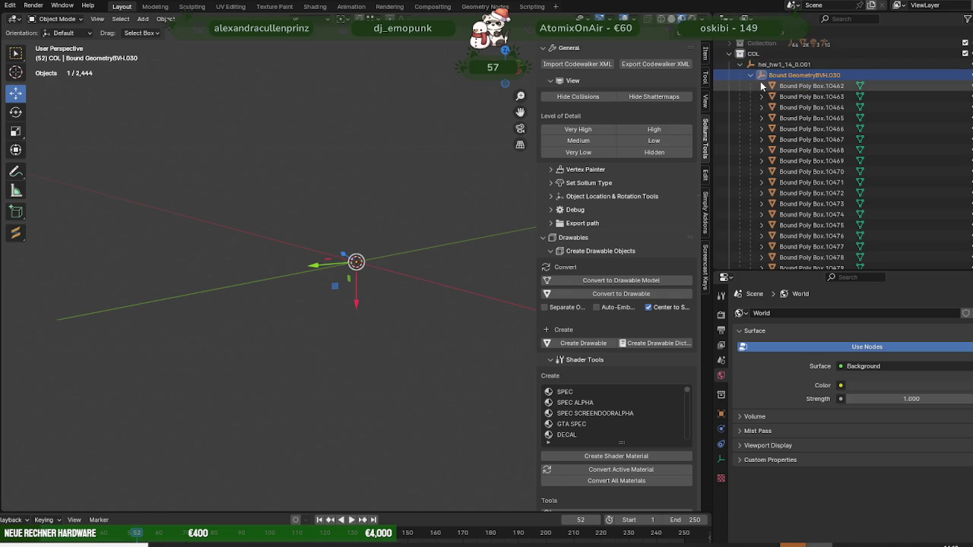
{"action": "left_click", "coordinate": [762, 86]}
{"action": "left_click", "coordinate": [811, 97]}
{"action": "key", "text": "KP_Decimal"}
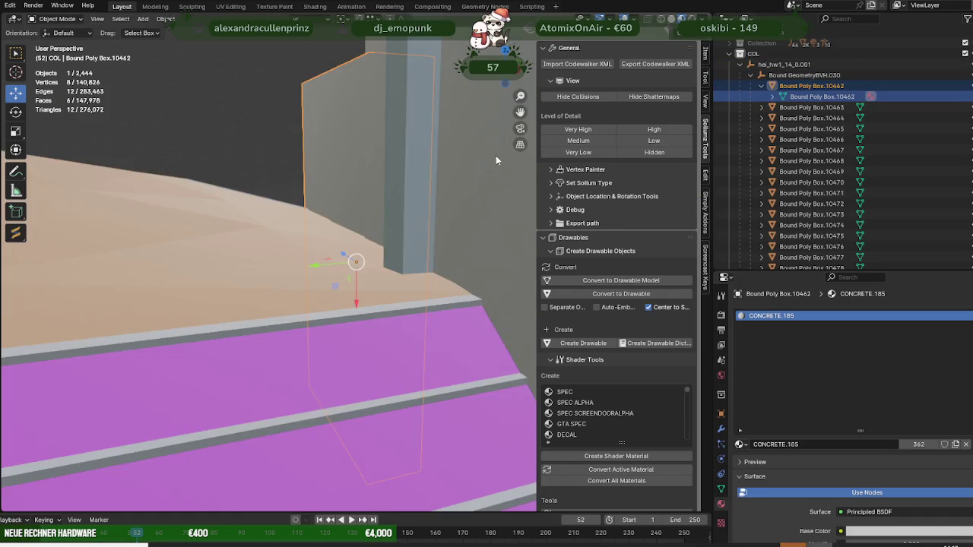
{"action": "mouse_move", "coordinate": [328, 257]}
{"action": "middle_mouse_down"}
{"action": "mouse_move", "coordinate": [253, 239]}
{"action": "mouse_move", "coordinate": [352, 239]}
{"action": "middle_mouse_up"}
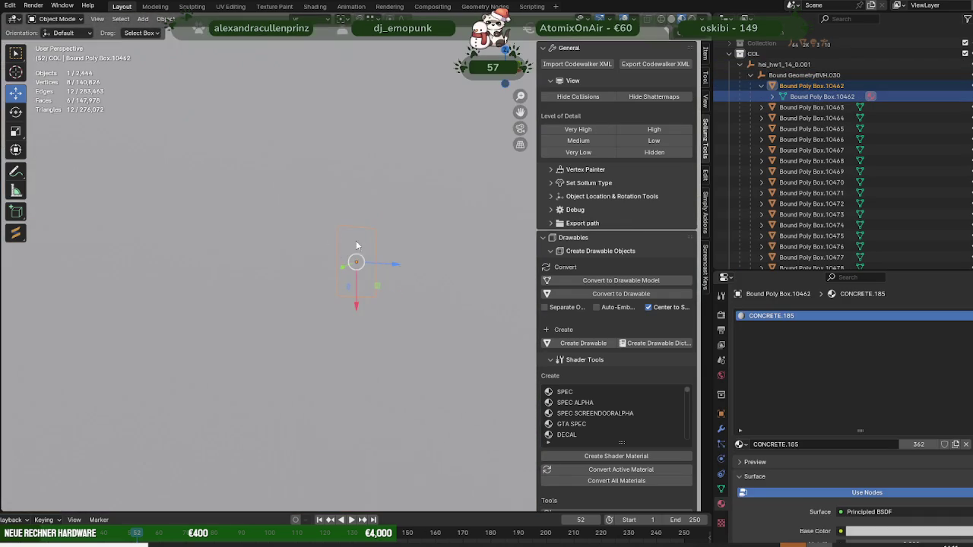
{"action": "scroll", "coordinate": [352, 238], "scroll_direction": "down", "scroll_amount": 5}
{"action": "mouse_move", "coordinate": [301, 276]}
{"action": "middle_mouse_down"}
{"action": "mouse_move", "coordinate": [391, 260]}
{"action": "mouse_move", "coordinate": [296, 281]}
{"action": "mouse_move", "coordinate": [305, 262]}
{"action": "middle_mouse_up"}
{"action": "scroll", "coordinate": [391, 260], "scroll_direction": "down", "scroll_amount": 3}
{"action": "scroll", "coordinate": [305, 261], "scroll_direction": "up", "scroll_amount": 2}
Collapse hei_hw1_14_0.001 and COL, hide the scene's objects, and expand Collection
{"action": "left_click", "coordinate": [740, 65]}
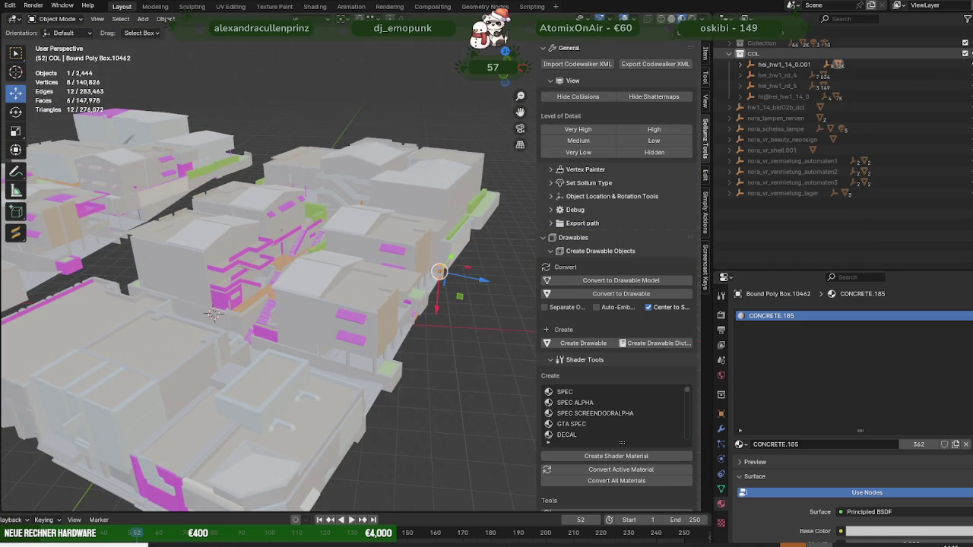
{"action": "key", "text": "h"}
{"action": "left_click", "coordinate": [730, 54]}
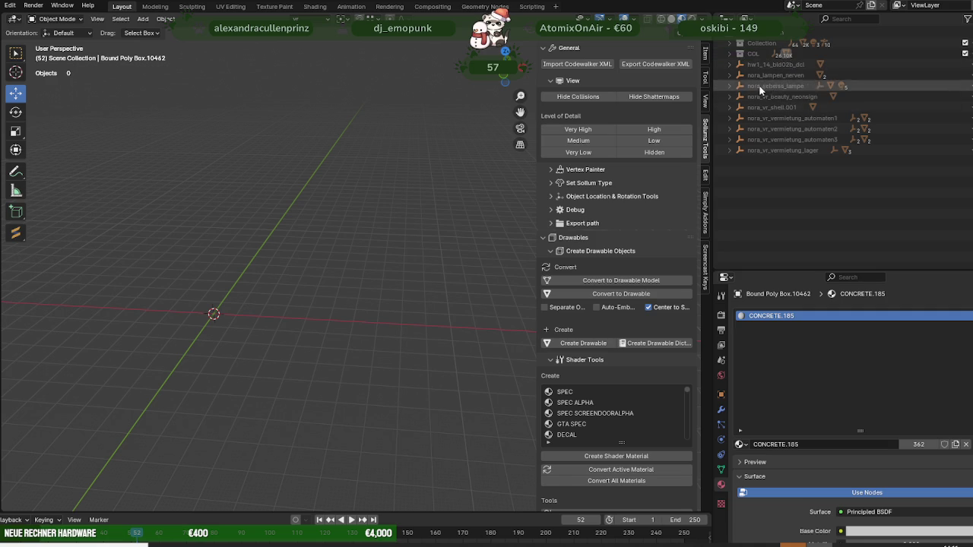
{"action": "left_click", "coordinate": [729, 43]}
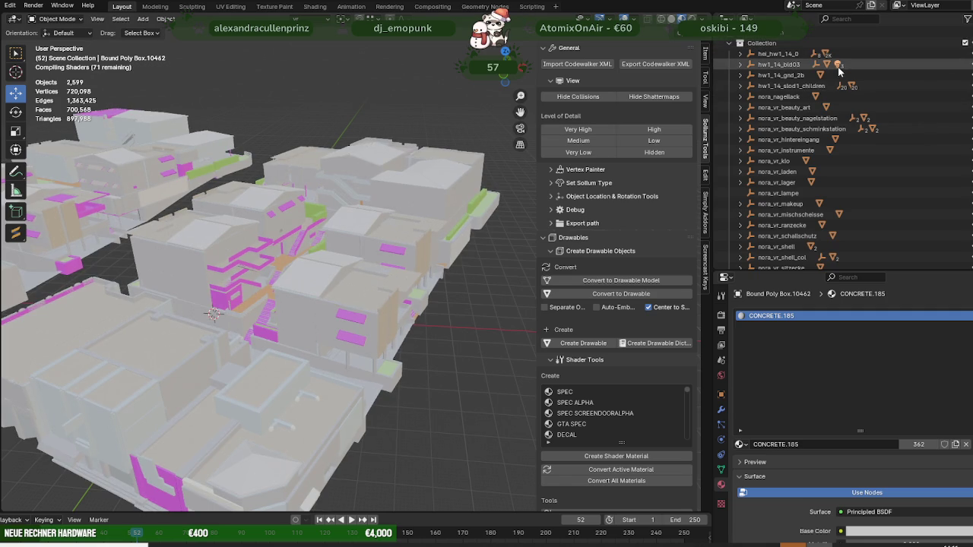
Orbit out over the buildings and enlarge the Outliner to list more objects
{"action": "scroll", "coordinate": [867, 98], "scroll_direction": "down", "scroll_amount": 4}
{"action": "scroll", "coordinate": [882, 130], "scroll_direction": "down", "scroll_amount": 4}
{"action": "scroll", "coordinate": [898, 156], "scroll_direction": "down", "scroll_amount": 3}
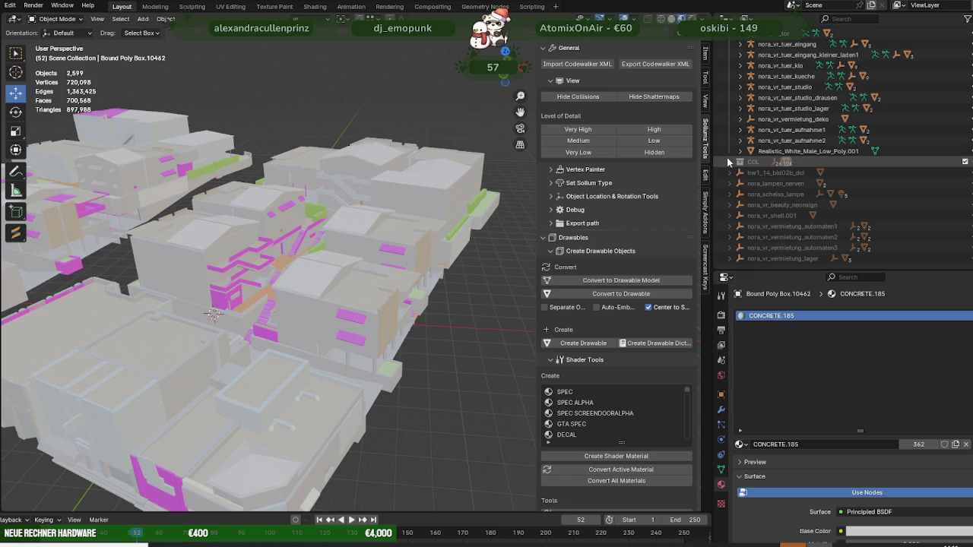
{"action": "scroll", "coordinate": [304, 230], "scroll_direction": "up", "scroll_amount": 3}
{"action": "mouse_move", "coordinate": [304, 231]}
{"action": "middle_mouse_down"}
{"action": "mouse_move", "coordinate": [504, 181]}
{"action": "mouse_move", "coordinate": [412, 183]}
{"action": "mouse_move", "coordinate": [761, 264]}
{"action": "middle_mouse_up"}
{"action": "left_click_drag", "start_coordinate": [830, 269], "coordinate": [830, 449]}
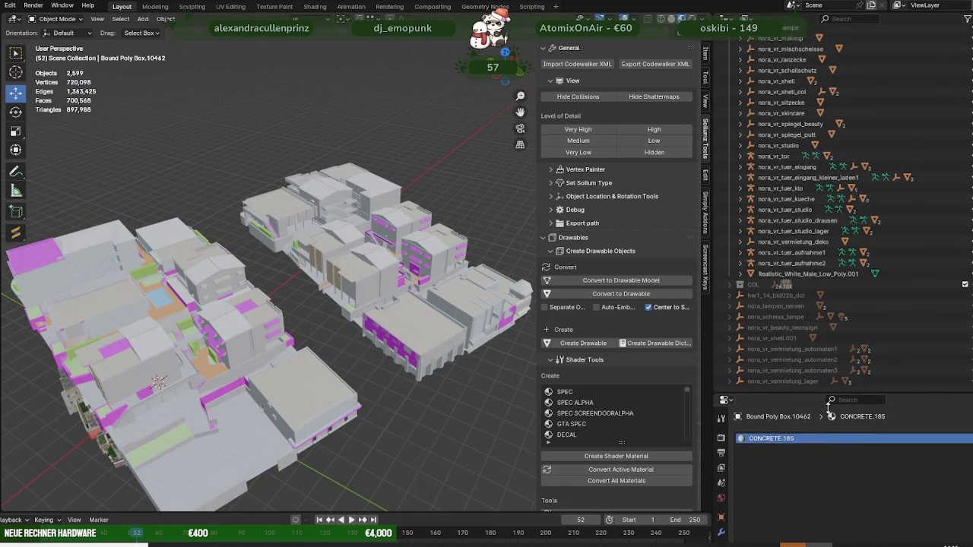
{"action": "scroll", "coordinate": [906, 58], "scroll_direction": "up", "scroll_amount": 3}
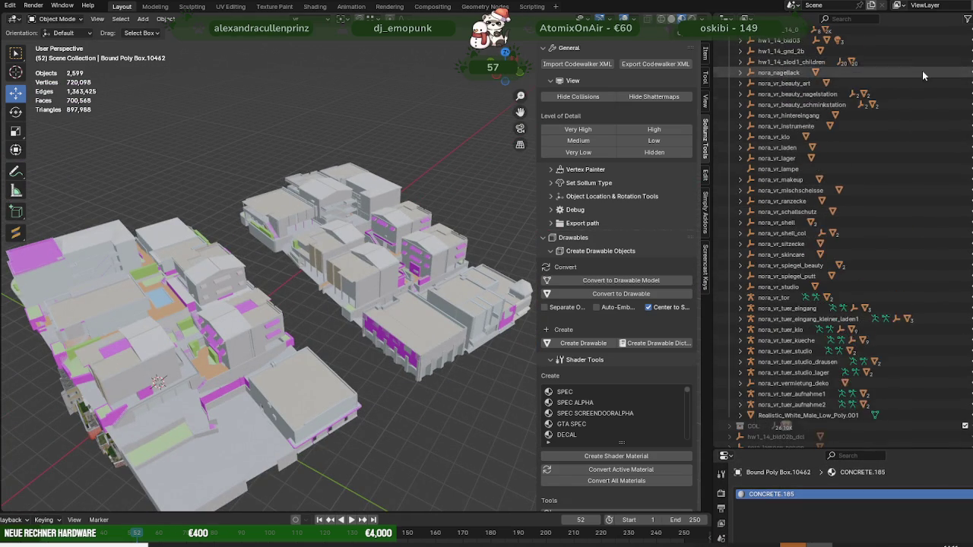
{"action": "scroll", "coordinate": [922, 71], "scroll_direction": "up", "scroll_amount": 1}
Hide all objects except nora_vr_shell and nora_vr_shell_col, through Realistic_White_Male_Low_Poly.001
{"action": "left_click_drag", "start_coordinate": [965, 53], "coordinate": [966, 108]}
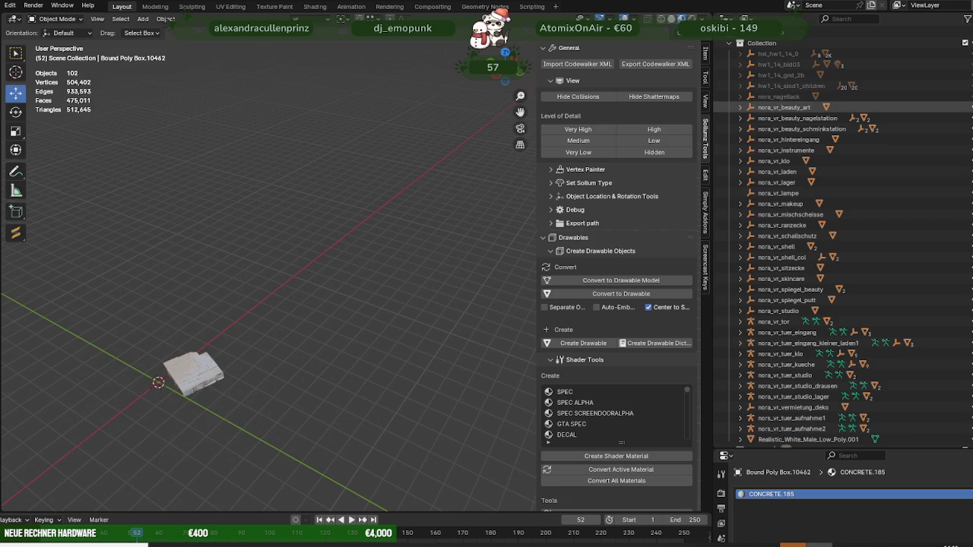
{"action": "left_click_drag", "start_coordinate": [966, 107], "coordinate": [964, 237]}
{"action": "scroll", "coordinate": [963, 221], "scroll_direction": "down", "scroll_amount": 2}
{"action": "scroll", "coordinate": [959, 190], "scroll_direction": "down", "scroll_amount": 2}
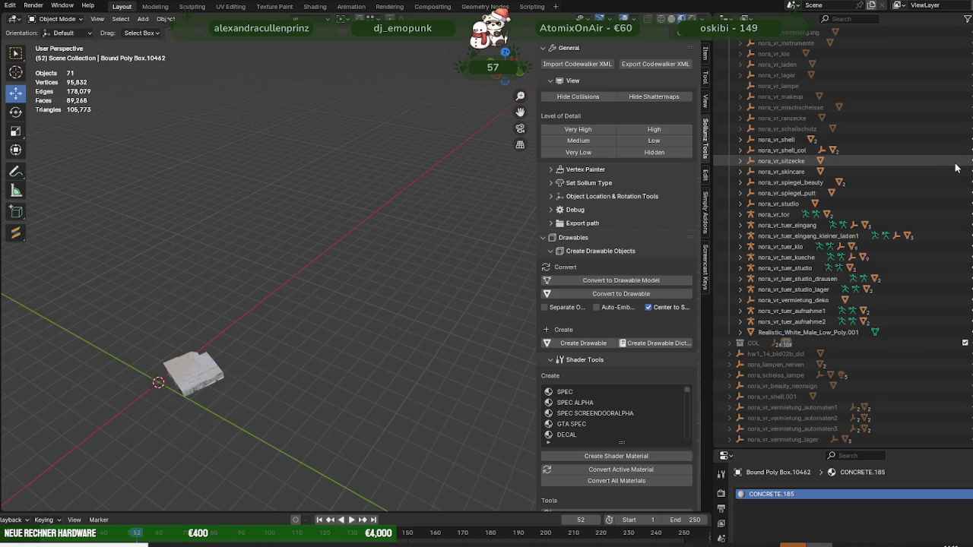
{"action": "left_click_drag", "start_coordinate": [970, 279], "coordinate": [965, 333]}
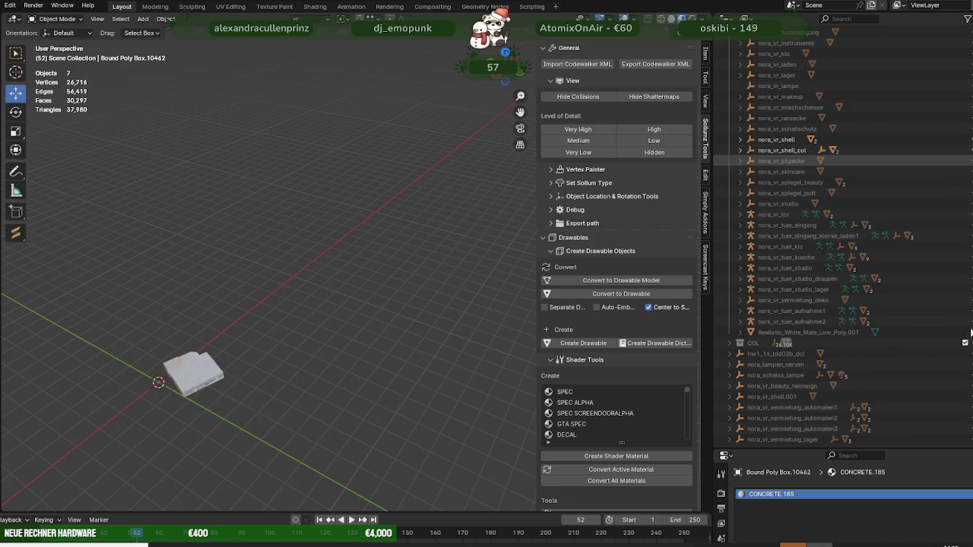
Select the Bound Geometry mesh under nora_vr_shell_col's Bound Poly Mesh and frame it in view
{"action": "left_click", "coordinate": [779, 150]}
{"action": "left_click", "coordinate": [739, 151]}
{"action": "left_click", "coordinate": [751, 161]}
{"action": "left_click", "coordinate": [790, 171]}
{"action": "left_click", "coordinate": [761, 171]}
{"action": "left_click", "coordinate": [812, 182]}
{"action": "key", "text": "KP_Decimal"}
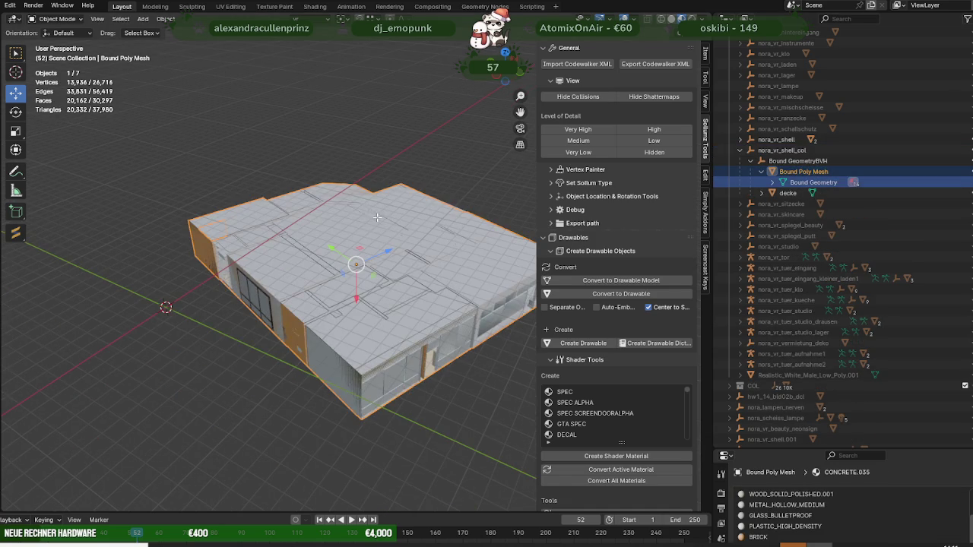
In Edit Mode, turn on the Face Orientation overlay to reveal inward-facing faces
{"action": "key", "text": "Tab"}
{"action": "scroll", "coordinate": [418, 144], "scroll_direction": "up", "scroll_amount": 4}
{"action": "scroll", "coordinate": [462, 86], "scroll_direction": "up", "scroll_amount": 2}
{"action": "left_click", "coordinate": [616, 18]}
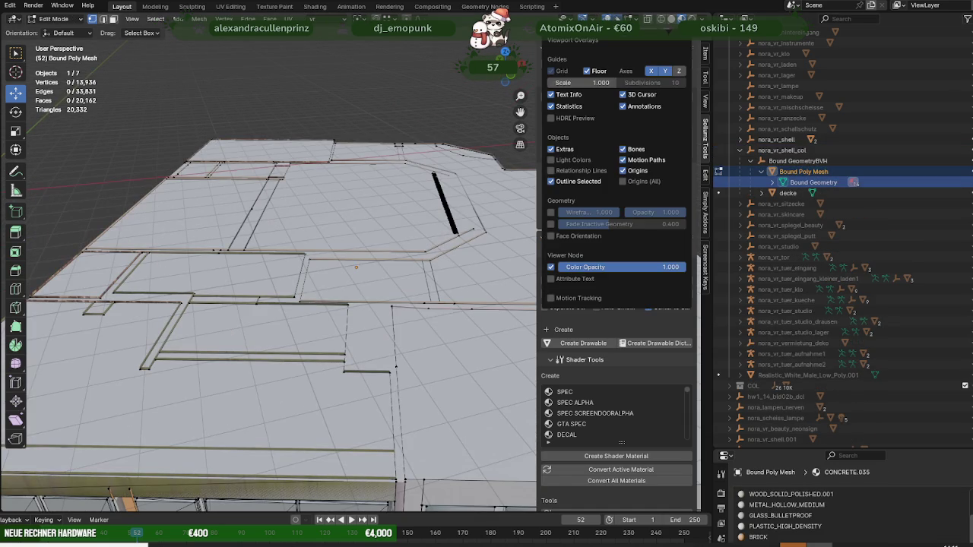
{"action": "left_click", "coordinate": [550, 235]}
{"action": "scroll", "coordinate": [380, 301], "scroll_direction": "up", "scroll_amount": 3}
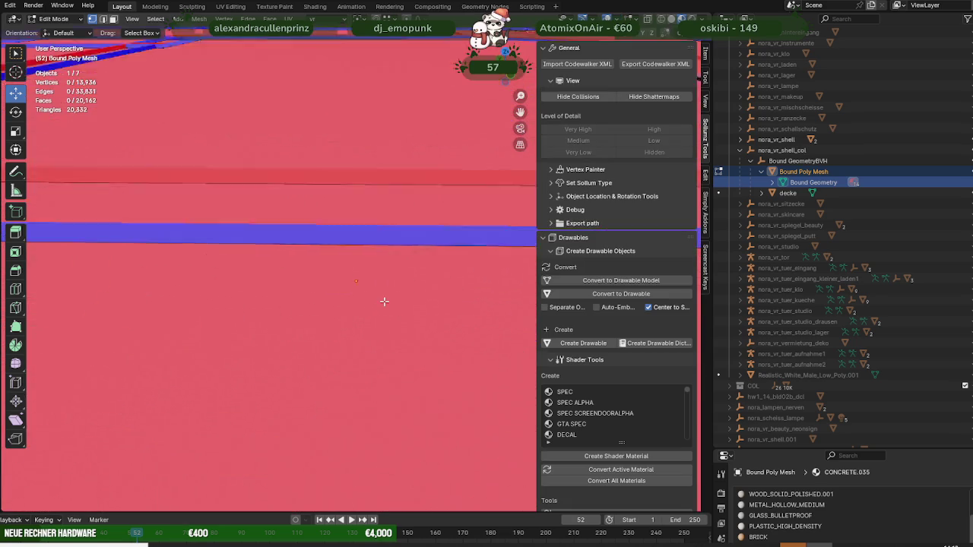
{"action": "middle_click_drag", "start_coordinate": [382, 298], "coordinate": [324, 242]}
{"action": "scroll", "coordinate": [323, 243], "scroll_direction": "up", "scroll_amount": 1}
{"action": "scroll", "coordinate": [311, 260], "scroll_direction": "up", "scroll_amount": 1}
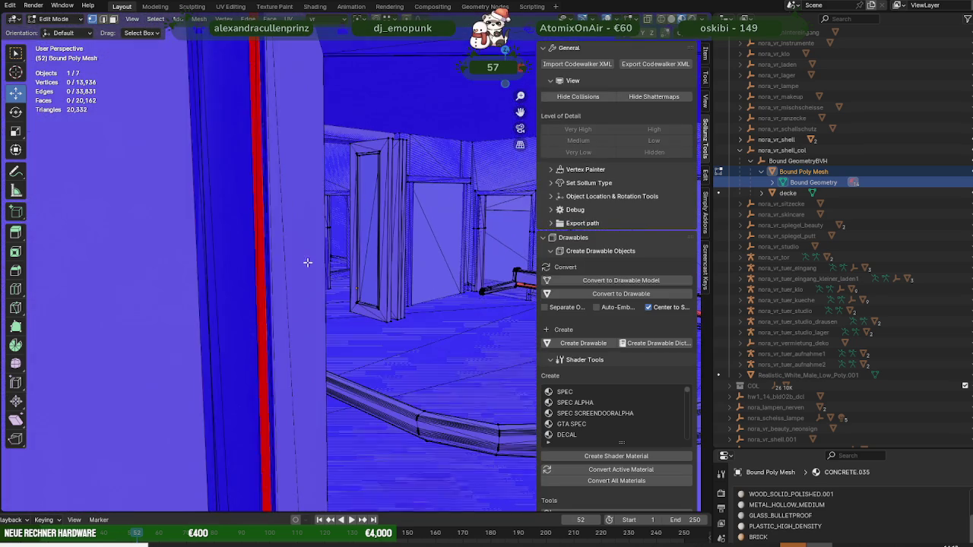
{"action": "scroll", "coordinate": [310, 261], "scroll_direction": "up", "scroll_amount": 1}
{"action": "scroll", "coordinate": [313, 264], "scroll_direction": "up", "scroll_amount": 1}
Leave Edit Mode and look the building over from its front wall
{"action": "key", "text": "Tab"}
{"action": "scroll", "coordinate": [313, 264], "scroll_direction": "down", "scroll_amount": 2}
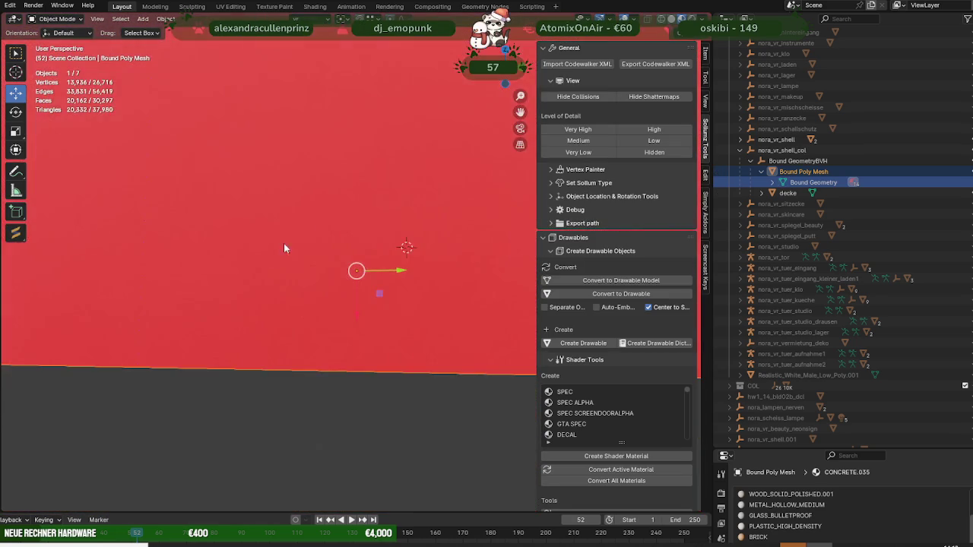
{"action": "scroll", "coordinate": [313, 265], "scroll_direction": "down", "scroll_amount": 3}
{"action": "scroll", "coordinate": [271, 261], "scroll_direction": "up", "scroll_amount": 2}
{"action": "scroll", "coordinate": [305, 283], "scroll_direction": "up", "scroll_amount": 3}
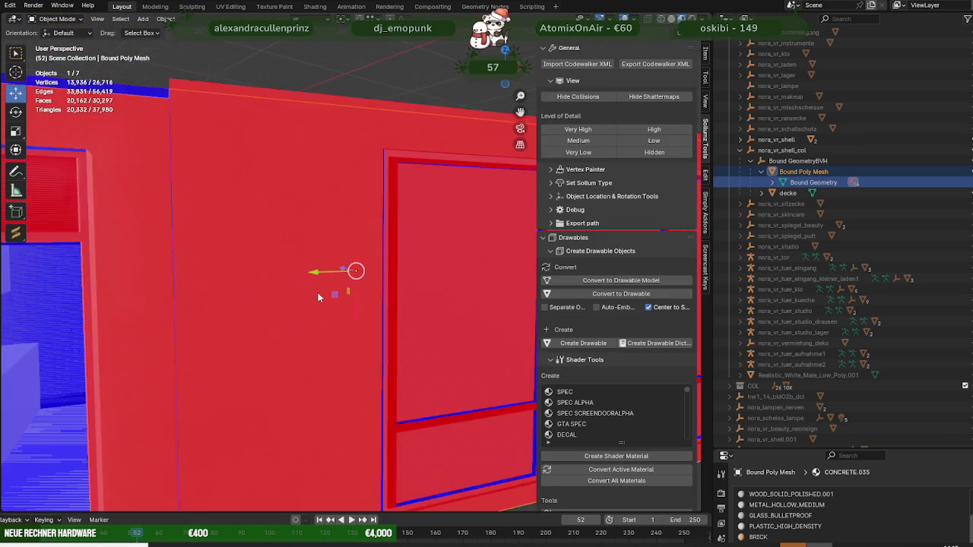
{"action": "scroll", "coordinate": [327, 292], "scroll_direction": "up", "scroll_amount": 2}
{"action": "scroll", "coordinate": [317, 277], "scroll_direction": "up", "scroll_amount": 2}
{"action": "scroll", "coordinate": [317, 277], "scroll_direction": "down", "scroll_amount": 2}
{"action": "scroll", "coordinate": [283, 273], "scroll_direction": "down", "scroll_amount": 2}
{"action": "scroll", "coordinate": [320, 277], "scroll_direction": "down", "scroll_amount": 2}
{"action": "scroll", "coordinate": [304, 293], "scroll_direction": "down", "scroll_amount": 2}
{"action": "middle_click_drag", "start_coordinate": [347, 297], "coordinate": [307, 323]}
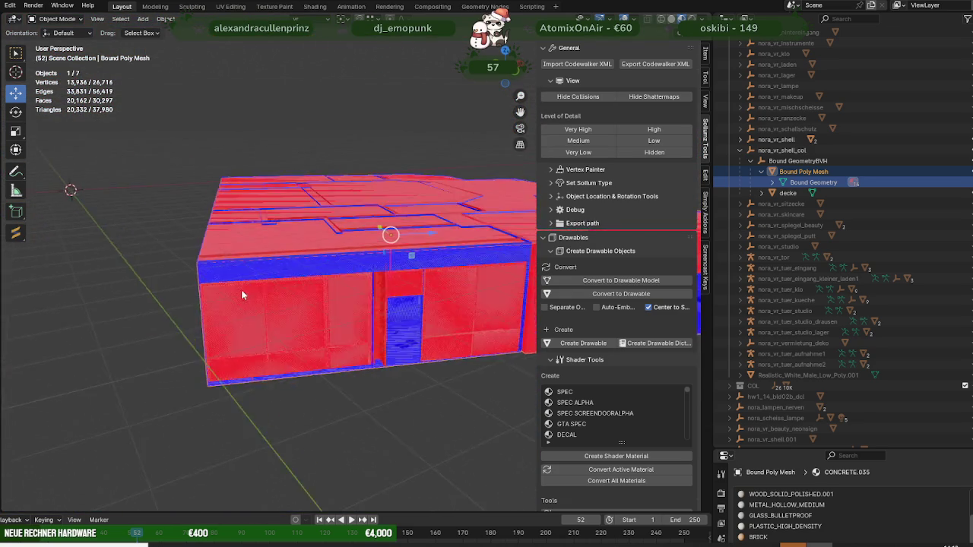
{"action": "scroll", "coordinate": [306, 323], "scroll_direction": "up", "scroll_amount": 3}
Back in Edit Mode, select the five red, inward-facing faces of the box
{"action": "key", "text": "Tab"}
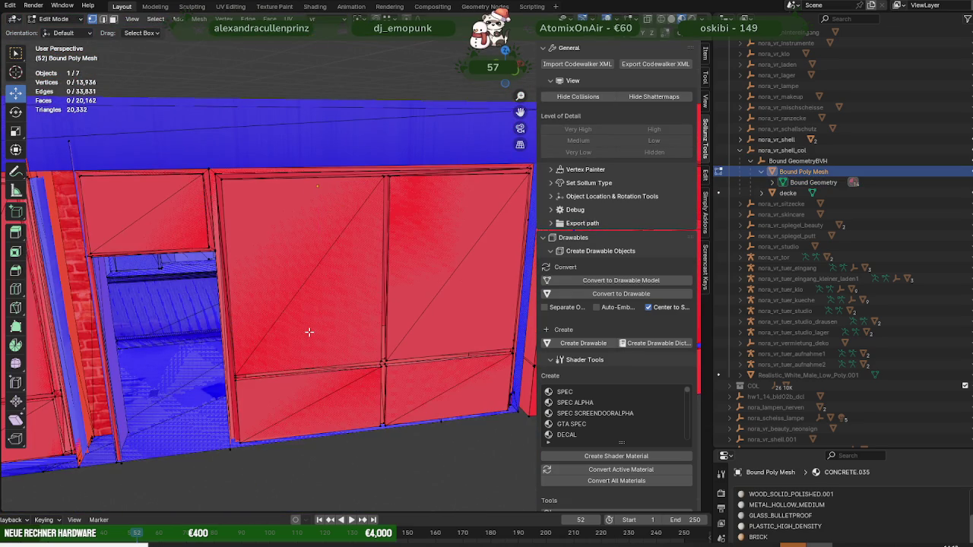
{"action": "left_click", "coordinate": [310, 332]}
{"action": "scroll", "coordinate": [310, 331], "scroll_direction": "up", "scroll_amount": 3}
{"action": "scroll", "coordinate": [310, 332], "scroll_direction": "down", "scroll_amount": 3}
{"action": "mouse_move", "coordinate": [309, 331]}
{"action": "middle_mouse_down"}
{"action": "mouse_move", "coordinate": [405, 325]}
{"action": "mouse_move", "coordinate": [307, 289]}
{"action": "middle_mouse_up"}
{"action": "scroll", "coordinate": [405, 325], "scroll_direction": "up", "scroll_amount": 5}
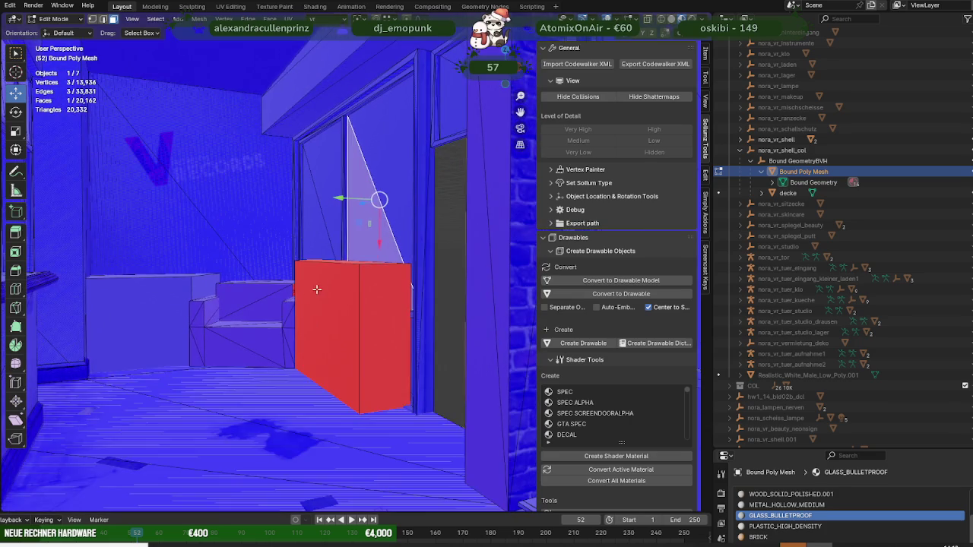
{"action": "scroll", "coordinate": [339, 310], "scroll_direction": "up", "scroll_amount": 2}
{"action": "left_click", "coordinate": [337, 250], "text": "shift"}
{"action": "left_click", "coordinate": [386, 343], "text": "shift"}
{"action": "mouse_move", "coordinate": [369, 353]}
{"action": "middle_mouse_down"}
{"action": "mouse_move", "coordinate": [275, 253]}
{"action": "mouse_move", "coordinate": [259, 288]}
{"action": "mouse_move", "coordinate": [268, 296]}
{"action": "middle_mouse_up"}
{"action": "left_click", "coordinate": [216, 295], "text": "shift"}
{"action": "scroll", "coordinate": [215, 296], "scroll_direction": "up", "scroll_amount": 3}
{"action": "scroll", "coordinate": [297, 283], "scroll_direction": "up", "scroll_amount": 2}
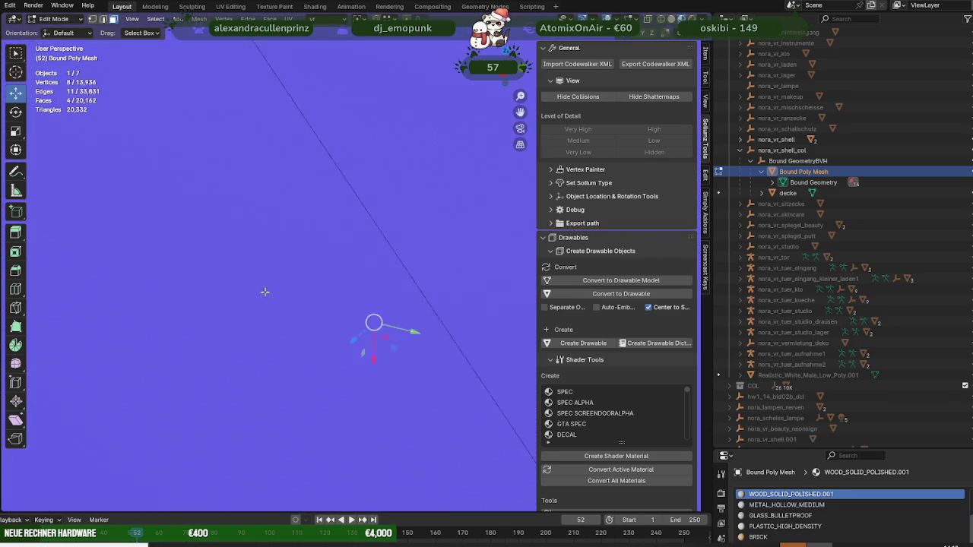
{"action": "scroll", "coordinate": [297, 283], "scroll_direction": "down", "scroll_amount": 1}
{"action": "scroll", "coordinate": [342, 280], "scroll_direction": "down", "scroll_amount": 1}
{"action": "scroll", "coordinate": [358, 276], "scroll_direction": "down", "scroll_amount": 2}
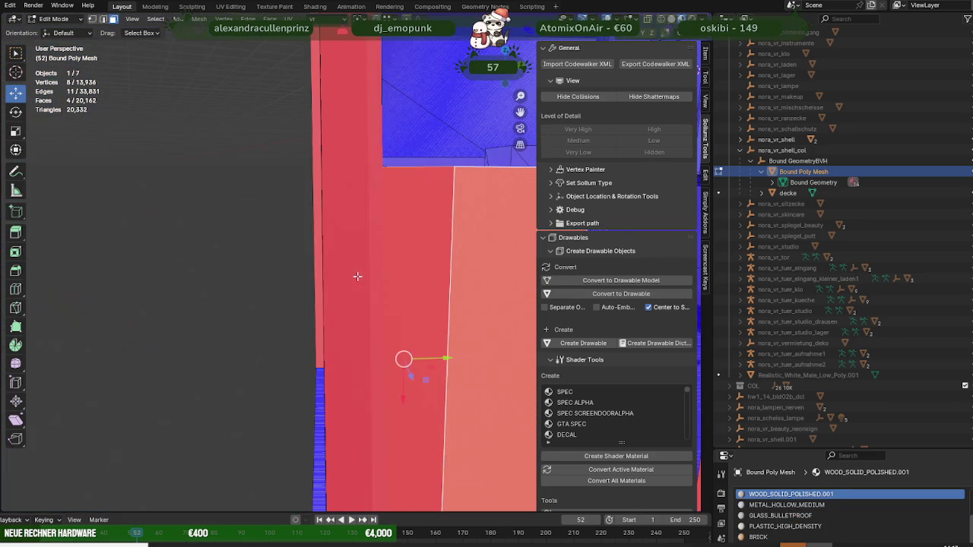
{"action": "scroll", "coordinate": [356, 276], "scroll_direction": "down", "scroll_amount": 1}
{"action": "left_click", "coordinate": [364, 263], "text": "shift"}
{"action": "scroll", "coordinate": [320, 266], "scroll_direction": "down", "scroll_amount": 3}
{"action": "mouse_move", "coordinate": [271, 271]}
{"action": "middle_mouse_down"}
{"action": "mouse_move", "coordinate": [319, 287]}
{"action": "mouse_move", "coordinate": [252, 279]}
{"action": "middle_mouse_up"}
Flip the normals of the selected box faces and check the other walls
{"action": "key", "text": "alt+n"}
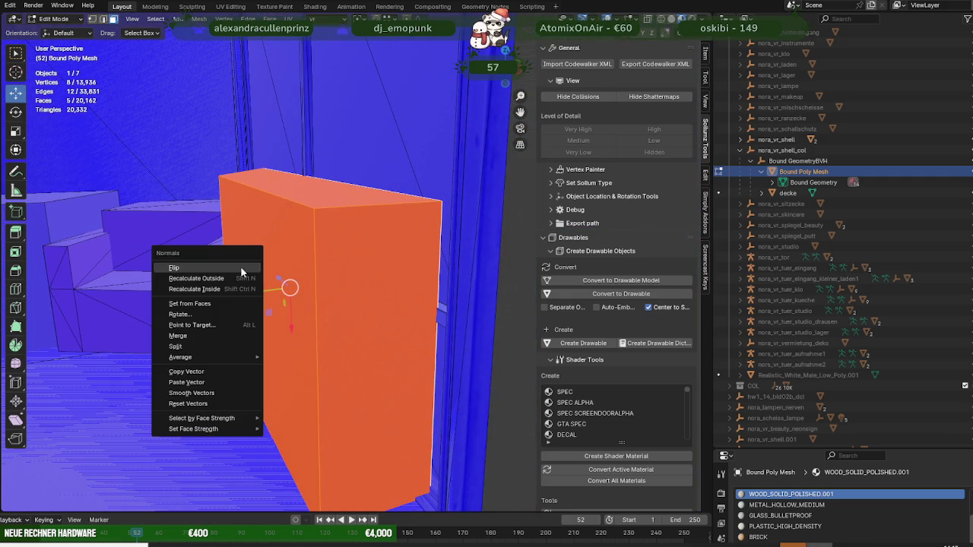
{"action": "left_click", "coordinate": [180, 269]}
{"action": "scroll", "coordinate": [296, 263], "scroll_direction": "down", "scroll_amount": 4}
{"action": "mouse_move", "coordinate": [295, 264]}
{"action": "middle_mouse_down"}
{"action": "mouse_move", "coordinate": [228, 259]}
{"action": "mouse_move", "coordinate": [250, 258]}
{"action": "middle_mouse_up"}
{"action": "scroll", "coordinate": [246, 266], "scroll_direction": "up", "scroll_amount": 2}
{"action": "scroll", "coordinate": [203, 253], "scroll_direction": "up", "scroll_amount": 2}
{"action": "scroll", "coordinate": [203, 253], "scroll_direction": "down", "scroll_amount": 3}
{"action": "scroll", "coordinate": [251, 258], "scroll_direction": "up", "scroll_amount": 1}
Exit Edit Mode, select nora_vr_shell_col and launch the Codewalker XML export
{"action": "key", "text": "Tab"}
{"action": "left_click", "coordinate": [741, 150]}
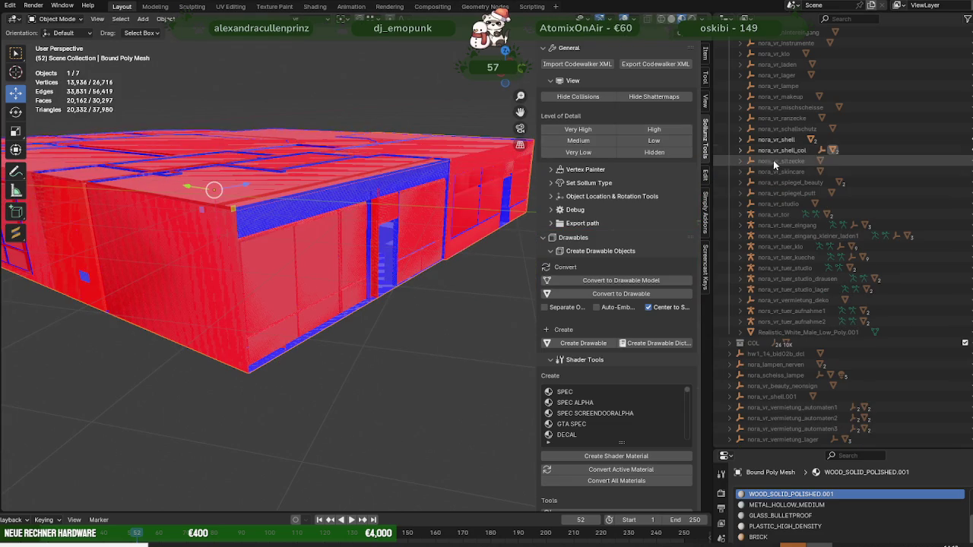
{"action": "left_click", "coordinate": [777, 151]}
{"action": "left_click", "coordinate": [655, 64]}
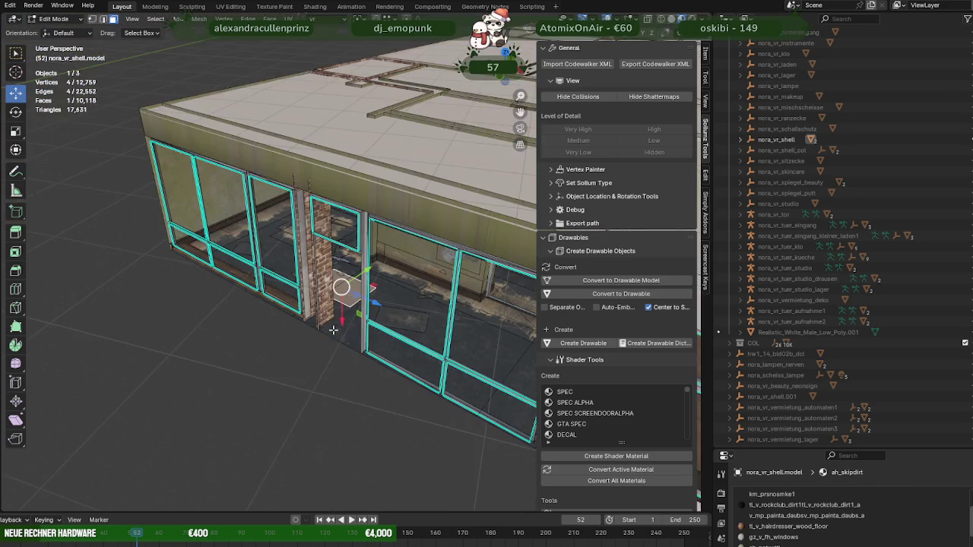
Place the duplicated face and move it away from the building
{"action": "mouse_move", "coordinate": [334, 320]}
{"action": "middle_mouse_down"}
{"action": "mouse_move", "coordinate": [353, 335]}
{"action": "mouse_move", "coordinate": [145, 259]}
{"action": "middle_mouse_up"}
{"action": "left_click", "coordinate": [353, 335]}
{"action": "left_click_drag", "start_coordinate": [4, 239], "coordinate": [186, 239]}
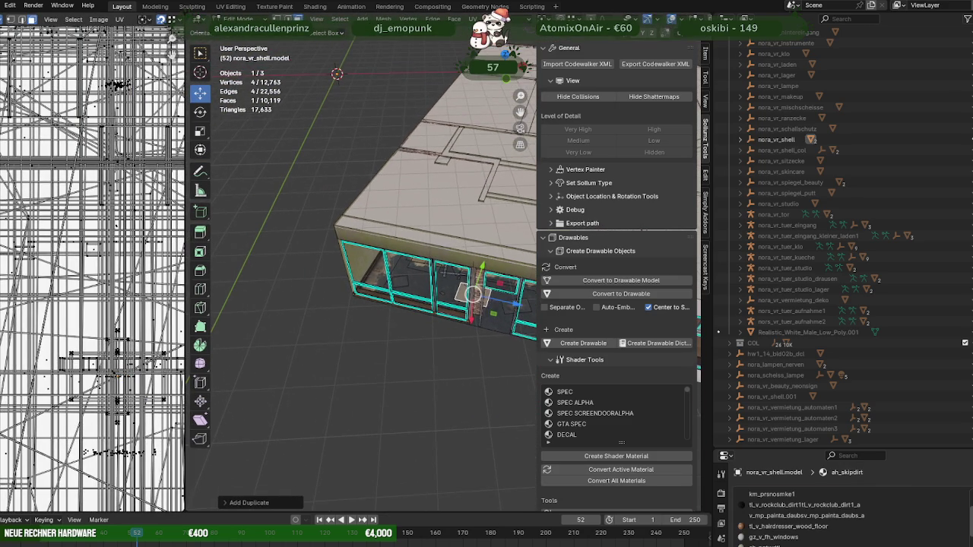
{"action": "middle_click_drag", "start_coordinate": [300, 244], "coordinate": [376, 286]}
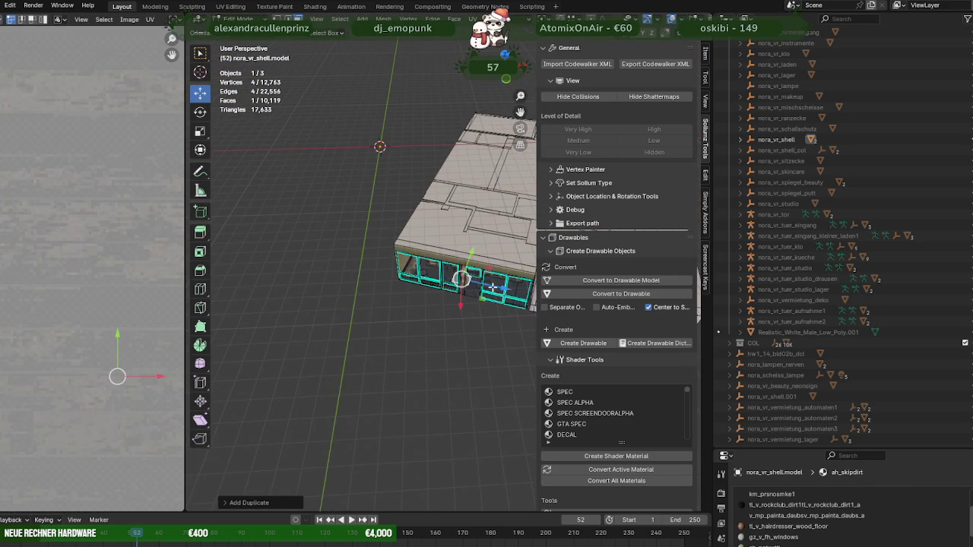
{"action": "left_click_drag", "start_coordinate": [493, 287], "coordinate": [346, 251]}
{"action": "middle_click_drag", "start_coordinate": [346, 250], "coordinate": [308, 280]}
Separate the face into nora_vr_shell.model.002 and remove its unused material slots
{"action": "key", "text": "ctrl+f"}
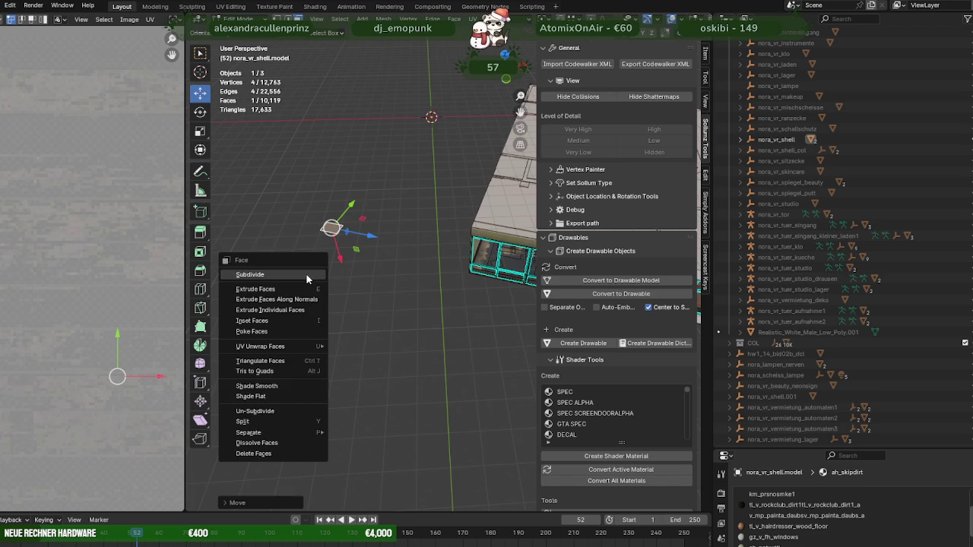
{"action": "mouse_move", "coordinate": [249, 433]}
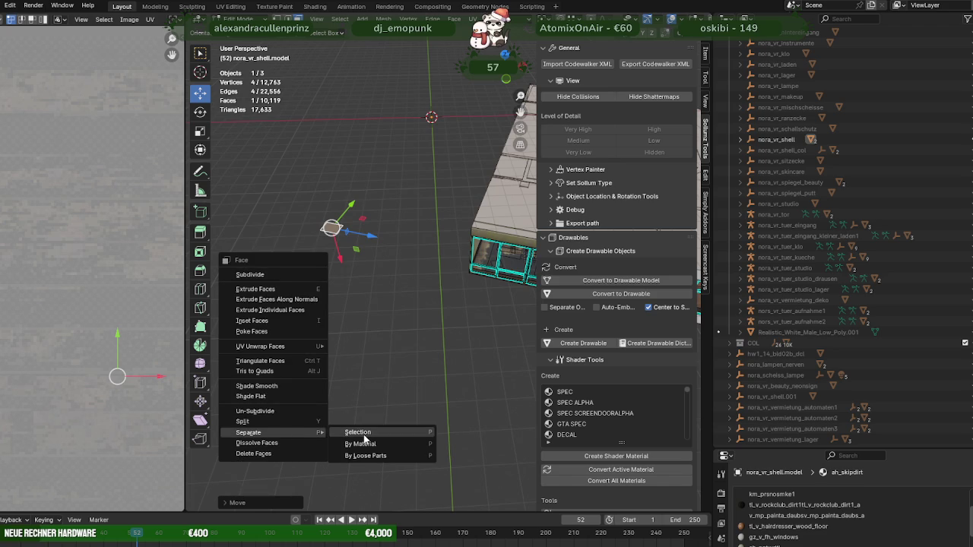
{"action": "left_click", "coordinate": [363, 437]}
{"action": "key", "text": "Tab"}
{"action": "left_click", "coordinate": [331, 231]}
{"action": "left_click", "coordinate": [342, 24]}
{"action": "mouse_move", "coordinate": [368, 355]}
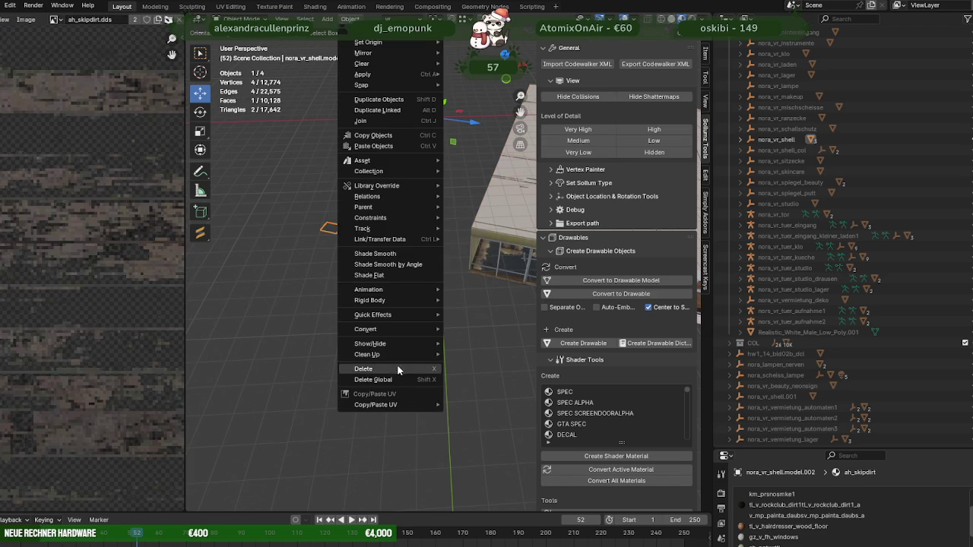
{"action": "left_click", "coordinate": [498, 378]}
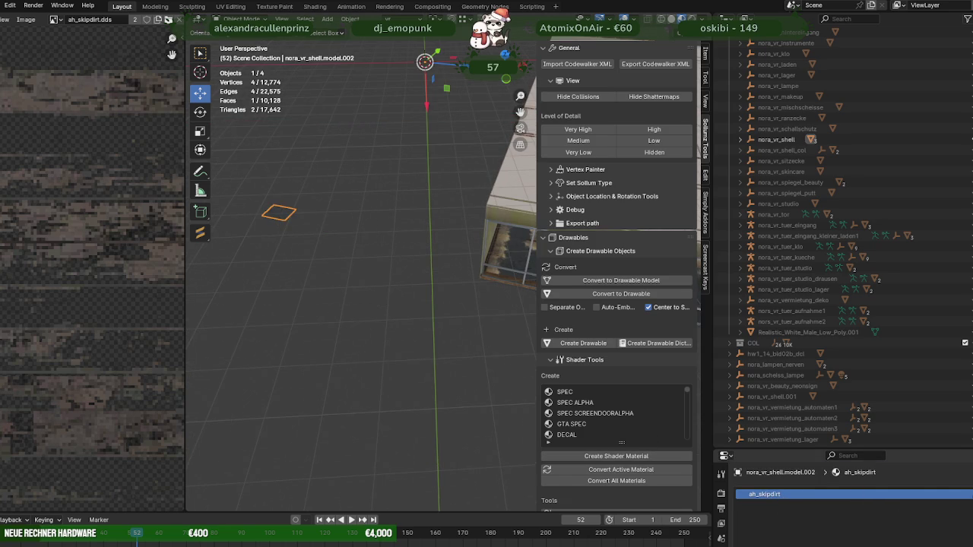
{"action": "scroll", "coordinate": [590, 423], "scroll_direction": "up", "scroll_amount": 3}
{"action": "scroll", "coordinate": [590, 413], "scroll_direction": "up", "scroll_amount": 2}
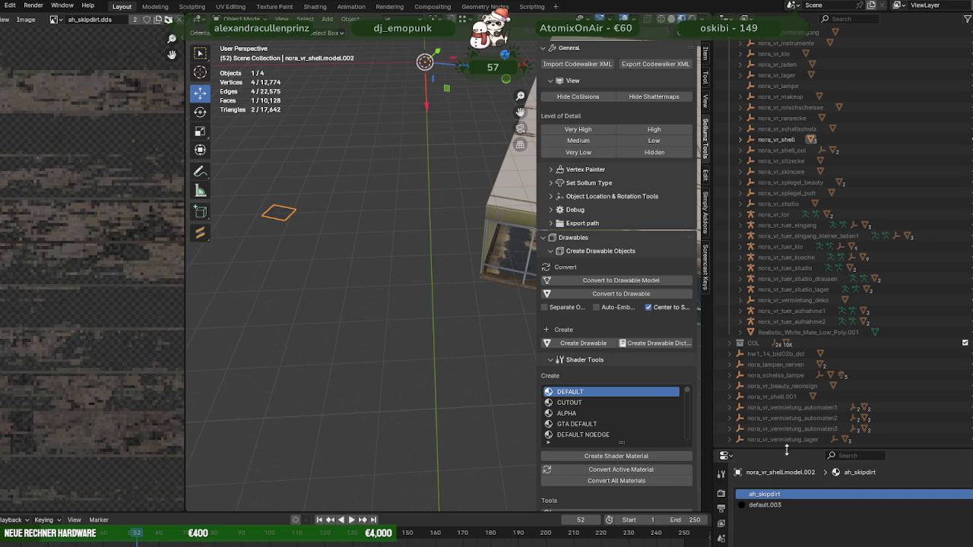
Copy the ah_skipdirt material settings and paste them into the default.003 slot
{"action": "left_click_drag", "start_coordinate": [786, 450], "coordinate": [785, 389]}
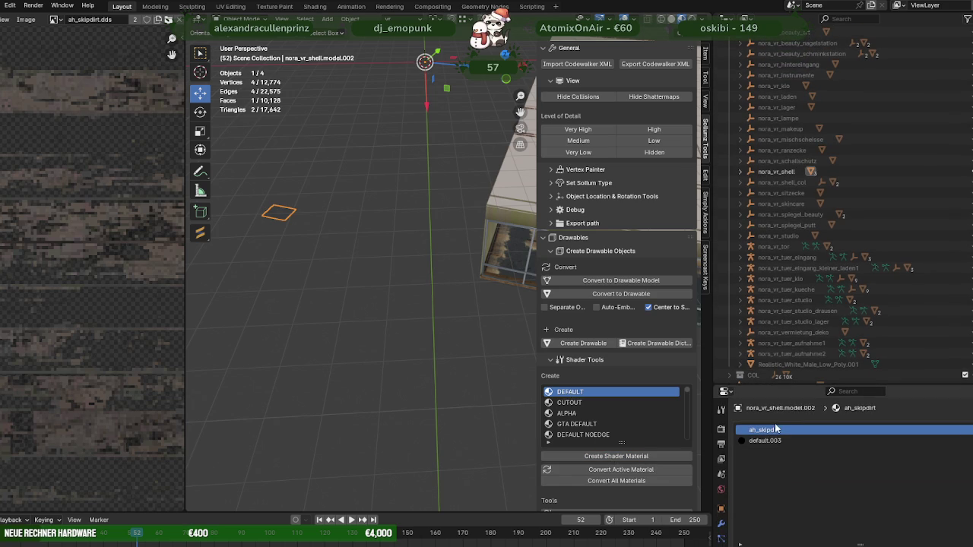
{"action": "right_click", "coordinate": [781, 431]}
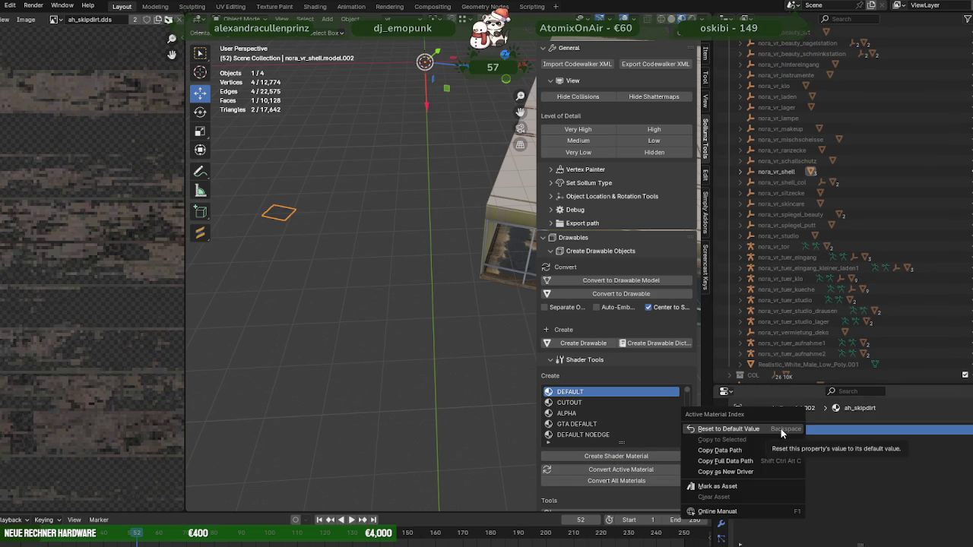
{"action": "right_click", "coordinate": [836, 430]}
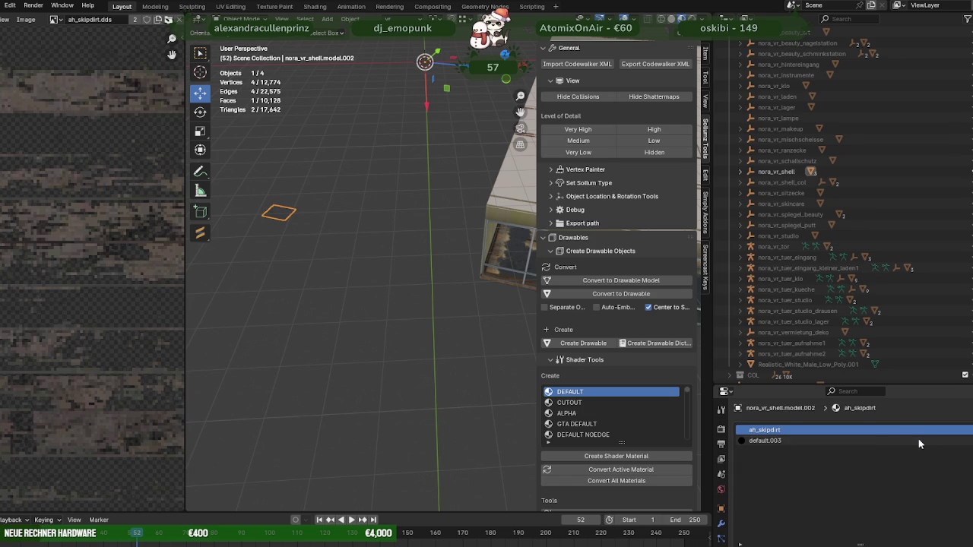
{"action": "left_click", "coordinate": [969, 445]}
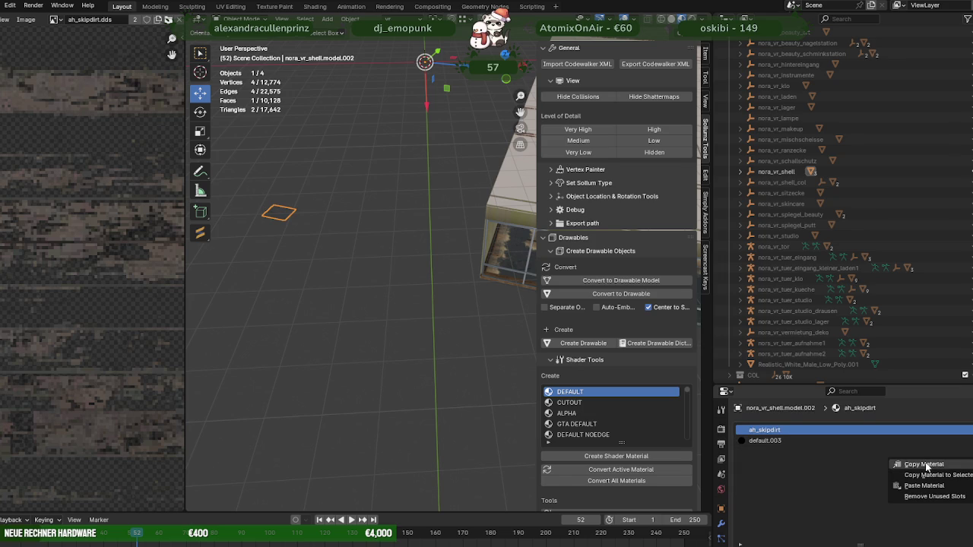
{"action": "left_click", "coordinate": [926, 465]}
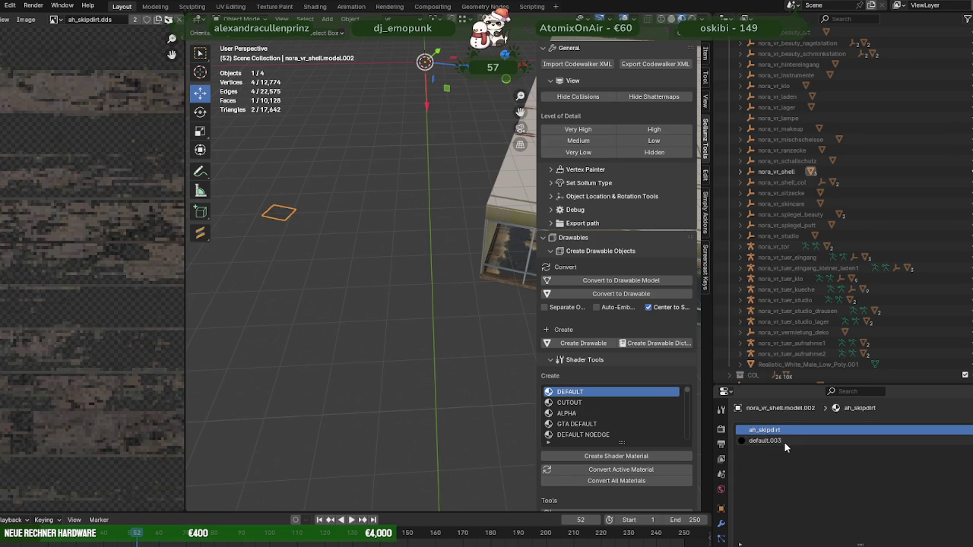
{"action": "left_click", "coordinate": [806, 447]}
{"action": "left_click", "coordinate": [970, 453]}
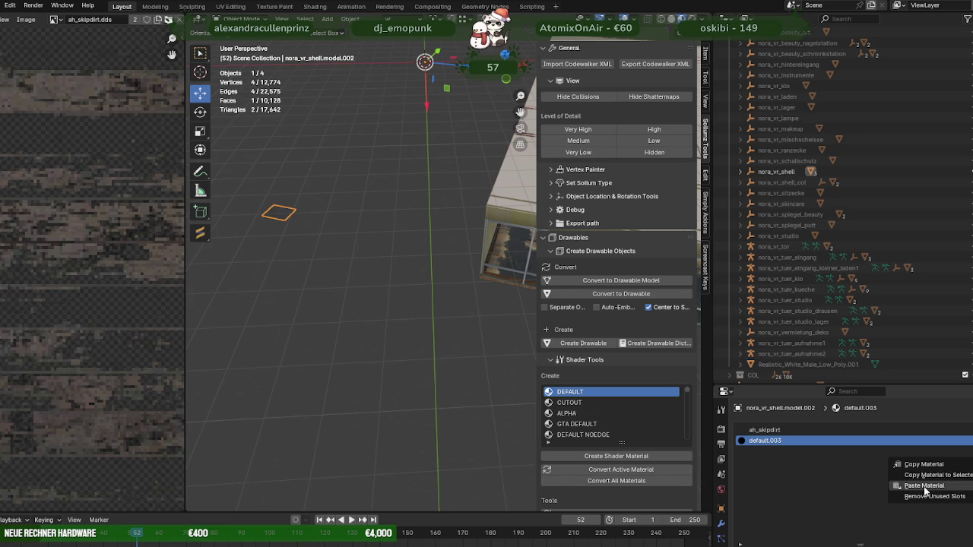
{"action": "left_click", "coordinate": [925, 487]}
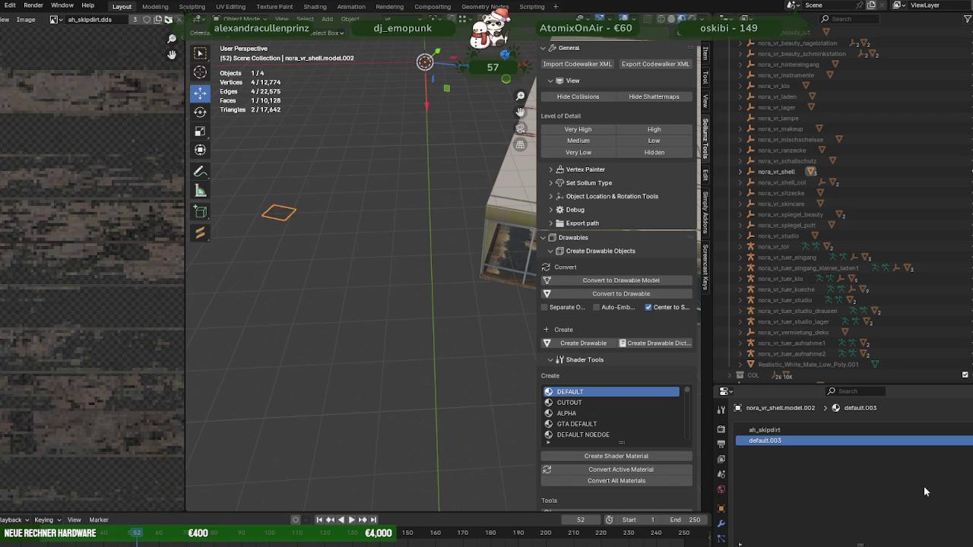
In Edit Mode, assign default.003 to the separated plane's face
{"action": "left_click", "coordinate": [772, 432]}
{"action": "left_click", "coordinate": [760, 441]}
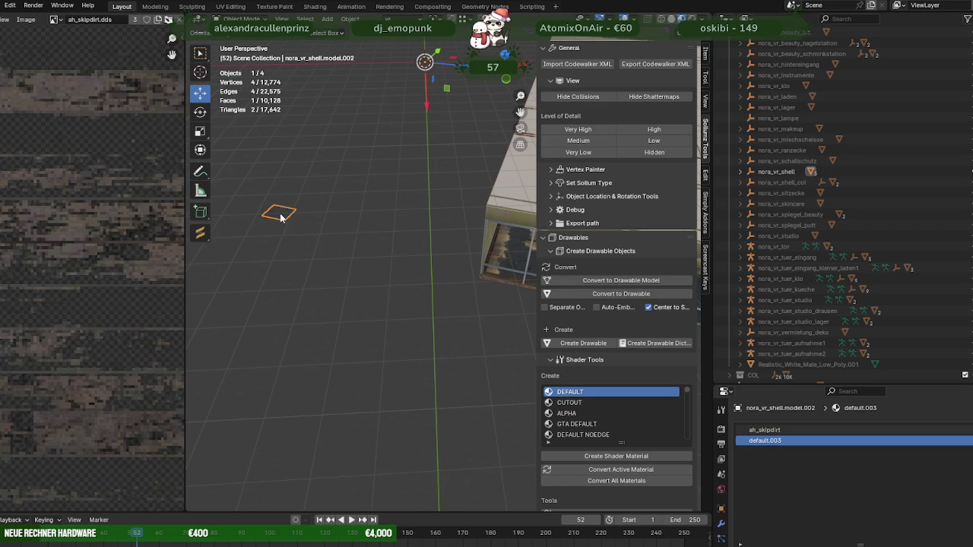
{"action": "key", "text": "Tab"}
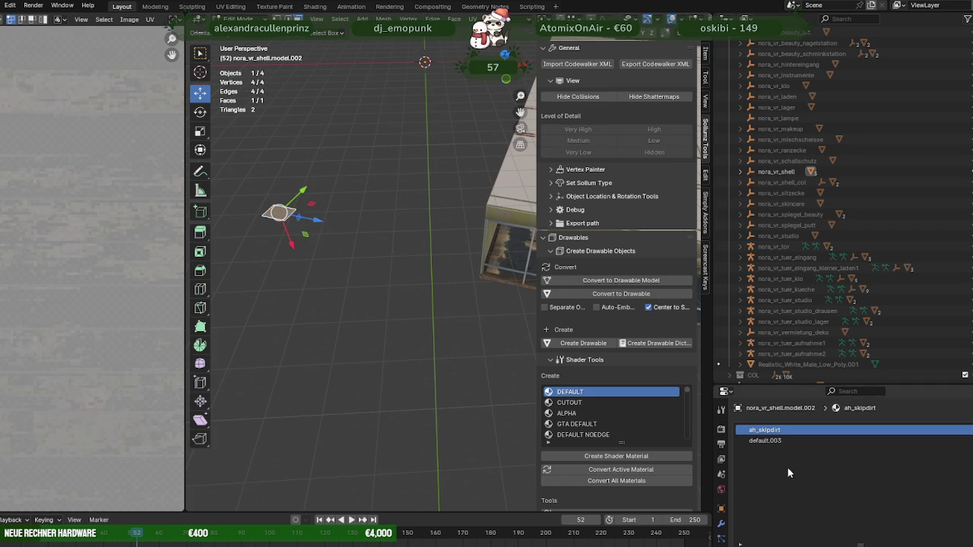
{"action": "scroll", "coordinate": [828, 486], "scroll_direction": "down", "scroll_amount": 2}
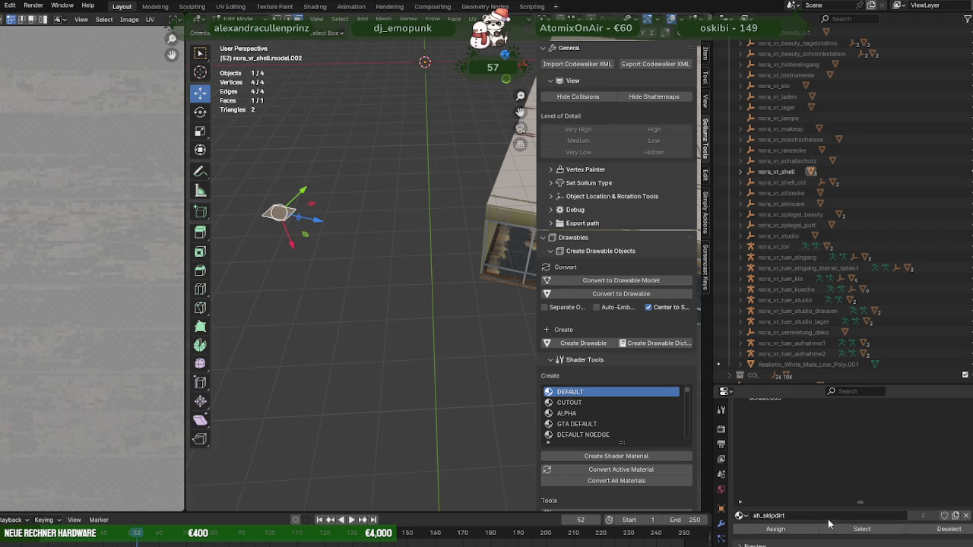
{"action": "scroll", "coordinate": [790, 508], "scroll_direction": "up", "scroll_amount": 2}
{"action": "left_click", "coordinate": [764, 444]}
{"action": "scroll", "coordinate": [768, 479], "scroll_direction": "down", "scroll_amount": 2}
{"action": "scroll", "coordinate": [782, 498], "scroll_direction": "down", "scroll_amount": 2}
{"action": "left_click", "coordinate": [783, 487]}
{"action": "scroll", "coordinate": [829, 479], "scroll_direction": "up", "scroll_amount": 3}
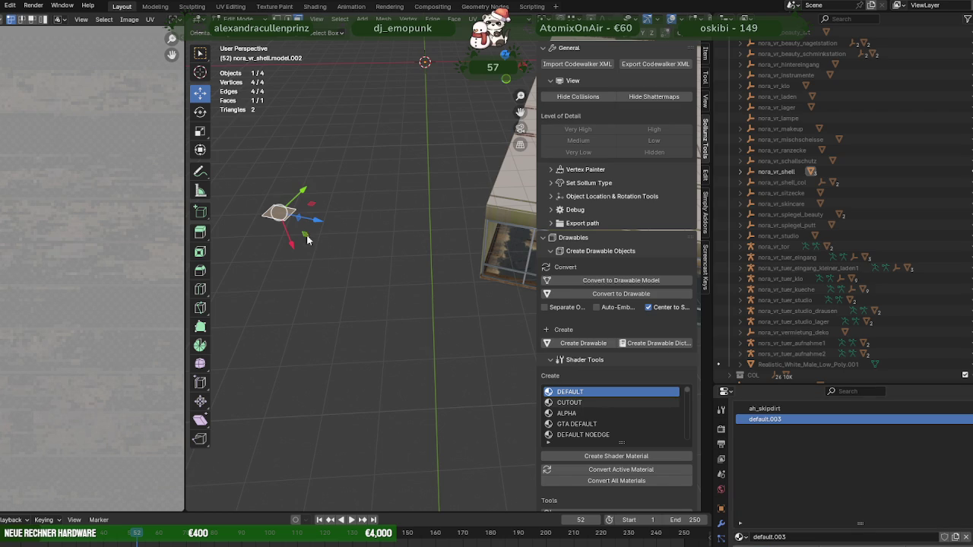
{"action": "key", "text": "Tab"}
{"action": "left_click", "coordinate": [350, 19]}
{"action": "mouse_move", "coordinate": [365, 329]}
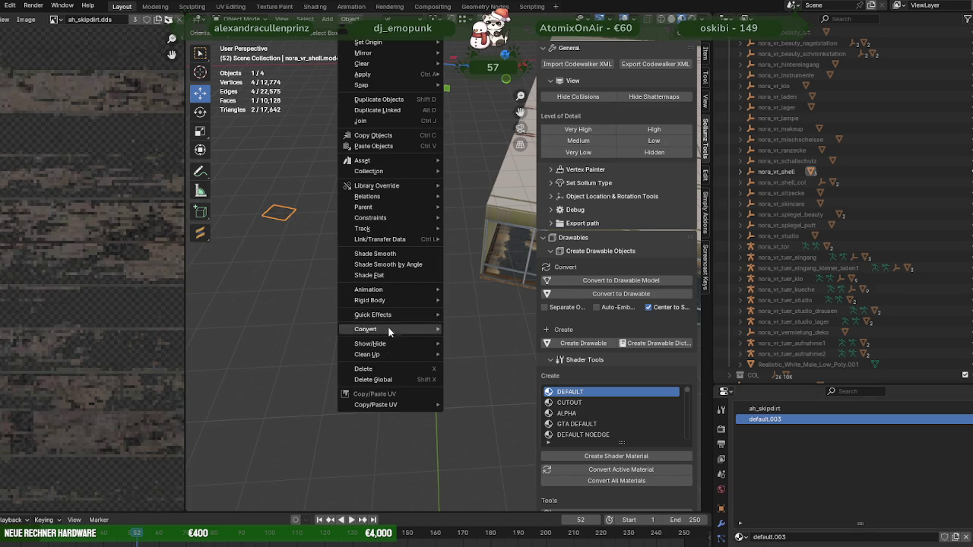
Remove the unused ah_skipdirt slot so only default.003 remains on the plane
{"action": "left_click", "coordinate": [495, 378]}
{"action": "mouse_move", "coordinate": [344, 309]}
{"action": "middle_mouse_down"}
{"action": "mouse_move", "coordinate": [273, 245]}
{"action": "mouse_move", "coordinate": [372, 298]}
{"action": "mouse_move", "coordinate": [406, 296]}
{"action": "middle_mouse_up"}
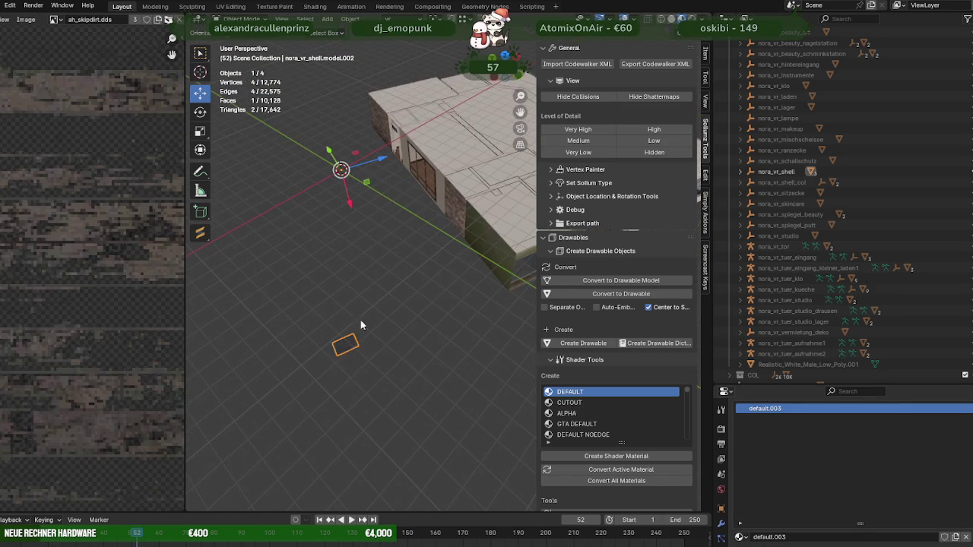
{"action": "scroll", "coordinate": [765, 226], "scroll_direction": "down", "scroll_amount": 3}
Orbit out to view the house from above and select nora_vr_lampe
{"action": "mouse_move", "coordinate": [365, 182]}
{"action": "middle_mouse_down"}
{"action": "mouse_move", "coordinate": [414, 157]}
{"action": "mouse_move", "coordinate": [681, 158]}
{"action": "middle_mouse_up"}
{"action": "scroll", "coordinate": [813, 134], "scroll_direction": "up", "scroll_amount": 2}
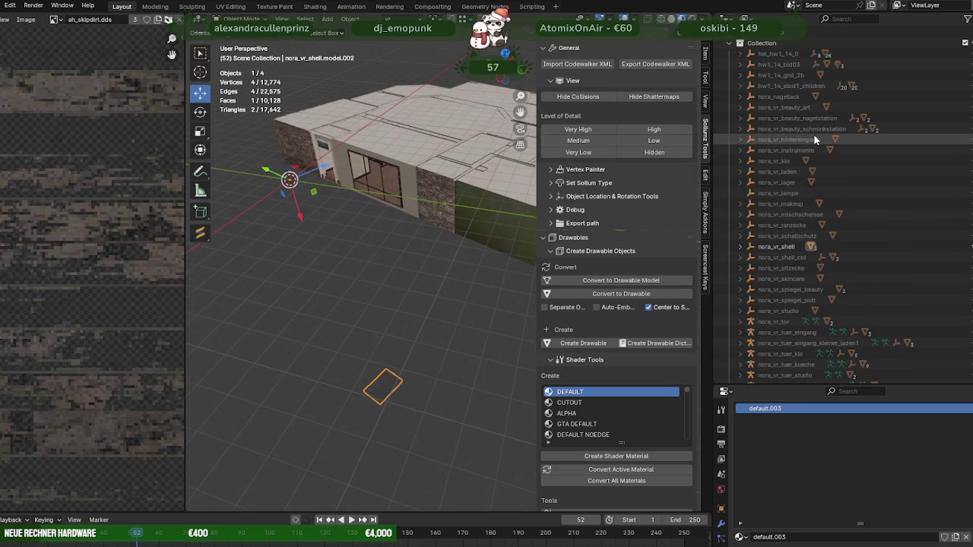
{"action": "scroll", "coordinate": [813, 134], "scroll_direction": "up", "scroll_amount": 2}
{"action": "scroll", "coordinate": [874, 189], "scroll_direction": "up", "scroll_amount": 1}
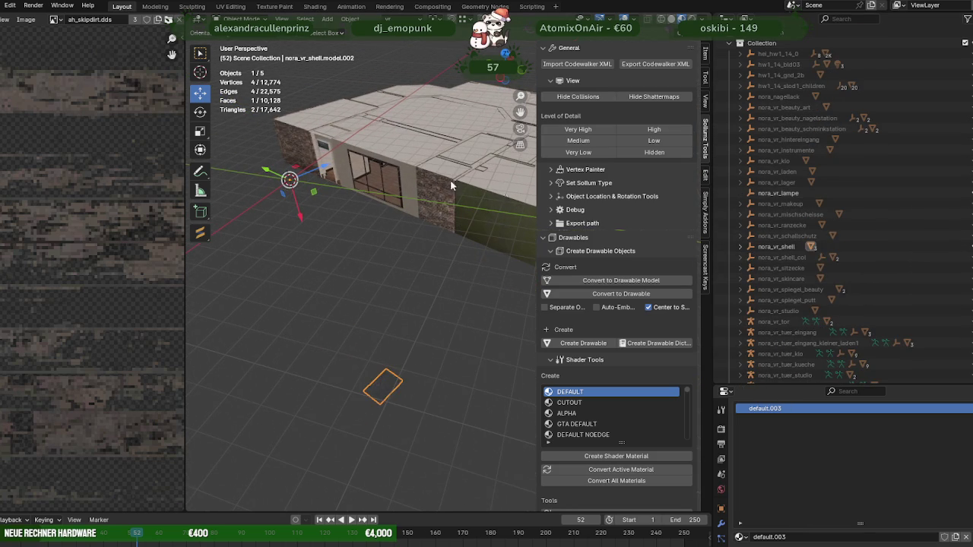
{"action": "middle_click_drag", "start_coordinate": [395, 191], "coordinate": [506, 141]}
{"action": "scroll", "coordinate": [456, 160], "scroll_direction": "down", "scroll_amount": 3}
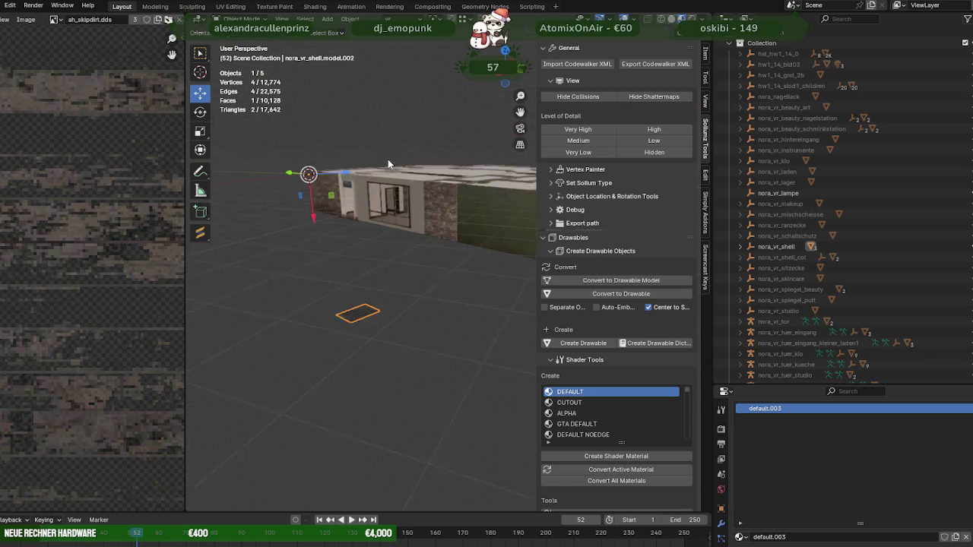
{"action": "scroll", "coordinate": [413, 182], "scroll_direction": "down", "scroll_amount": 2}
{"action": "middle_click_drag", "start_coordinate": [413, 183], "coordinate": [445, 288]}
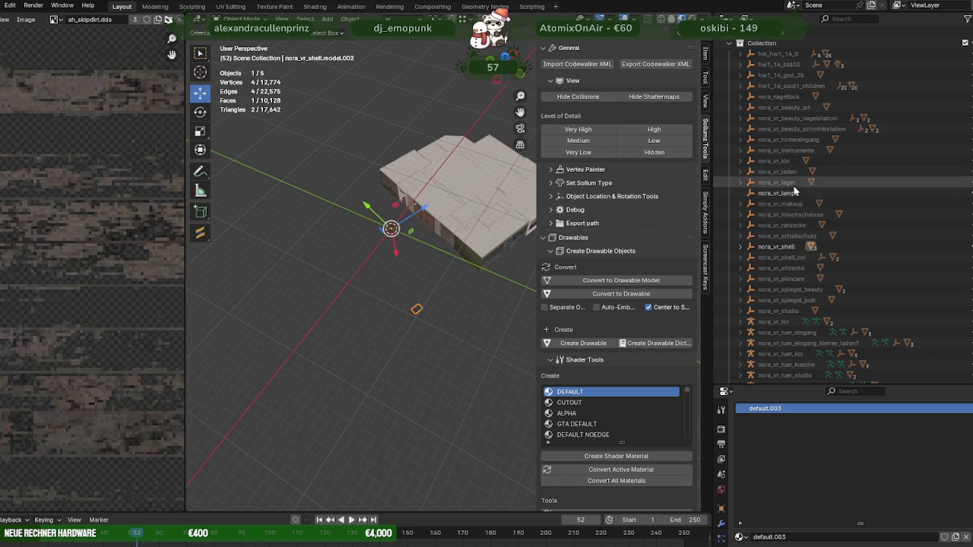
{"action": "left_click", "coordinate": [765, 190]}
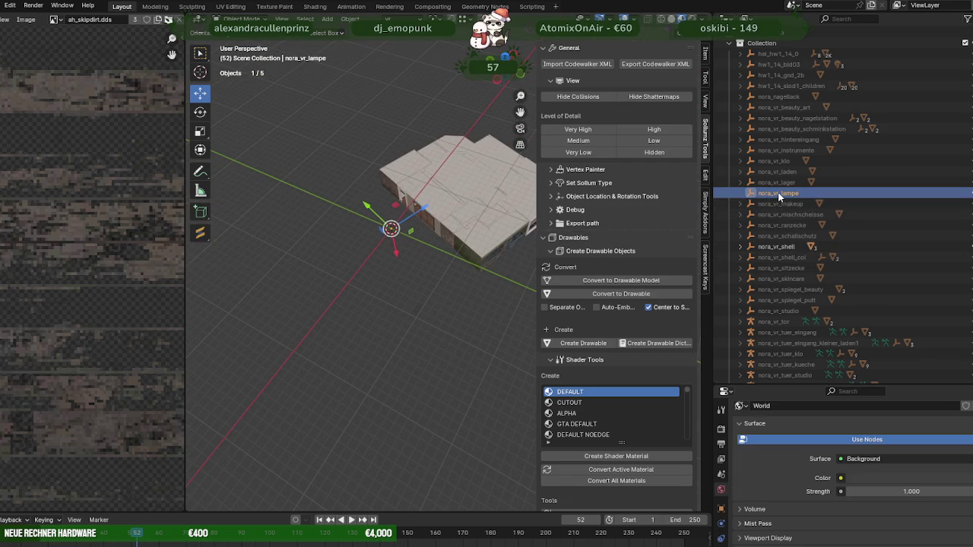
Delete nora_vr_lampe together with all its children using Delete Hierarchy
{"action": "right_click", "coordinate": [778, 192]}
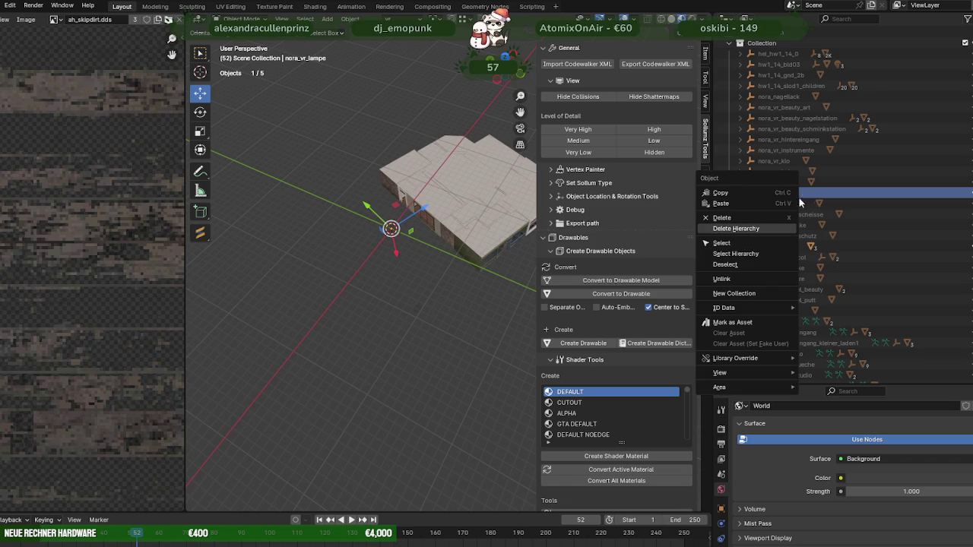
{"action": "key", "text": "Return"}
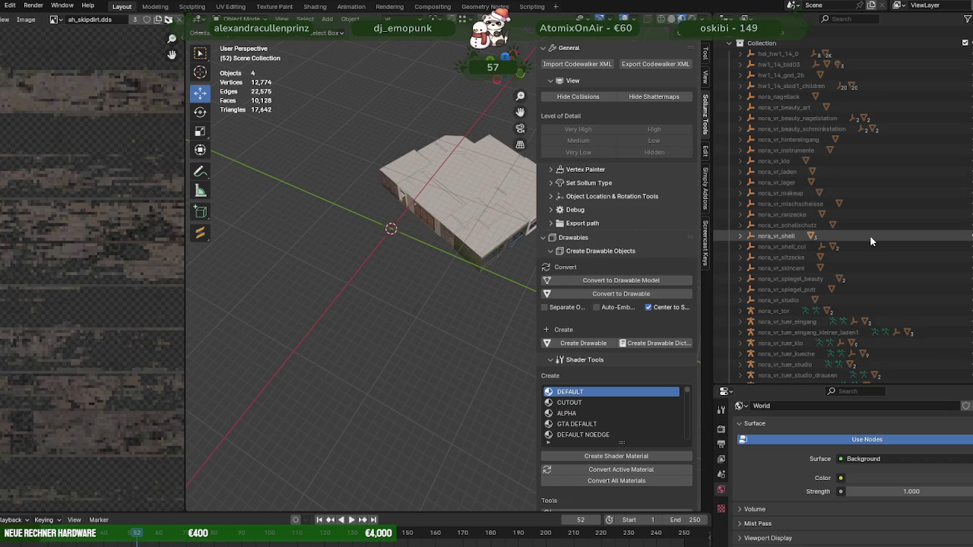
{"action": "scroll", "coordinate": [465, 288], "scroll_direction": "up", "scroll_amount": 3}
{"action": "scroll", "coordinate": [912, 227], "scroll_direction": "down", "scroll_amount": 1}
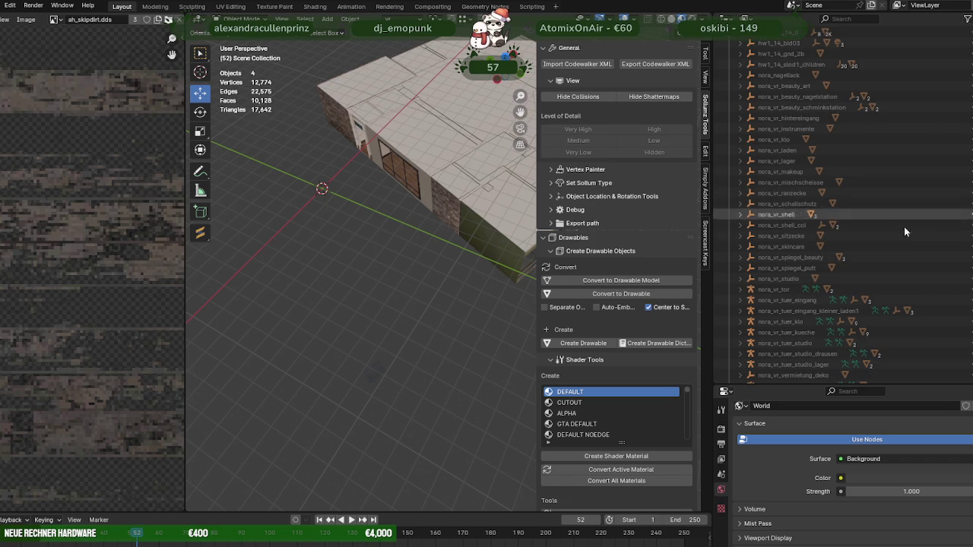
Inspect nora_vr_studio and then nora_vr_sitzecke on their own, hiding each afterwards
{"action": "left_click", "coordinate": [783, 279]}
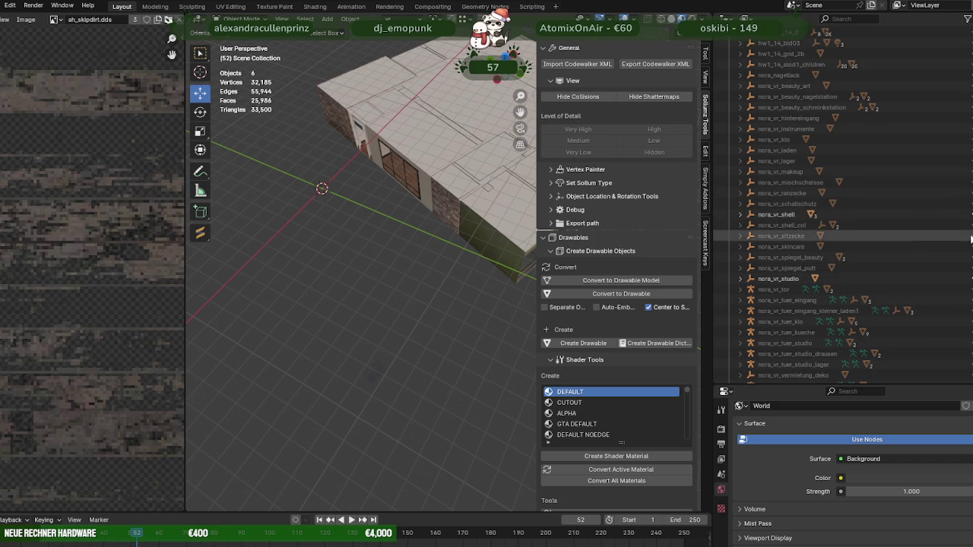
{"action": "mouse_move", "coordinate": [343, 130]}
{"action": "middle_mouse_down"}
{"action": "mouse_move", "coordinate": [431, 146]}
{"action": "mouse_move", "coordinate": [336, 215]}
{"action": "mouse_move", "coordinate": [380, 264]}
{"action": "mouse_move", "coordinate": [383, 241]}
{"action": "mouse_move", "coordinate": [479, 251]}
{"action": "middle_mouse_up"}
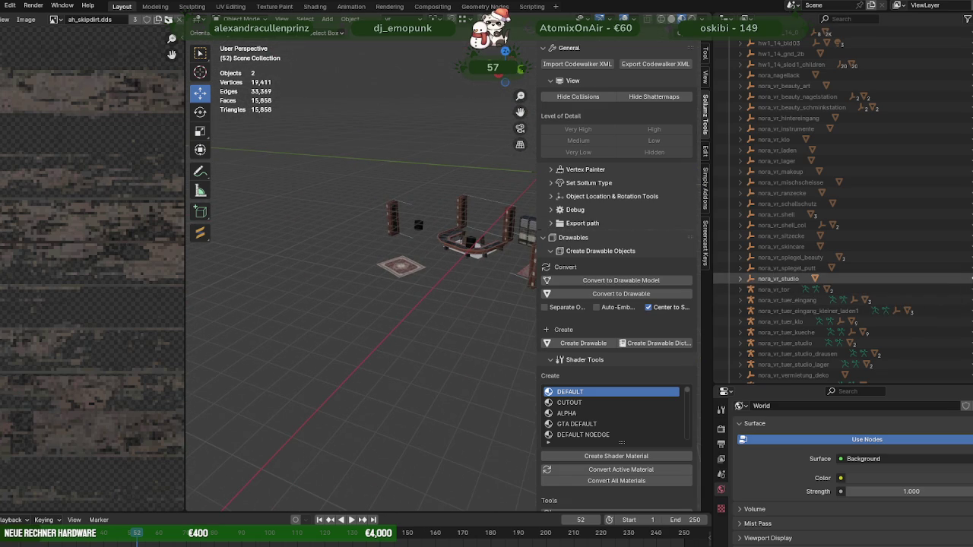
{"action": "key", "text": "h"}
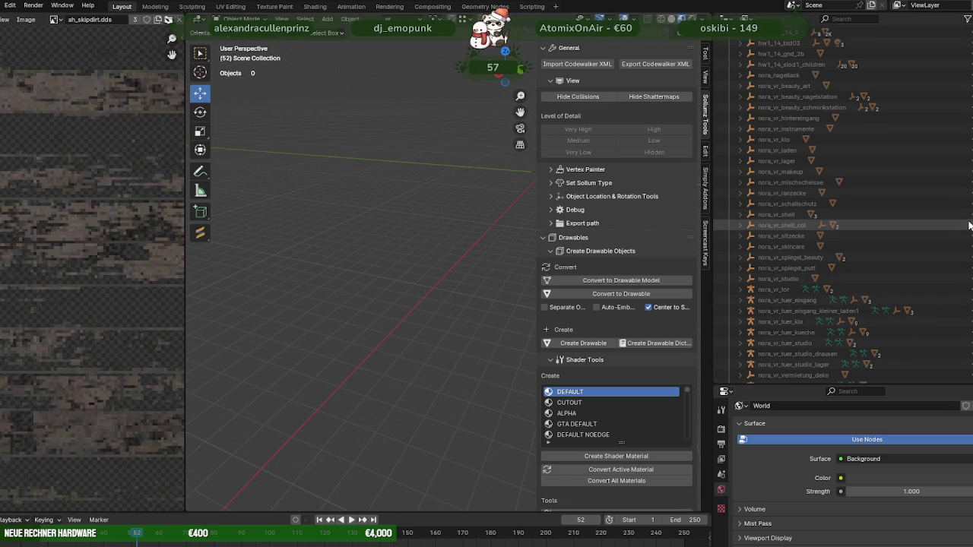
{"action": "key", "text": "alt+h"}
{"action": "mouse_move", "coordinate": [445, 222]}
{"action": "middle_mouse_down"}
{"action": "mouse_move", "coordinate": [348, 229]}
{"action": "mouse_move", "coordinate": [374, 201]}
{"action": "mouse_move", "coordinate": [367, 233]}
{"action": "mouse_move", "coordinate": [435, 243]}
{"action": "middle_mouse_up"}
{"action": "scroll", "coordinate": [368, 233], "scroll_direction": "up", "scroll_amount": 3}
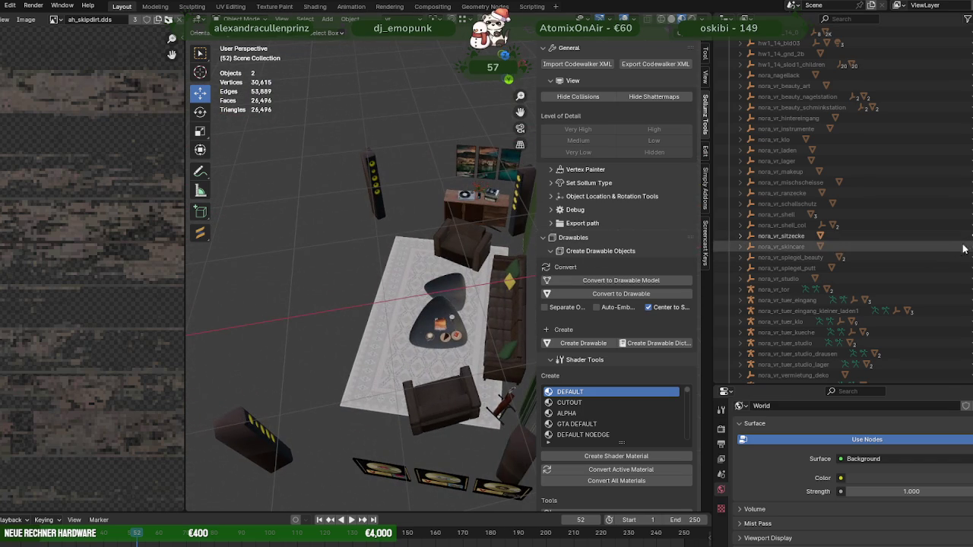
{"action": "key", "text": "h"}
{"action": "scroll", "coordinate": [932, 217], "scroll_direction": "down", "scroll_amount": 3}
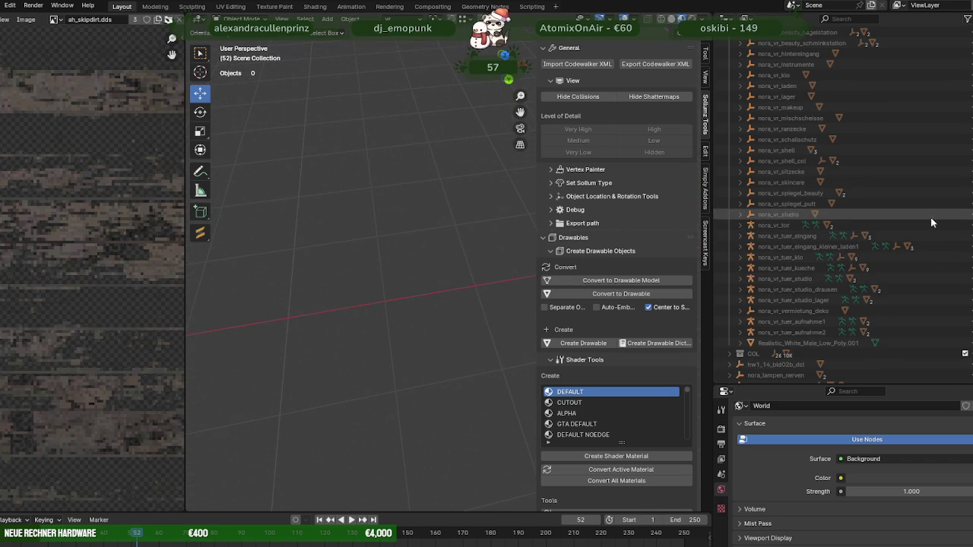
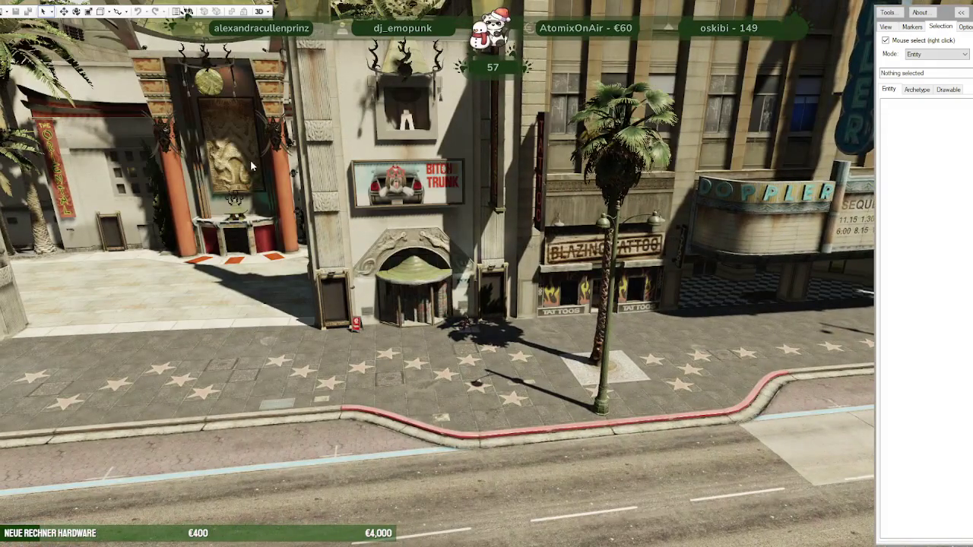
Open a CodeWalker project window and load nora_vr_mlo from F:\Testserver\resources\newmap\stream
{"action": "left_click", "coordinate": [8, 11]}
{"action": "left_click", "coordinate": [34, 20]}
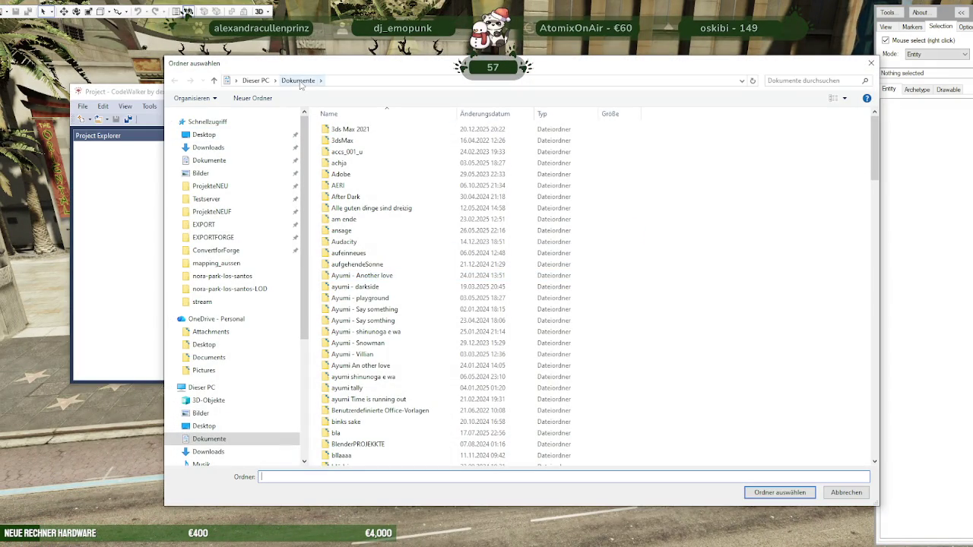
{"action": "mouse_move", "coordinate": [204, 224]}
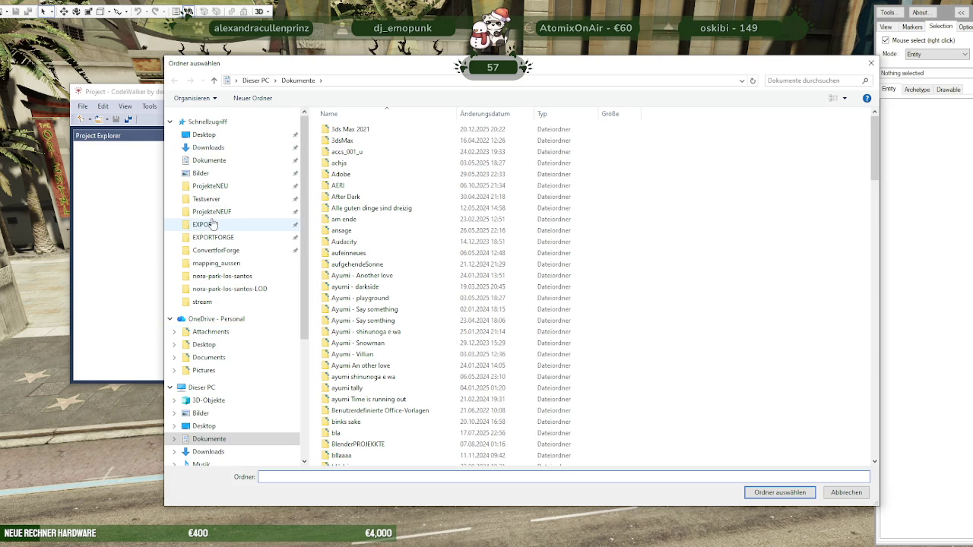
{"action": "left_click", "coordinate": [205, 198]}
{"action": "left_click", "coordinate": [346, 186]}
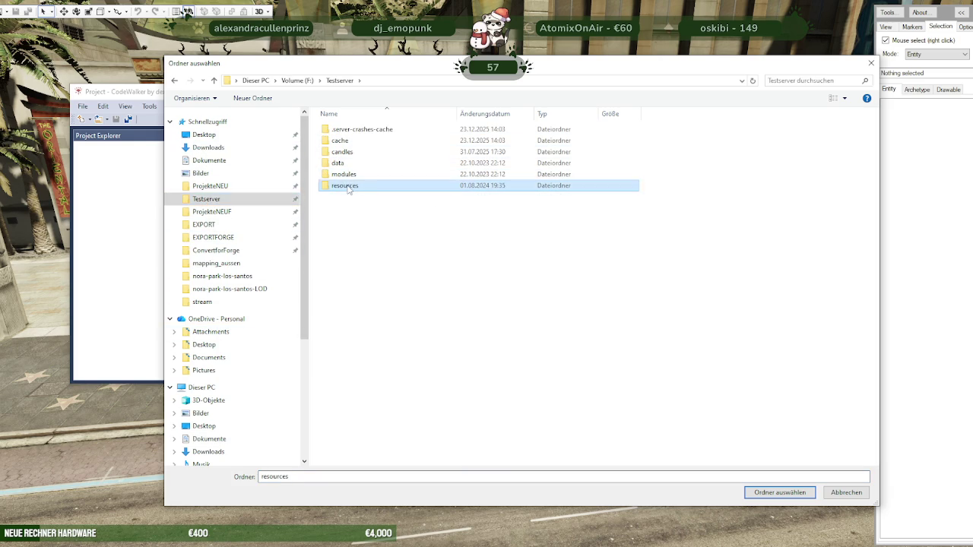
{"action": "double_click", "coordinate": [347, 188]}
{"action": "double_click", "coordinate": [342, 151]}
{"action": "double_click", "coordinate": [346, 131]}
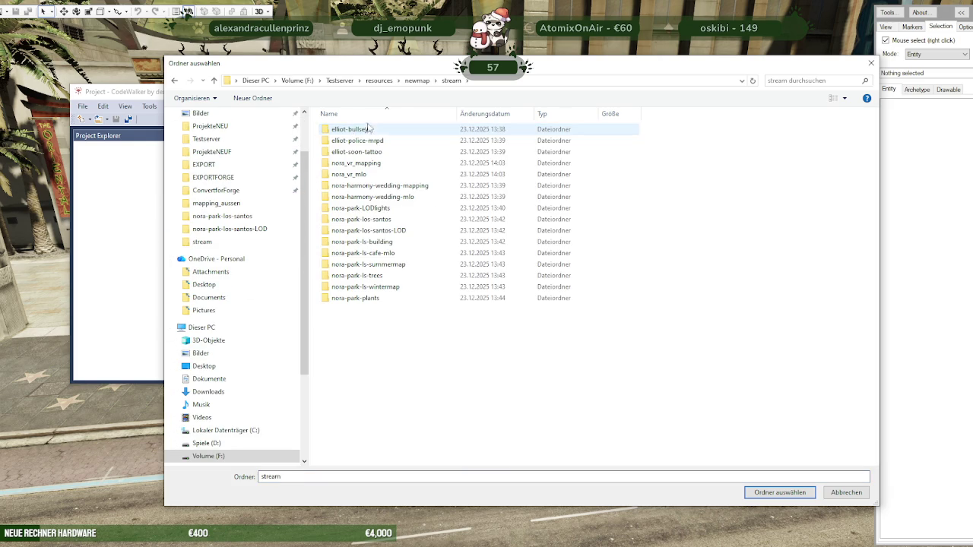
{"action": "left_click", "coordinate": [364, 177]}
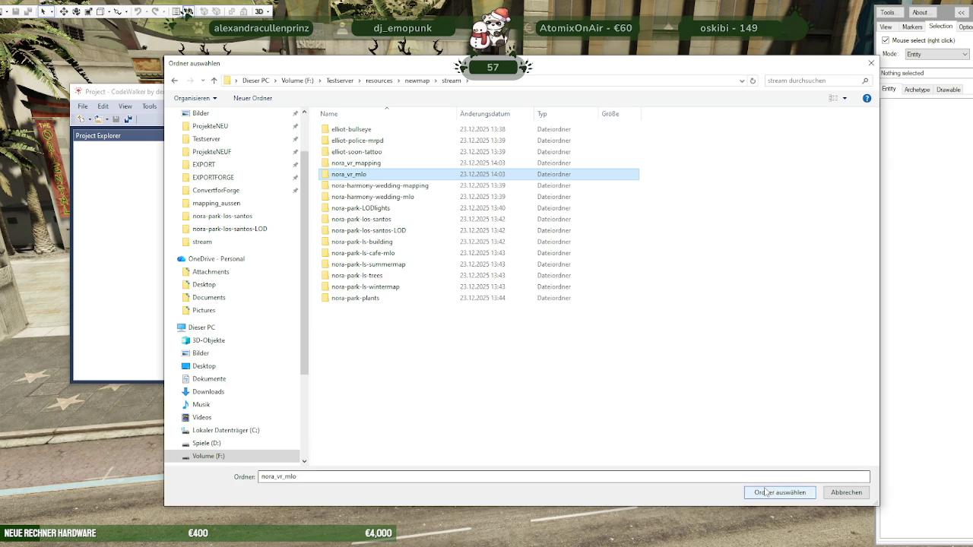
{"action": "left_click", "coordinate": [779, 492]}
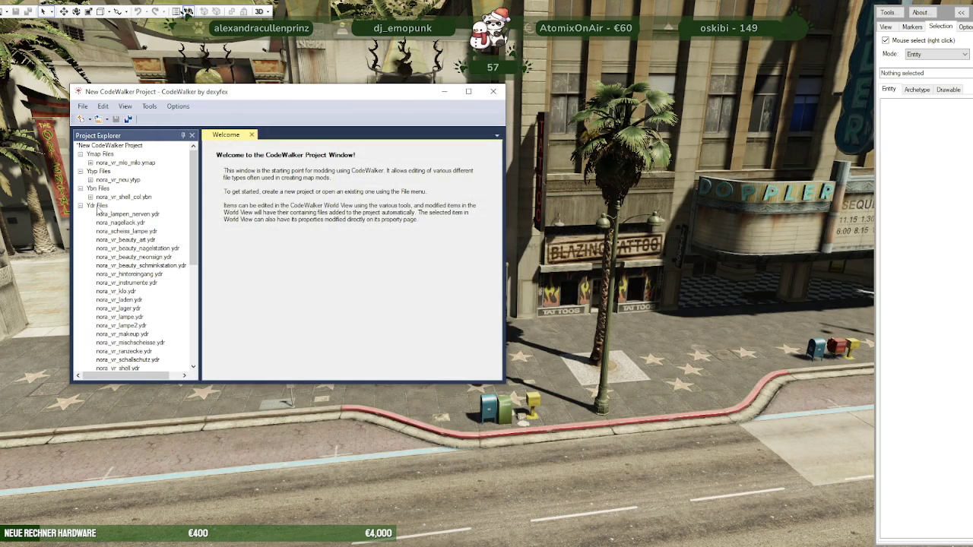
Browse the shell_col collision file and nora_vr_neu.ytyp archetypes, opening nora_vr_lager's properties
{"action": "left_click", "coordinate": [91, 196]}
{"action": "left_click", "coordinate": [100, 205]}
{"action": "left_click", "coordinate": [111, 215]}
{"action": "left_click", "coordinate": [91, 197]}
{"action": "left_click", "coordinate": [91, 179]}
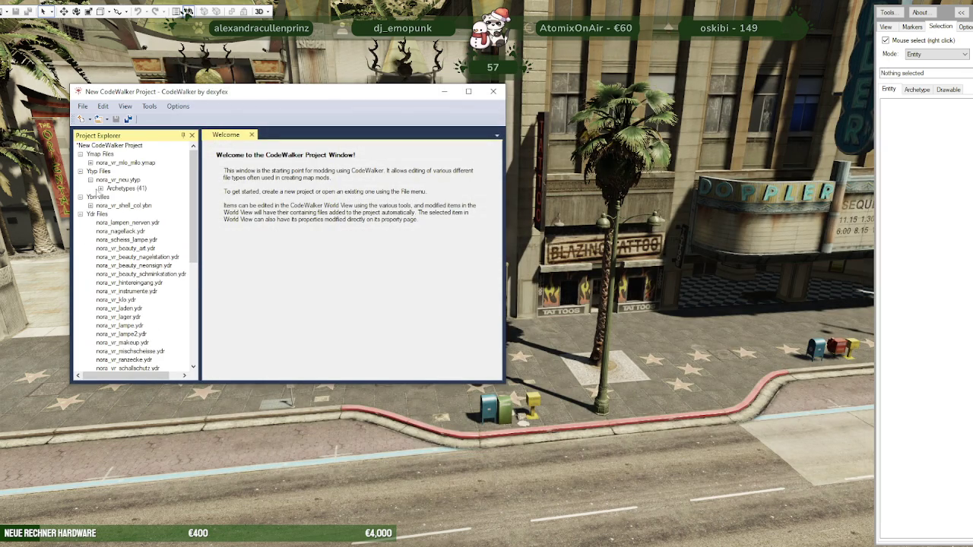
{"action": "left_click", "coordinate": [101, 188]}
{"action": "left_click", "coordinate": [136, 197]}
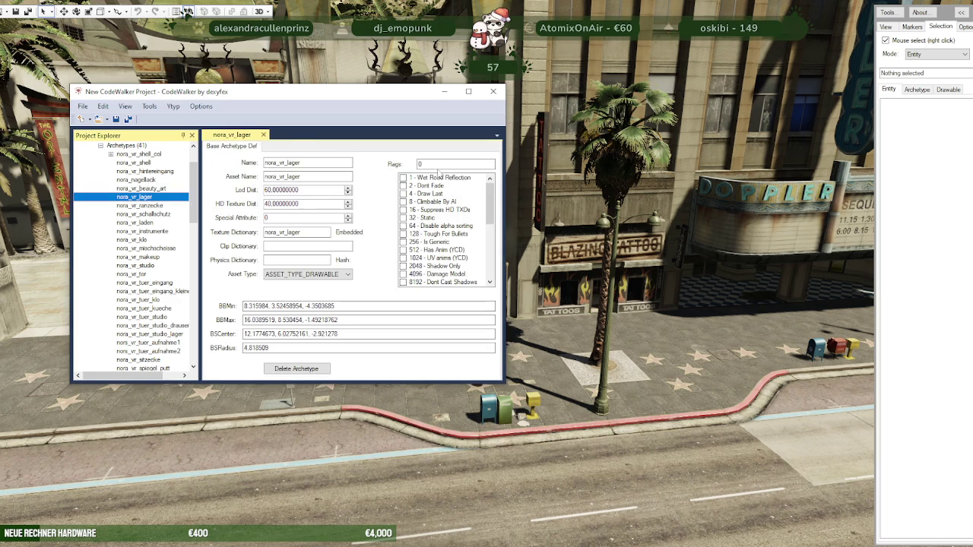
Fly to the studio room's nora_vr_mischscheisse entity, select the nora_vr_lampe chandelier, then switch to Blender
{"action": "left_click", "coordinate": [111, 154]}
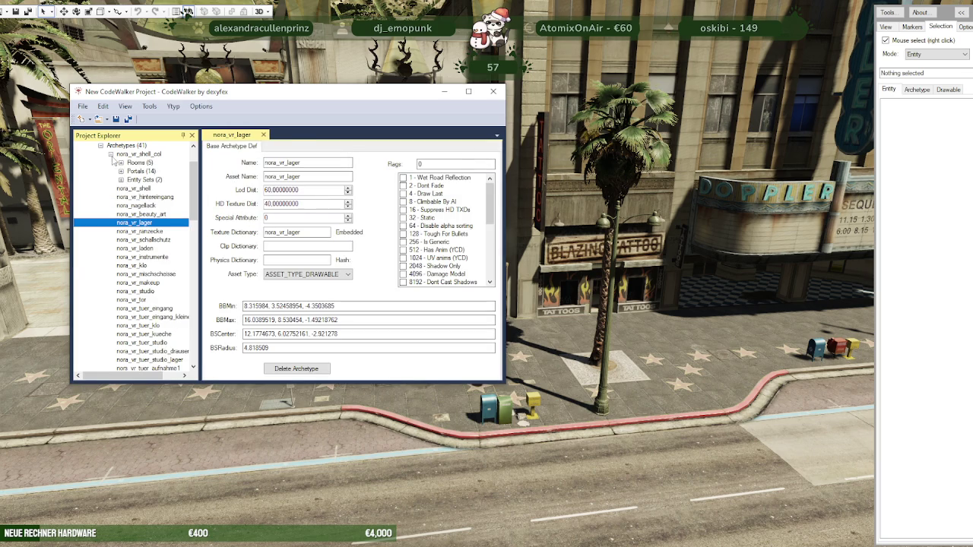
{"action": "left_click", "coordinate": [121, 163]}
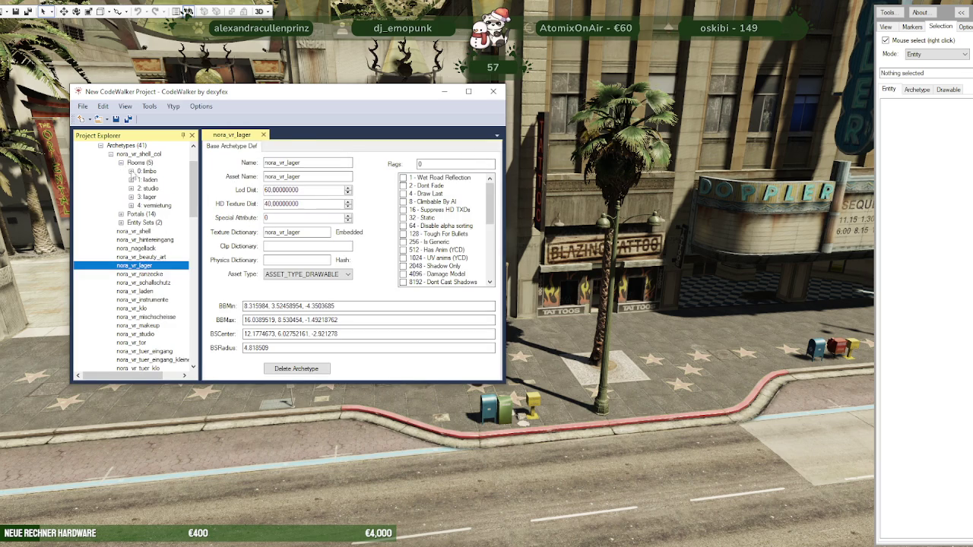
{"action": "left_click", "coordinate": [134, 196]}
{"action": "left_click", "coordinate": [168, 180]}
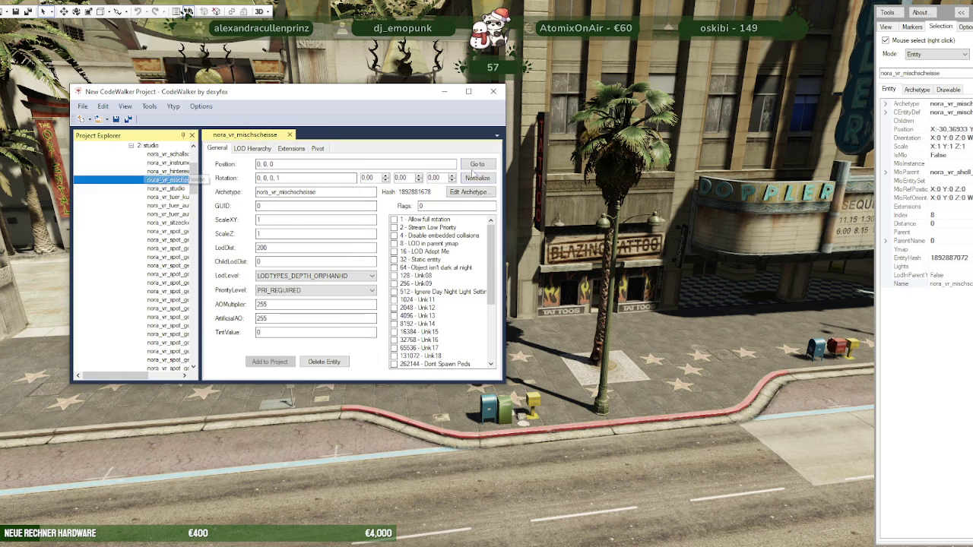
{"action": "left_click", "coordinate": [476, 165]}
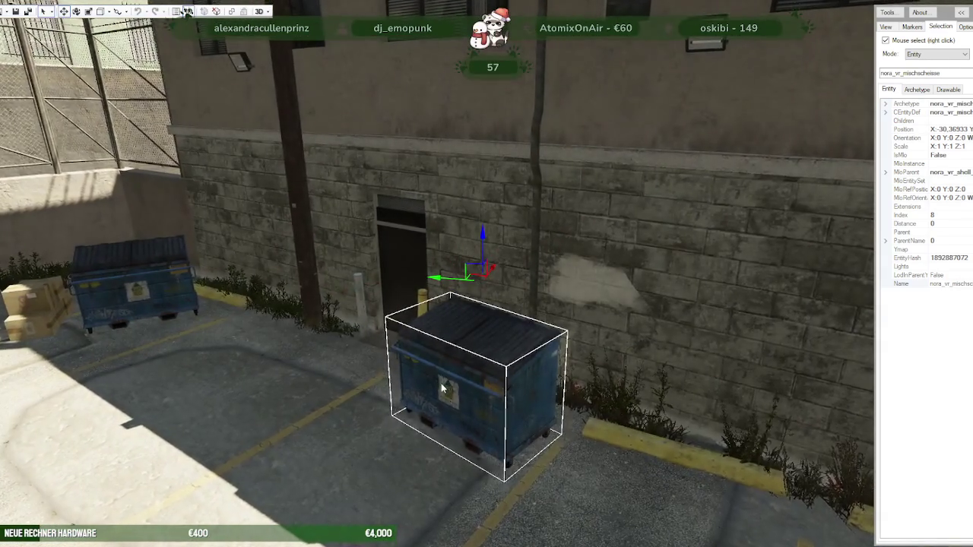
{"action": "mouse_move", "coordinate": [440, 383]}
{"action": "left_mouse_down"}
{"action": "mouse_move", "coordinate": [584, 422]}
{"action": "mouse_move", "coordinate": [389, 394]}
{"action": "left_mouse_up"}
{"action": "scroll", "coordinate": [535, 416], "scroll_direction": "up", "scroll_amount": 5}
{"action": "scroll", "coordinate": [535, 415], "scroll_direction": "down", "scroll_amount": 5}
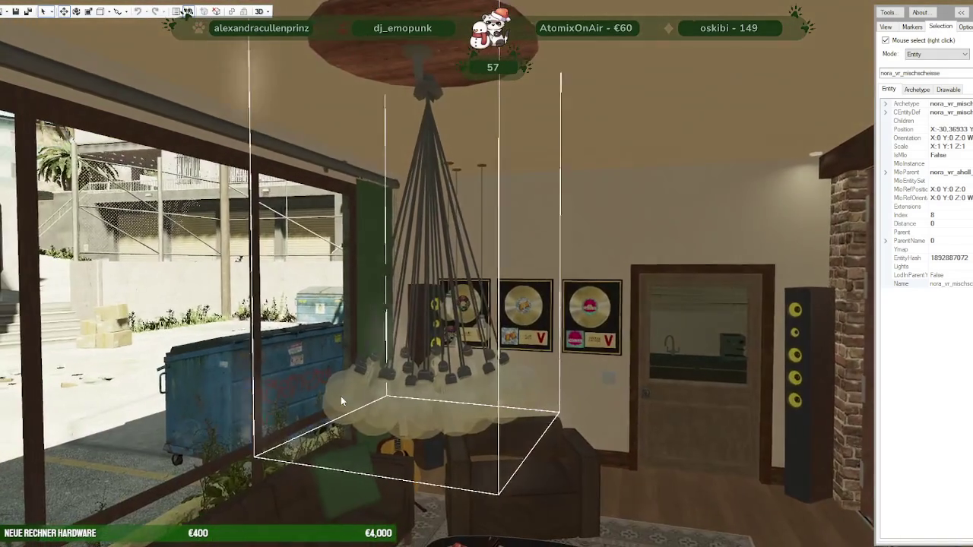
{"action": "right_click", "coordinate": [390, 394]}
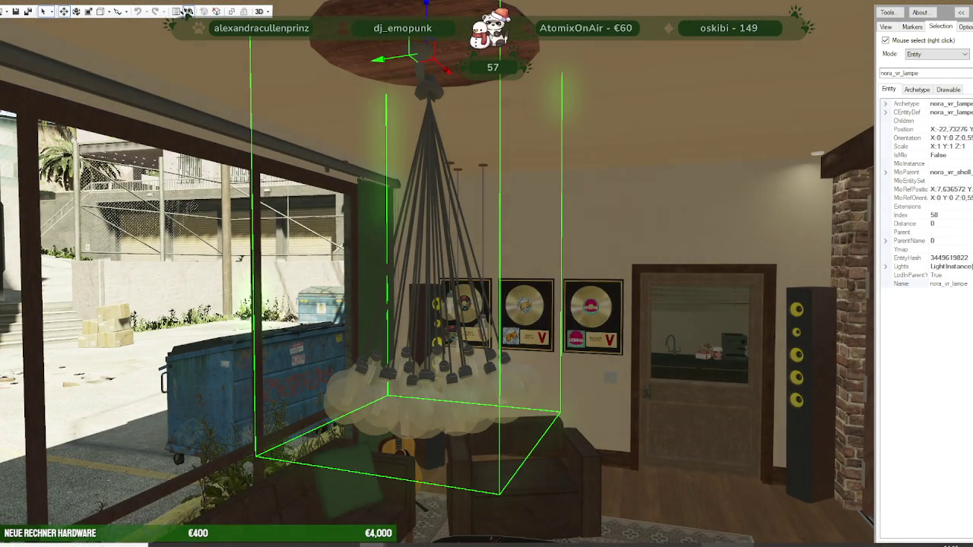
{"action": "key", "text": "alt+Tab"}
{"action": "scroll", "coordinate": [880, 244], "scroll_direction": "down", "scroll_amount": 1}
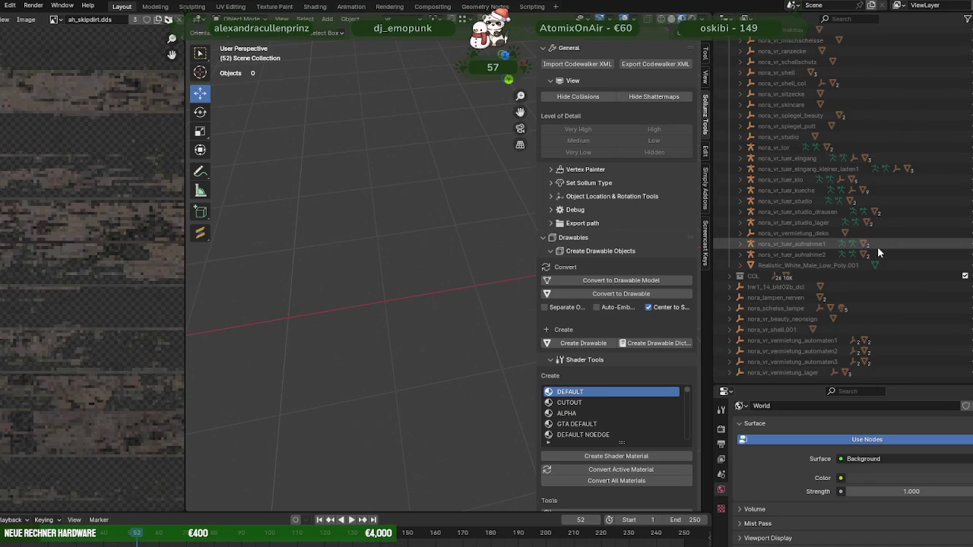
Scroll through Blender's Outliner object list, then return to CodeWalker's chandelier view
{"action": "scroll", "coordinate": [877, 252], "scroll_direction": "up", "scroll_amount": 5}
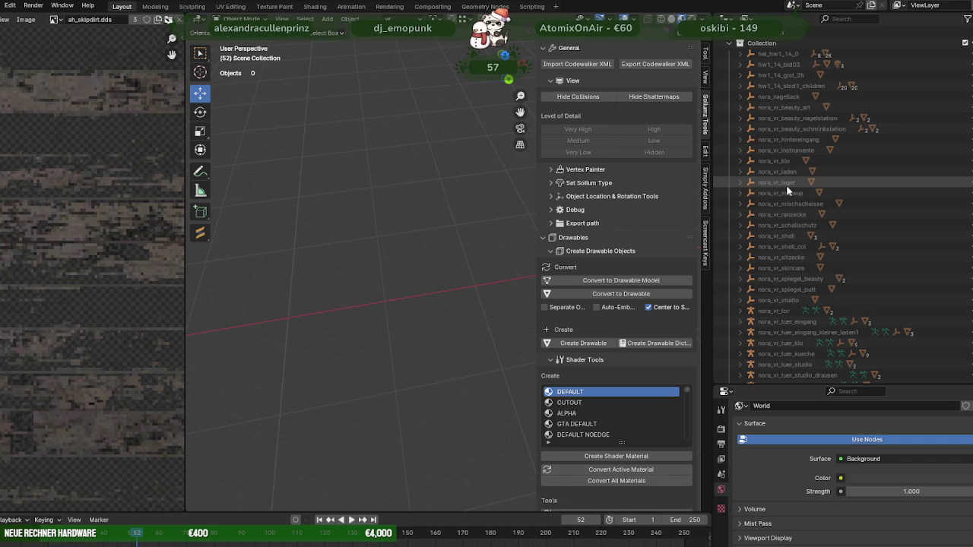
{"action": "scroll", "coordinate": [786, 184], "scroll_direction": "down", "scroll_amount": 2}
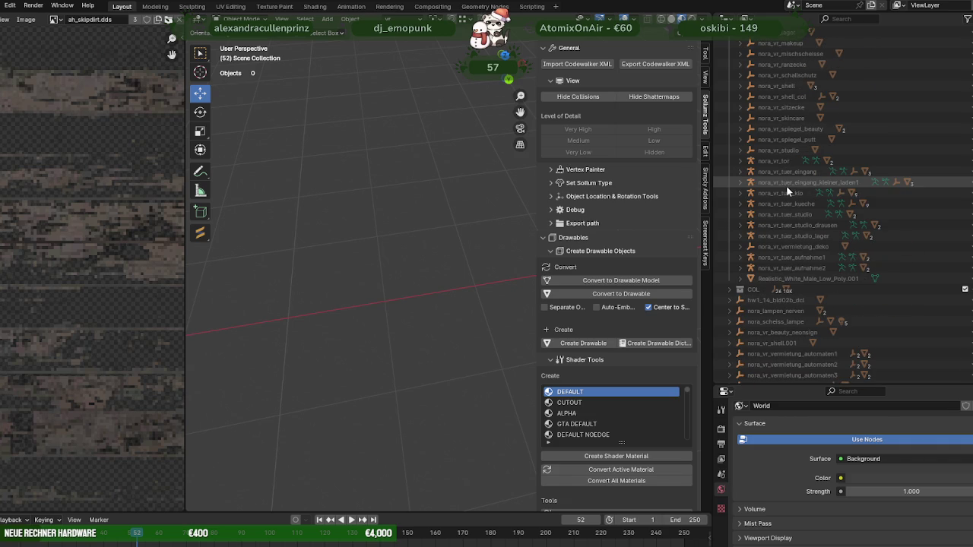
{"action": "scroll", "coordinate": [786, 185], "scroll_direction": "down", "scroll_amount": 3}
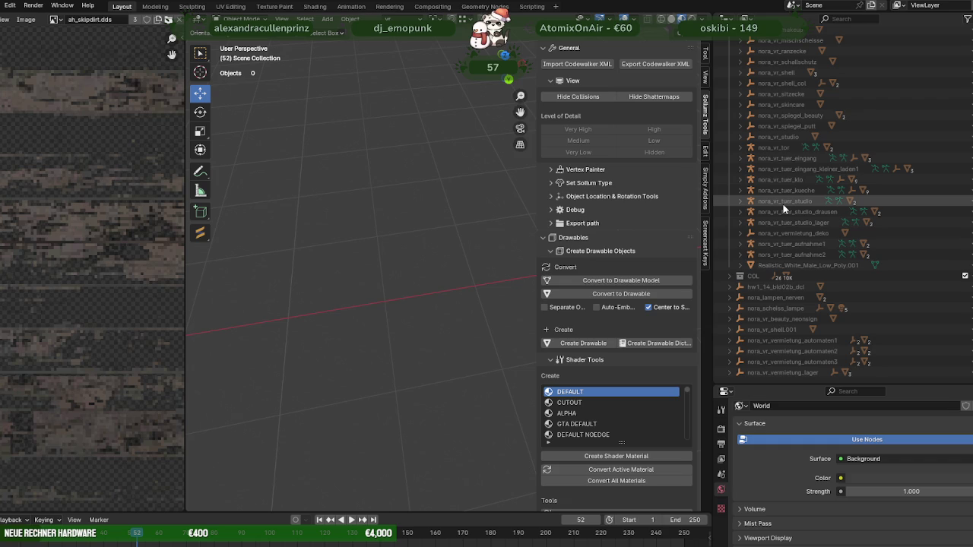
{"action": "scroll", "coordinate": [784, 208], "scroll_direction": "up", "scroll_amount": 3}
{"action": "scroll", "coordinate": [784, 208], "scroll_direction": "down", "scroll_amount": 3}
{"action": "scroll", "coordinate": [783, 208], "scroll_direction": "up", "scroll_amount": 5}
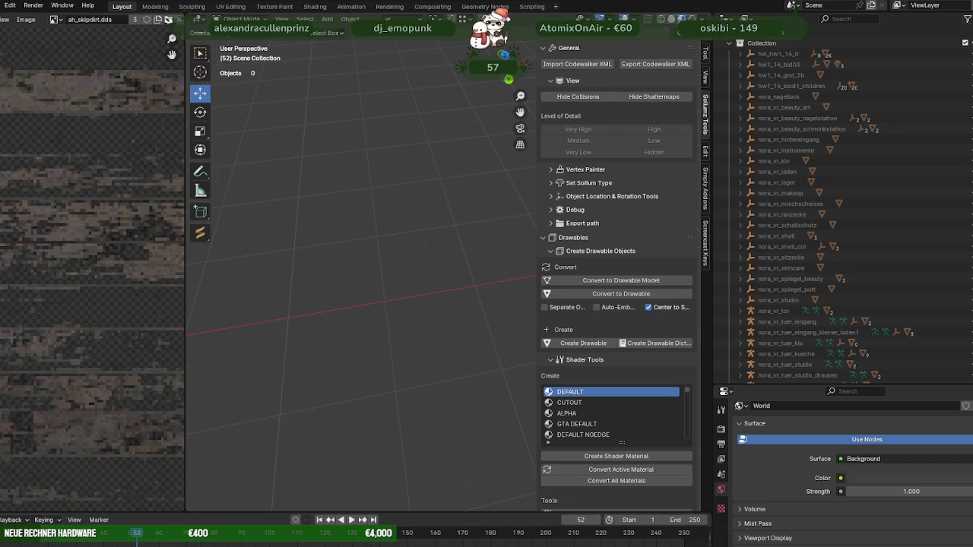
{"action": "left_click", "coordinate": [319, 502]}
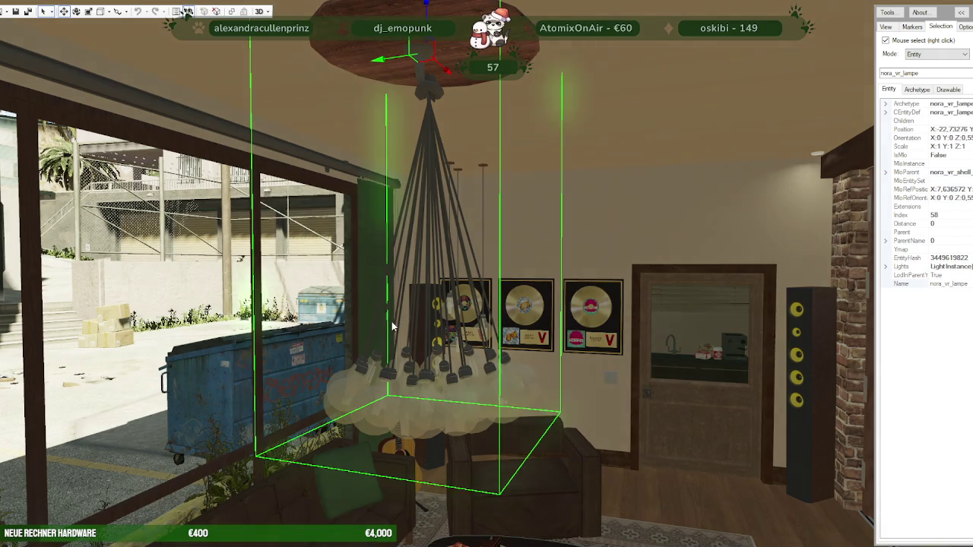
Move through the studio room selecting nora_vr_lampe2 and nora_vr_lampe, then return to Blender
{"action": "mouse_move", "coordinate": [448, 332]}
{"action": "left_mouse_down"}
{"action": "mouse_move", "coordinate": [528, 368]}
{"action": "mouse_move", "coordinate": [533, 327]}
{"action": "left_mouse_up"}
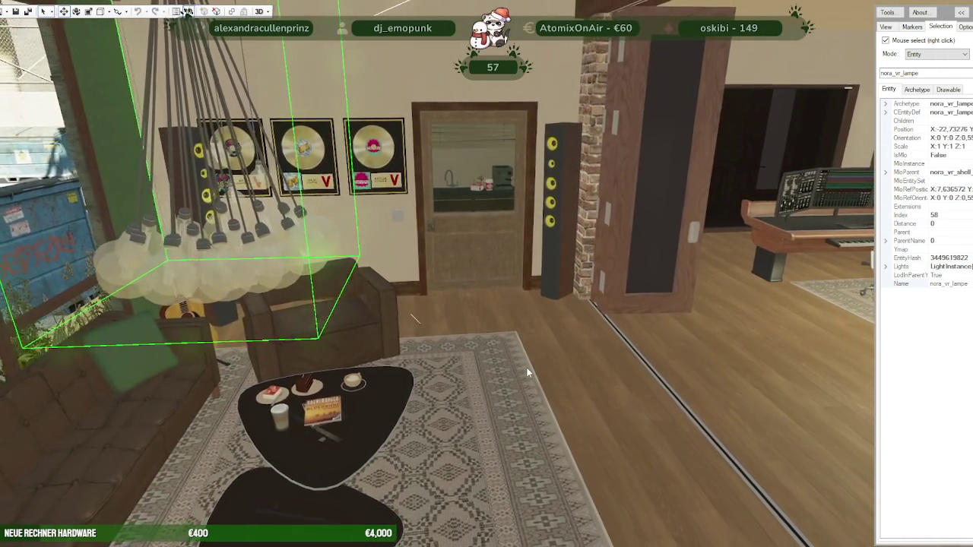
{"action": "key", "text": "w"}
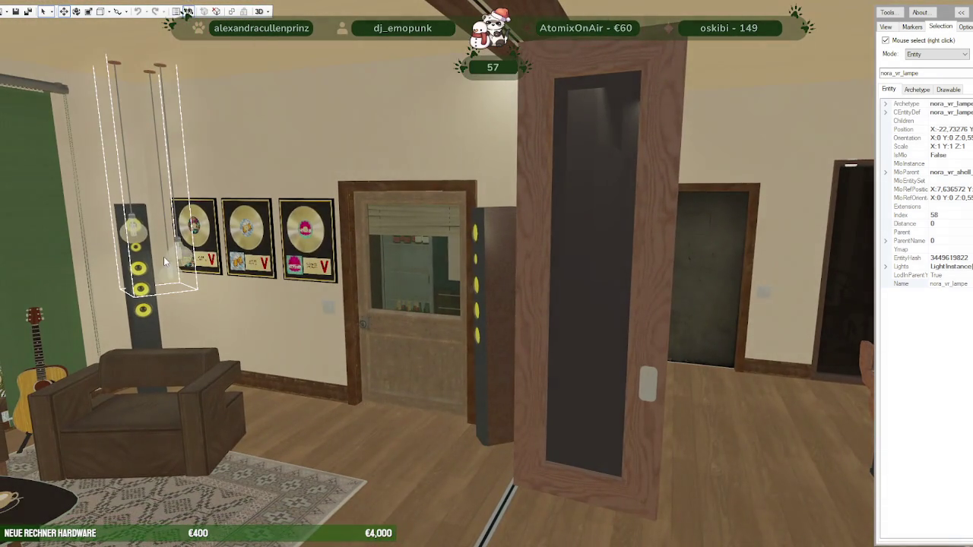
{"action": "right_click", "coordinate": [163, 256]}
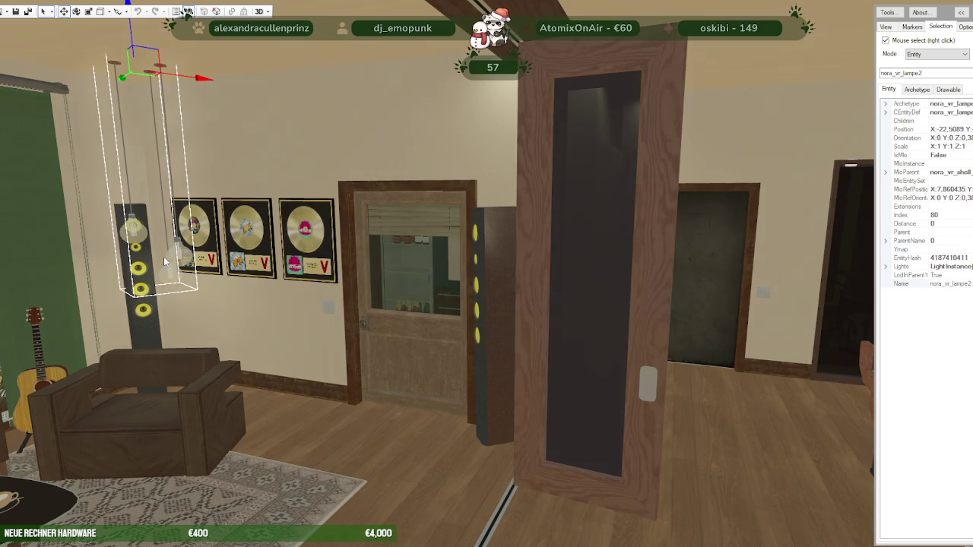
{"action": "left_click_drag", "start_coordinate": [344, 310], "coordinate": [190, 319]}
{"action": "right_click", "coordinate": [357, 243]}
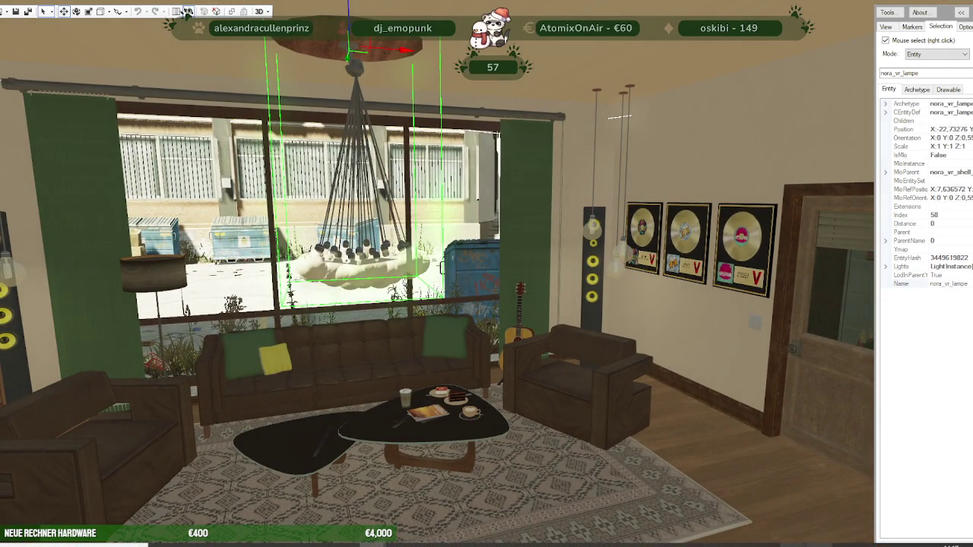
{"action": "key", "text": "alt+Tab"}
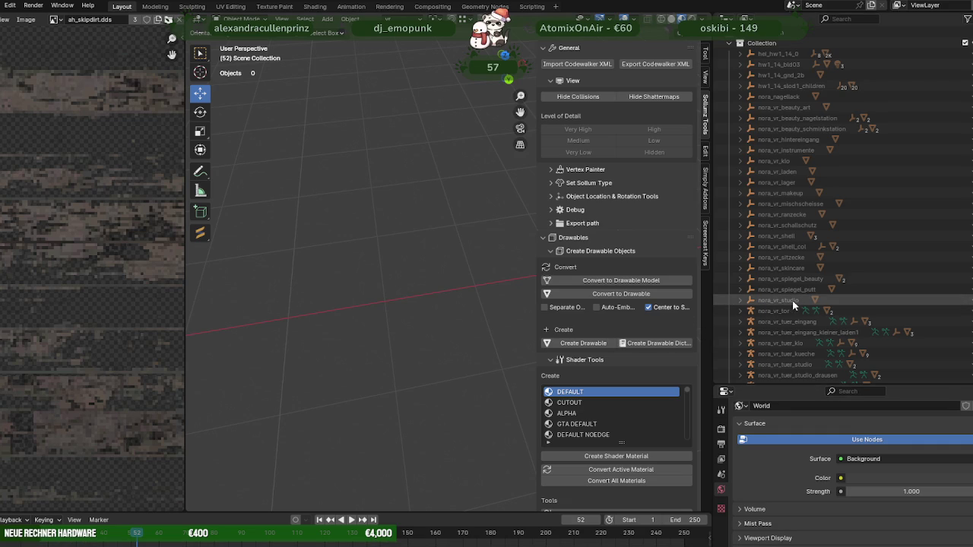
Fold and unfold the Collection and COL lists in the Outliner, then bring up RPF Explorer
{"action": "left_click", "coordinate": [730, 43]}
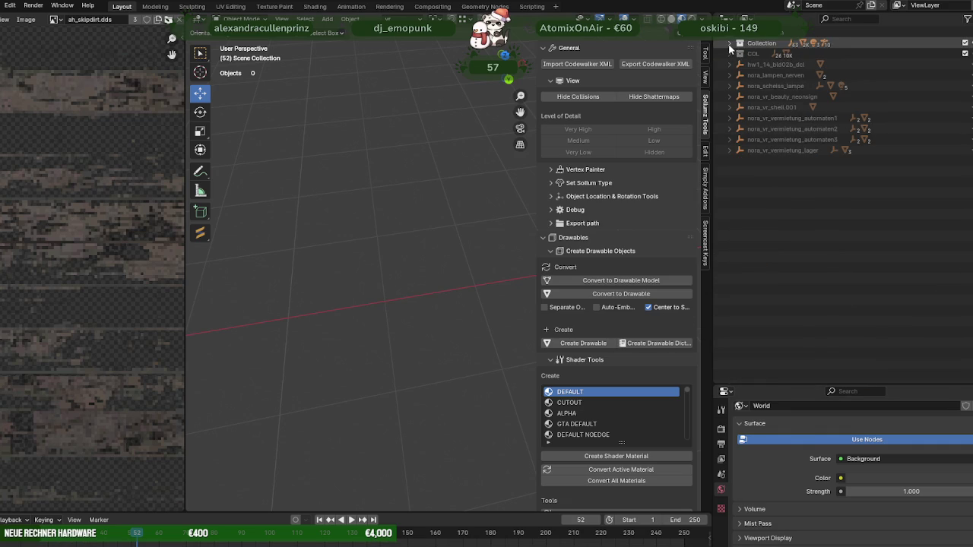
{"action": "left_click", "coordinate": [729, 54]}
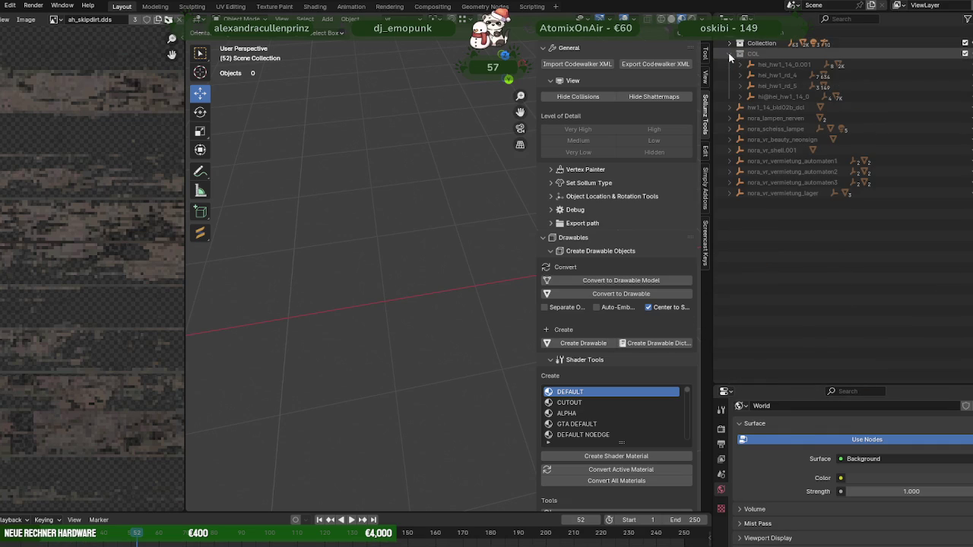
{"action": "left_click", "coordinate": [729, 53]}
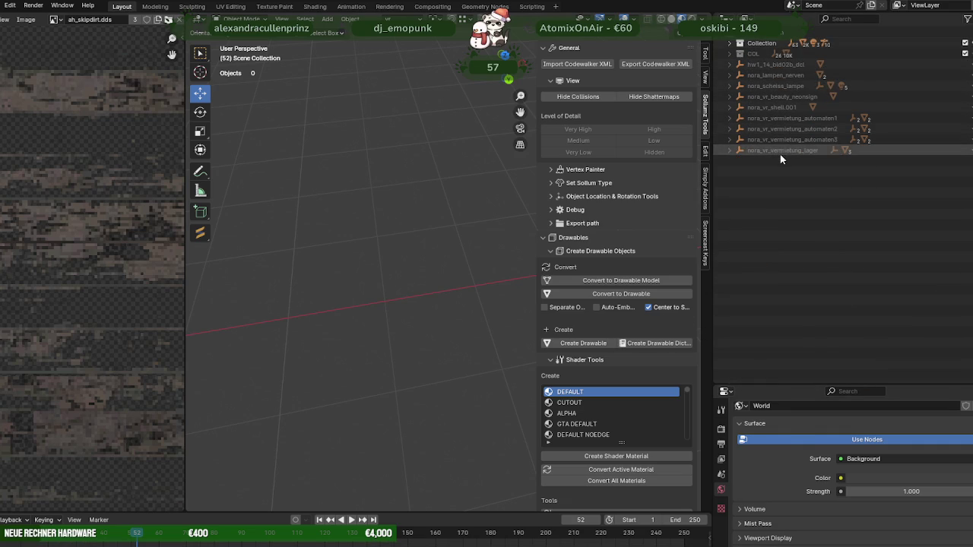
{"action": "left_click", "coordinate": [729, 43]}
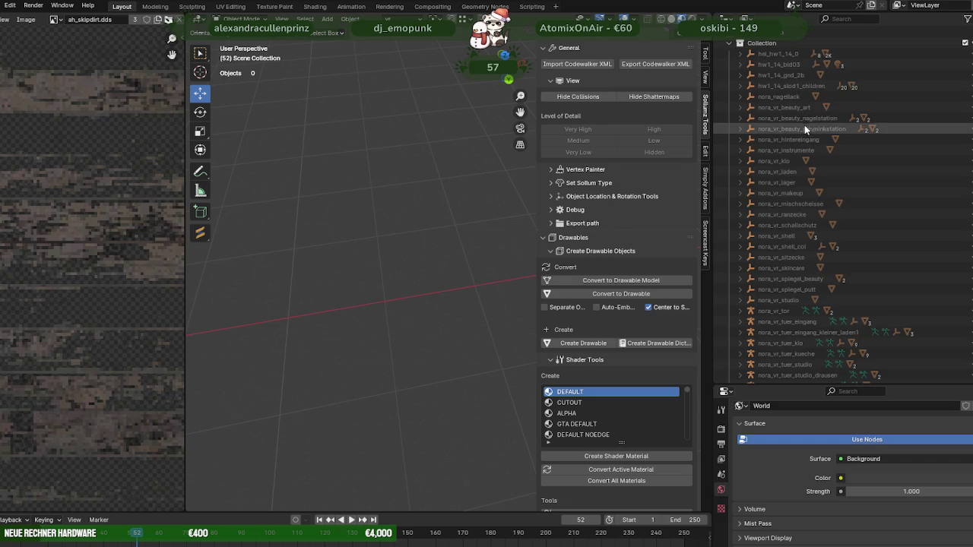
{"action": "scroll", "coordinate": [806, 152], "scroll_direction": "down", "scroll_amount": 5}
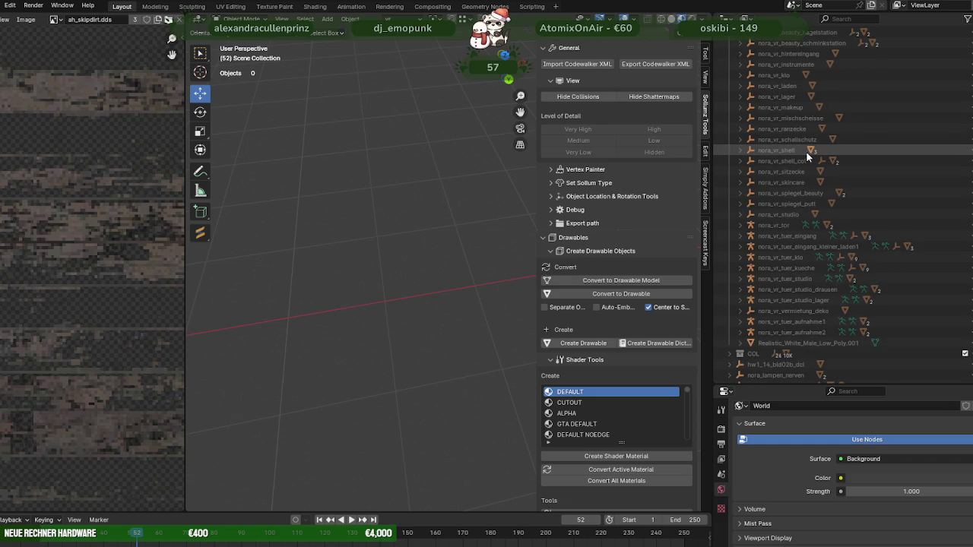
{"action": "scroll", "coordinate": [812, 172], "scroll_direction": "down", "scroll_amount": 4}
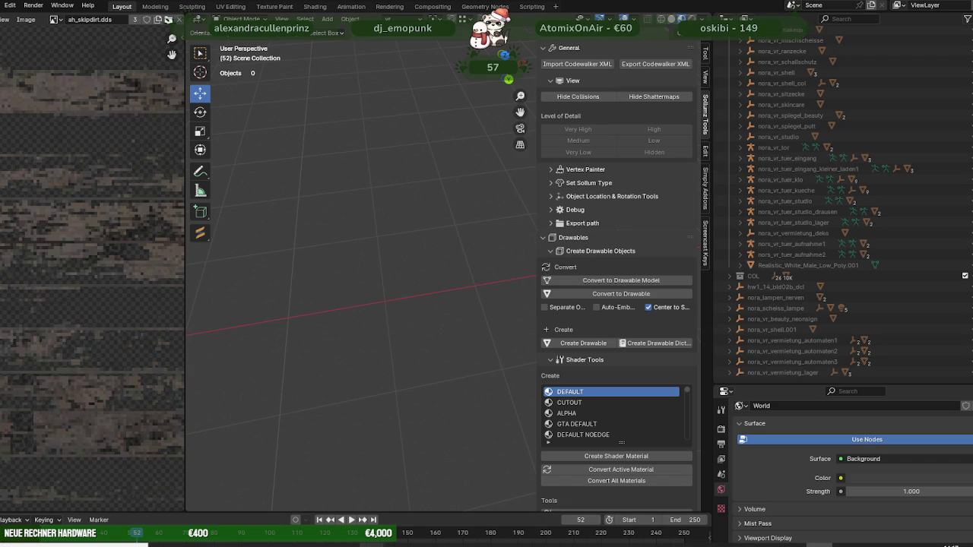
{"action": "key", "text": "alt+Tab"}
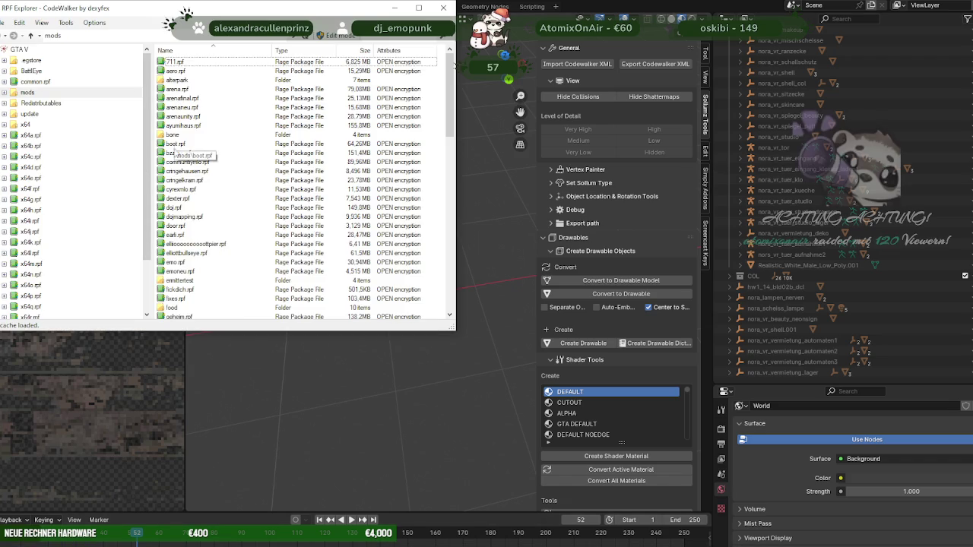
Open vr.rpf in the mods folder and scroll through its files
{"action": "scroll", "coordinate": [181, 152], "scroll_direction": "down", "scroll_amount": 5}
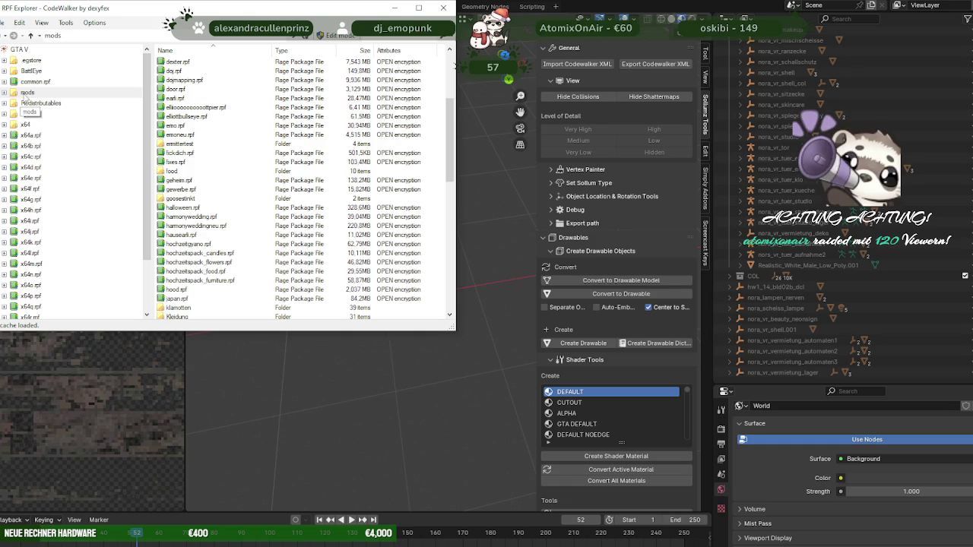
{"action": "scroll", "coordinate": [223, 176], "scroll_direction": "down", "scroll_amount": 2}
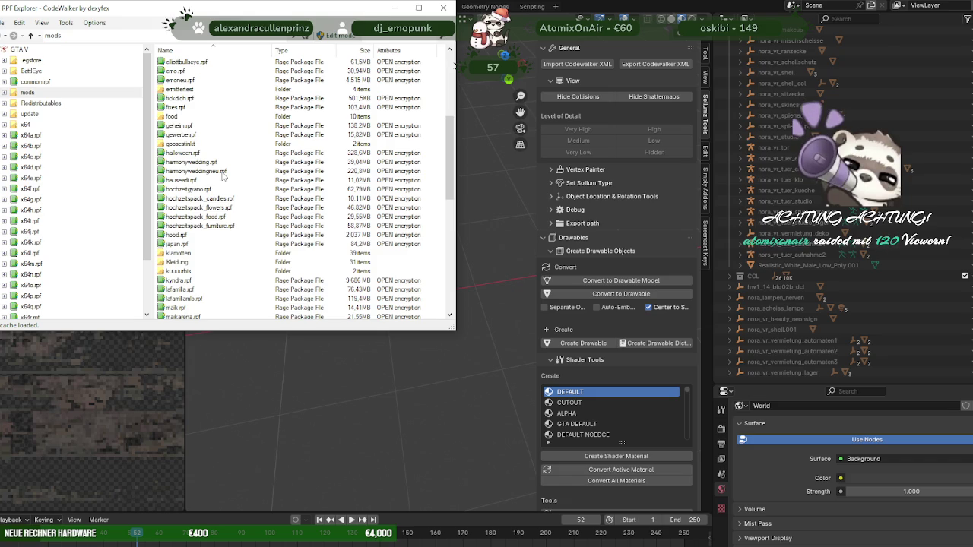
{"action": "scroll", "coordinate": [224, 177], "scroll_direction": "down", "scroll_amount": 3}
{"action": "scroll", "coordinate": [227, 178], "scroll_direction": "down", "scroll_amount": 3}
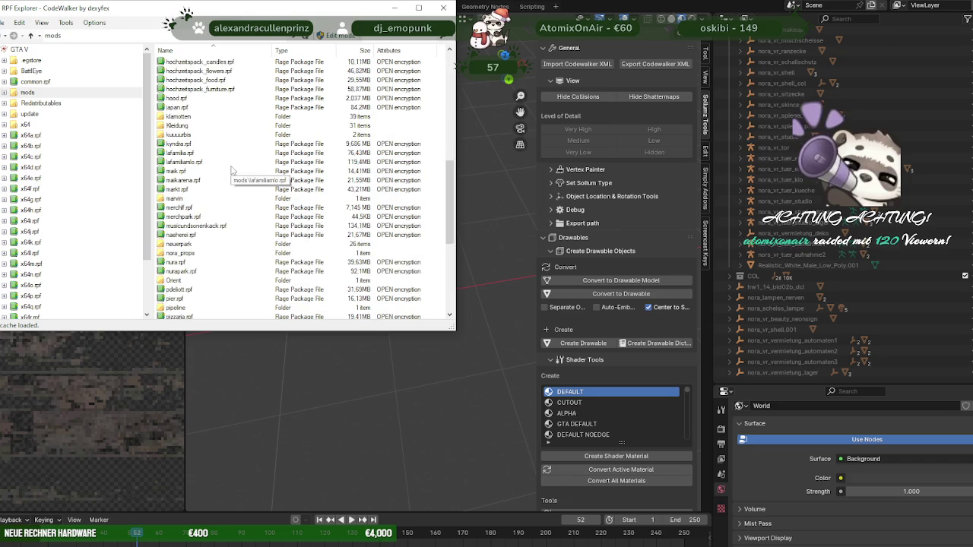
{"action": "scroll", "coordinate": [229, 179], "scroll_direction": "down", "scroll_amount": 3}
{"action": "scroll", "coordinate": [232, 180], "scroll_direction": "down", "scroll_amount": 4}
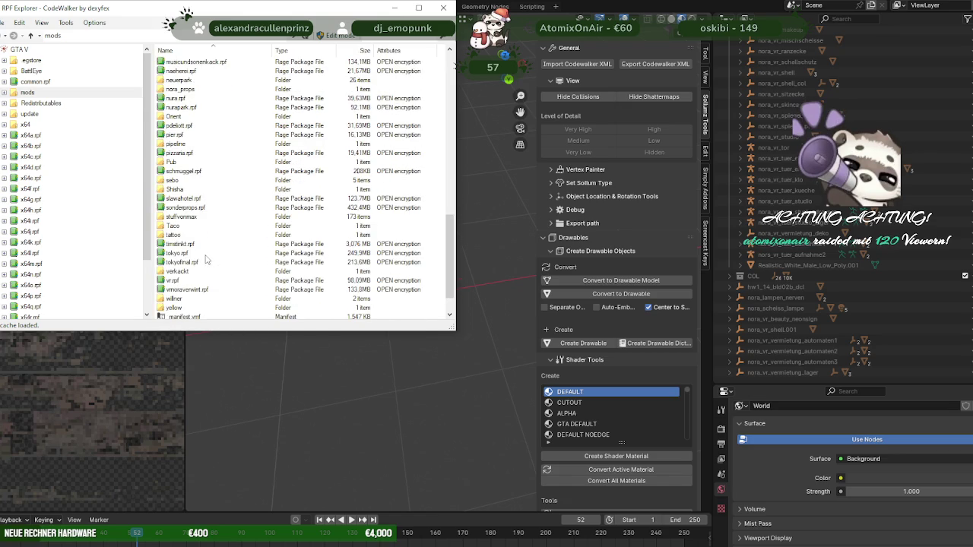
{"action": "double_click", "coordinate": [172, 282]}
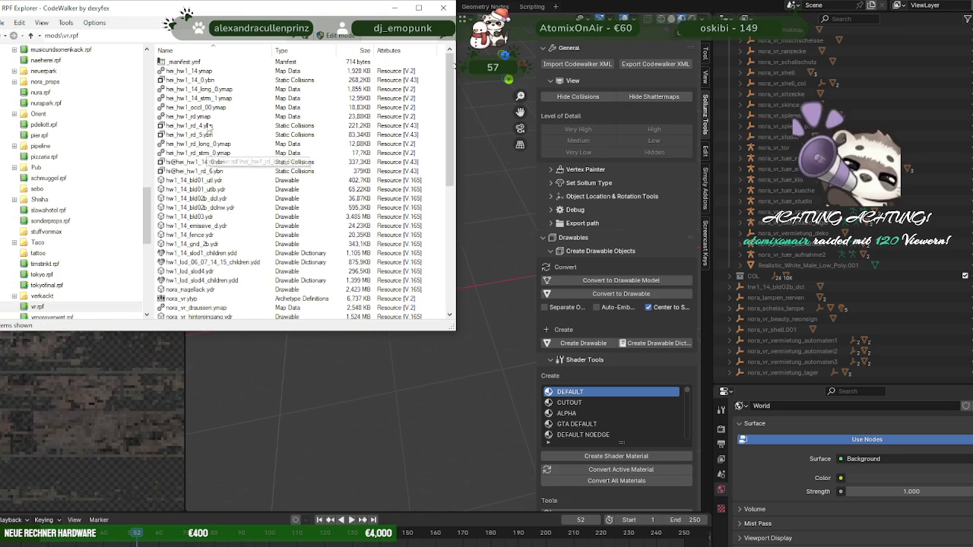
{"action": "scroll", "coordinate": [209, 129], "scroll_direction": "down", "scroll_amount": 1}
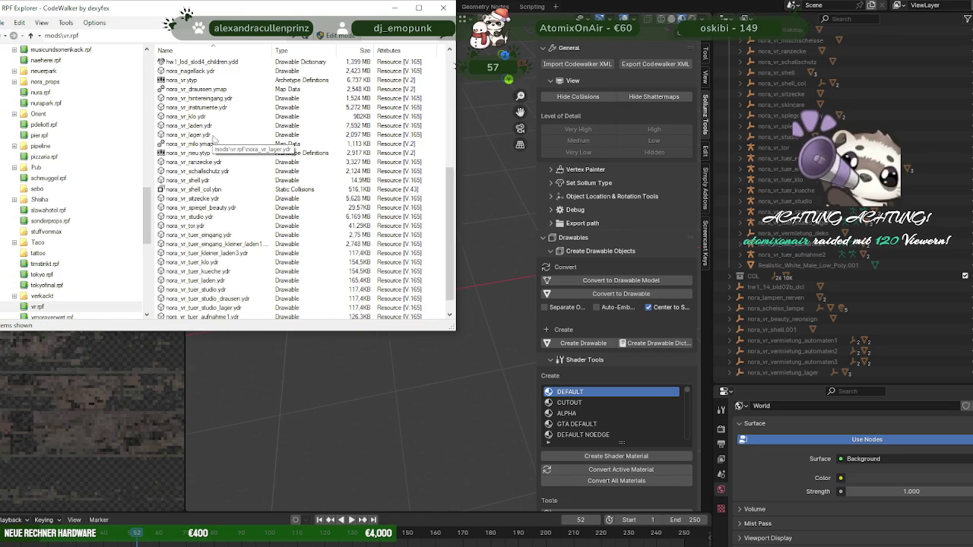
{"action": "scroll", "coordinate": [240, 161], "scroll_direction": "up", "scroll_amount": 2}
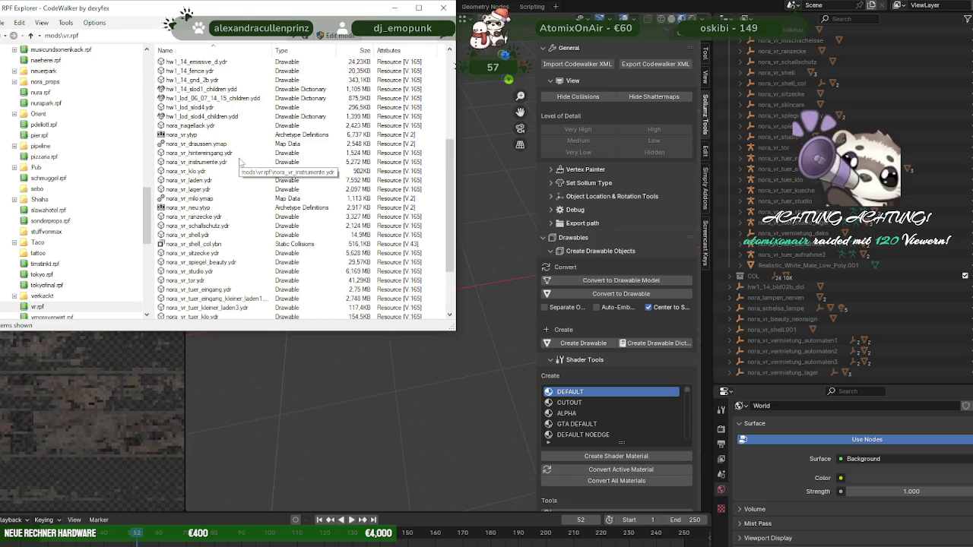
{"action": "scroll", "coordinate": [239, 161], "scroll_direction": "down", "scroll_amount": 3}
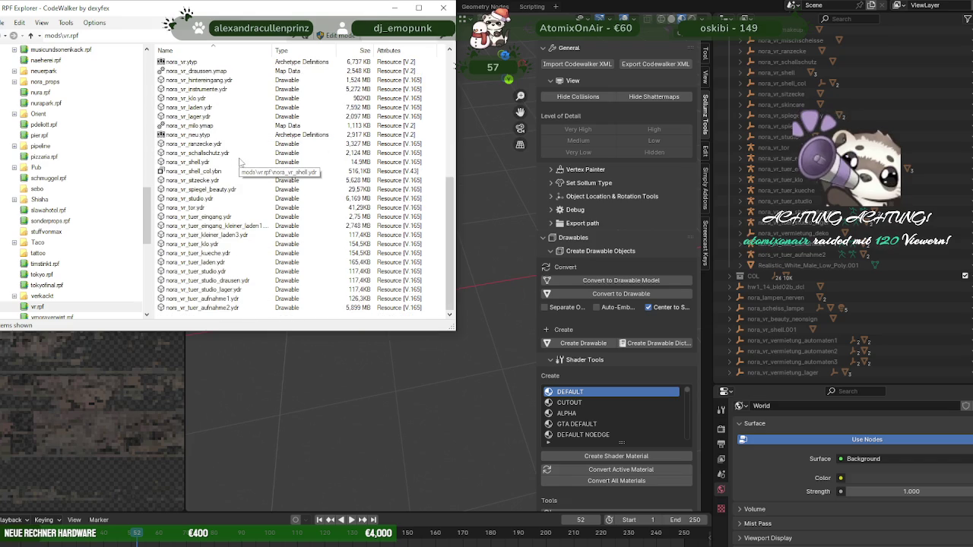
{"action": "scroll", "coordinate": [239, 161], "scroll_direction": "up", "scroll_amount": 3}
{"action": "scroll", "coordinate": [239, 161], "scroll_direction": "up", "scroll_amount": 3}
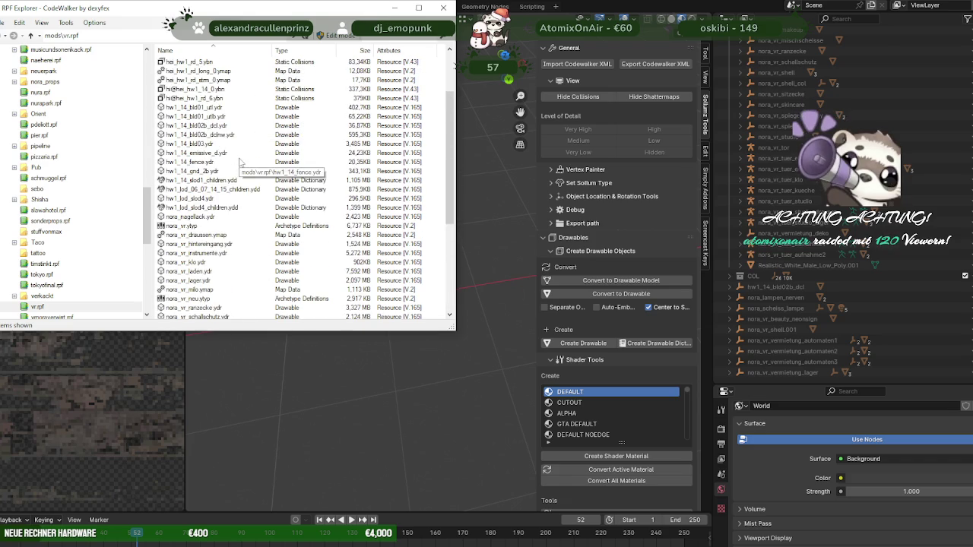
{"action": "scroll", "coordinate": [240, 162], "scroll_direction": "down", "scroll_amount": 3}
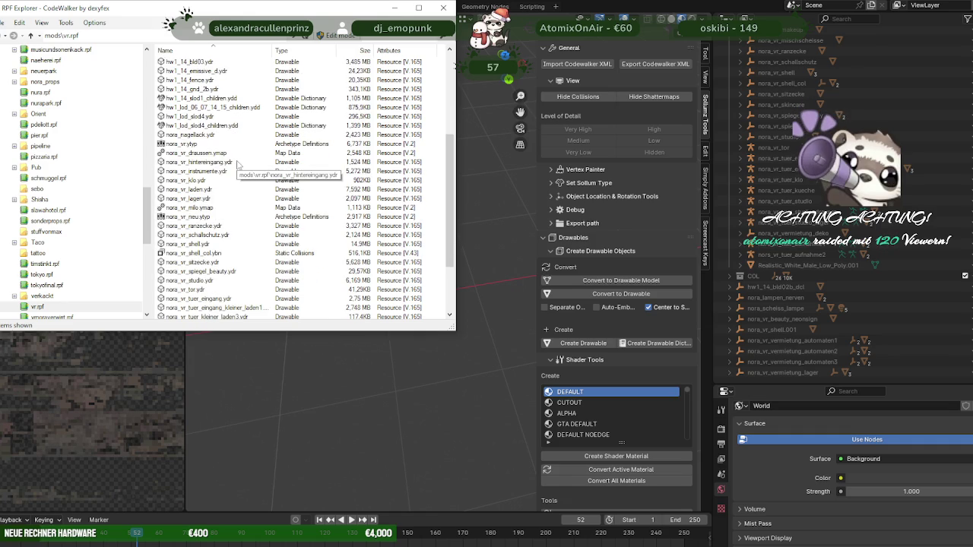
{"action": "scroll", "coordinate": [239, 165], "scroll_direction": "down", "scroll_amount": 3}
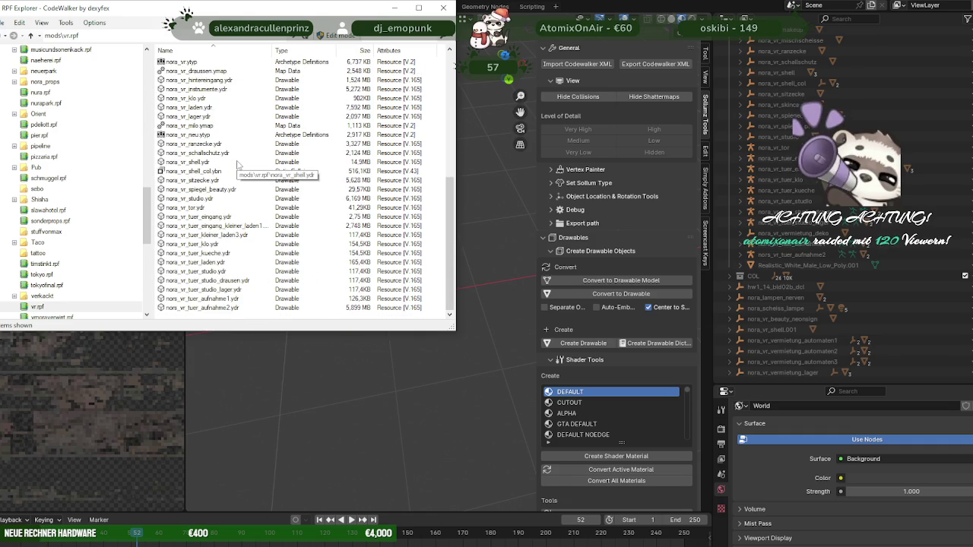
{"action": "scroll", "coordinate": [239, 165], "scroll_direction": "up", "scroll_amount": 9}
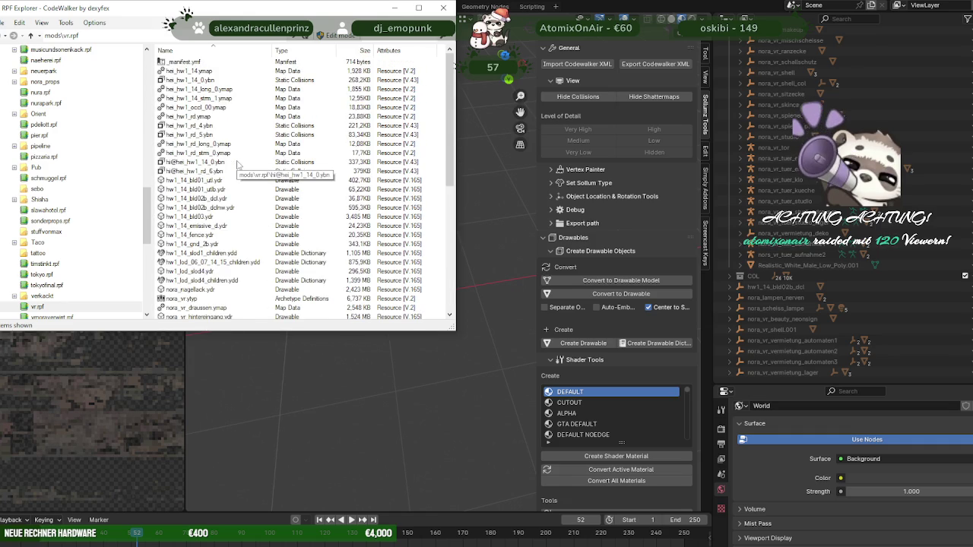
Go back up to mods, open vmoraverwirt.rpf to list its nora_vr drawables, then return to Blender
{"action": "left_click", "coordinate": [30, 35]}
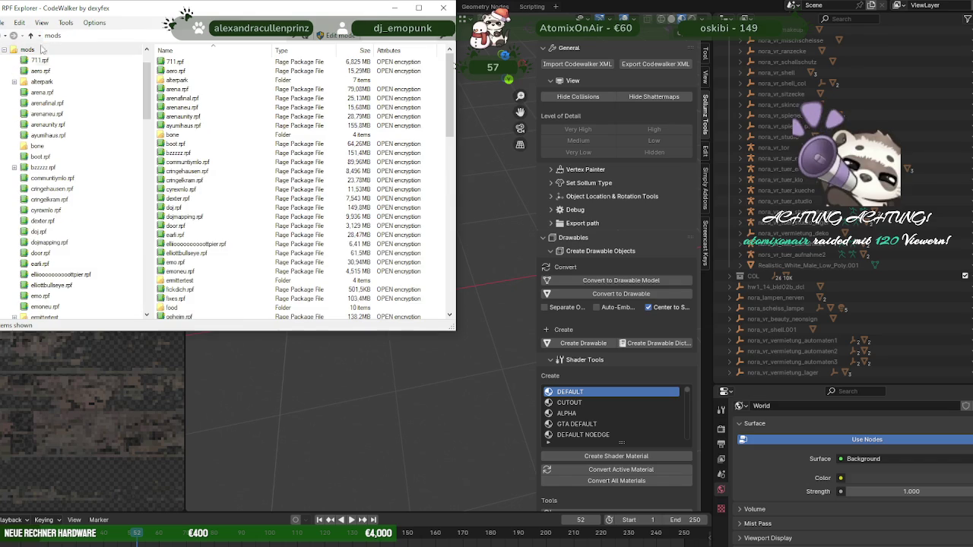
{"action": "scroll", "coordinate": [237, 204], "scroll_direction": "down", "scroll_amount": 10}
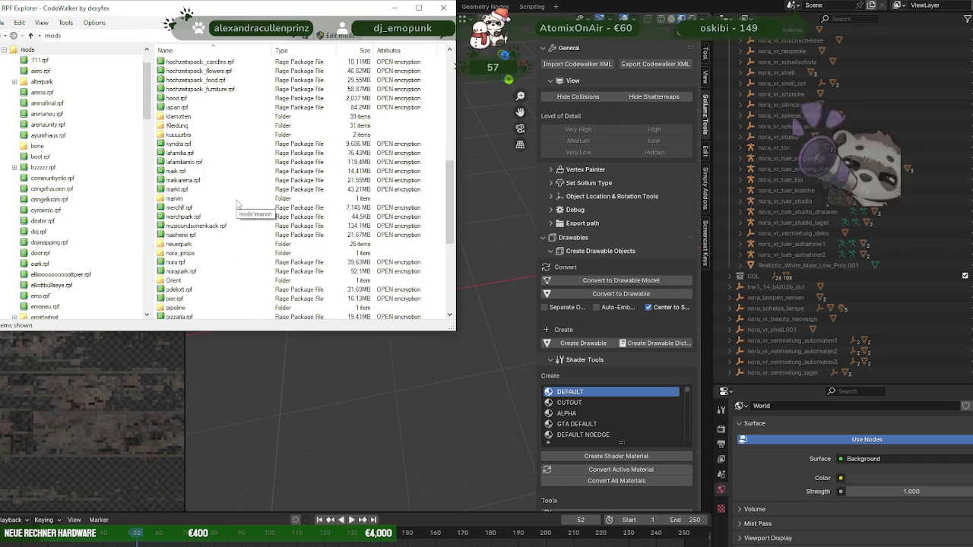
{"action": "scroll", "coordinate": [212, 217], "scroll_direction": "down", "scroll_amount": 2}
{"action": "scroll", "coordinate": [198, 221], "scroll_direction": "down", "scroll_amount": 2}
{"action": "scroll", "coordinate": [197, 220], "scroll_direction": "down", "scroll_amount": 1}
{"action": "scroll", "coordinate": [197, 220], "scroll_direction": "down", "scroll_amount": 1}
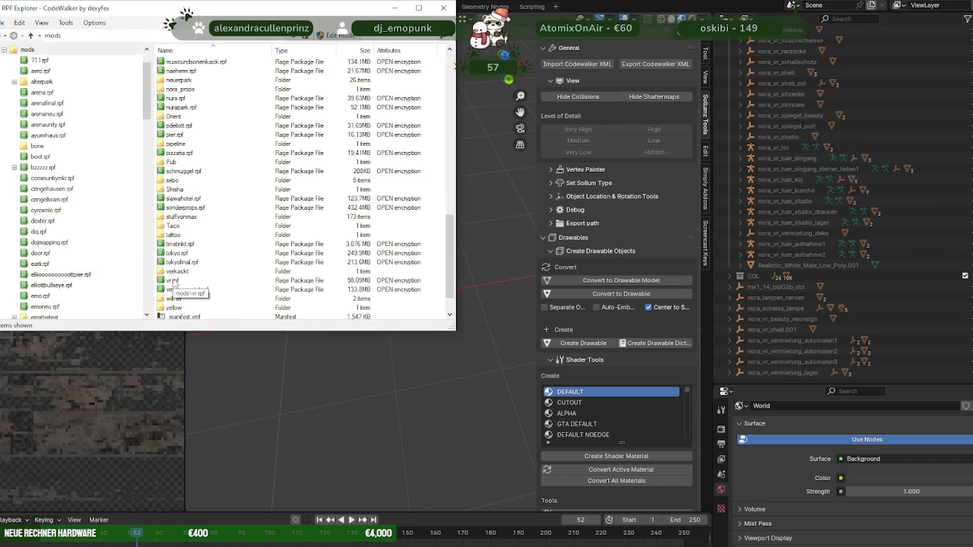
{"action": "double_click", "coordinate": [186, 292]}
{"action": "scroll", "coordinate": [207, 157], "scroll_direction": "down", "scroll_amount": 2}
{"action": "scroll", "coordinate": [207, 160], "scroll_direction": "down", "scroll_amount": 1}
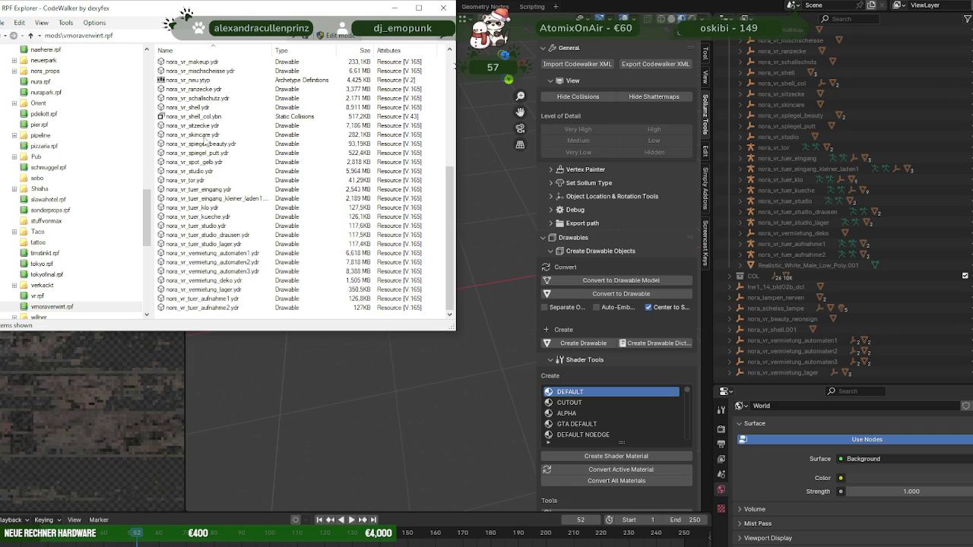
{"action": "scroll", "coordinate": [205, 205], "scroll_direction": "up", "scroll_amount": 2}
{"action": "scroll", "coordinate": [207, 206], "scroll_direction": "up", "scroll_amount": 1}
{"action": "scroll", "coordinate": [208, 207], "scroll_direction": "up", "scroll_amount": 1}
{"action": "scroll", "coordinate": [209, 207], "scroll_direction": "up", "scroll_amount": 2}
{"action": "scroll", "coordinate": [209, 207], "scroll_direction": "up", "scroll_amount": 1}
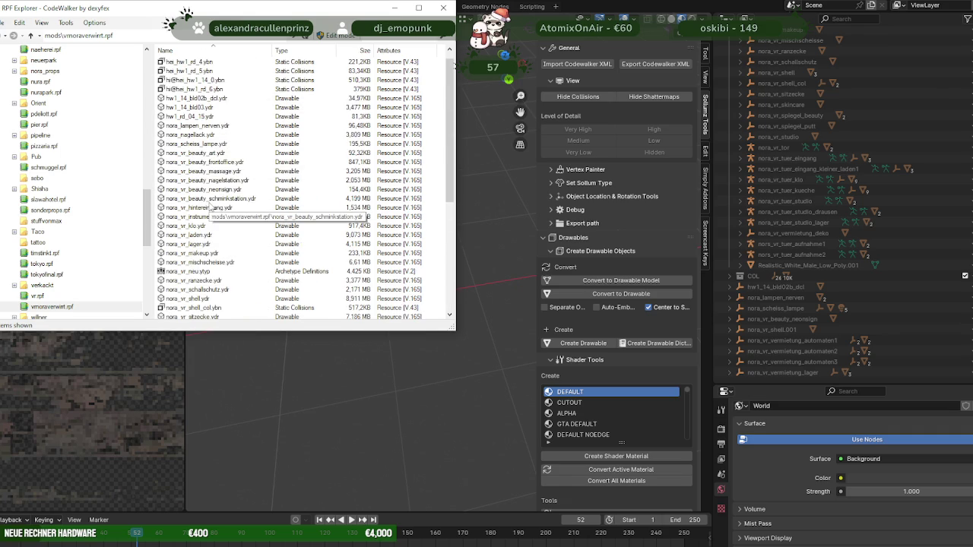
{"action": "left_click", "coordinate": [400, 388]}
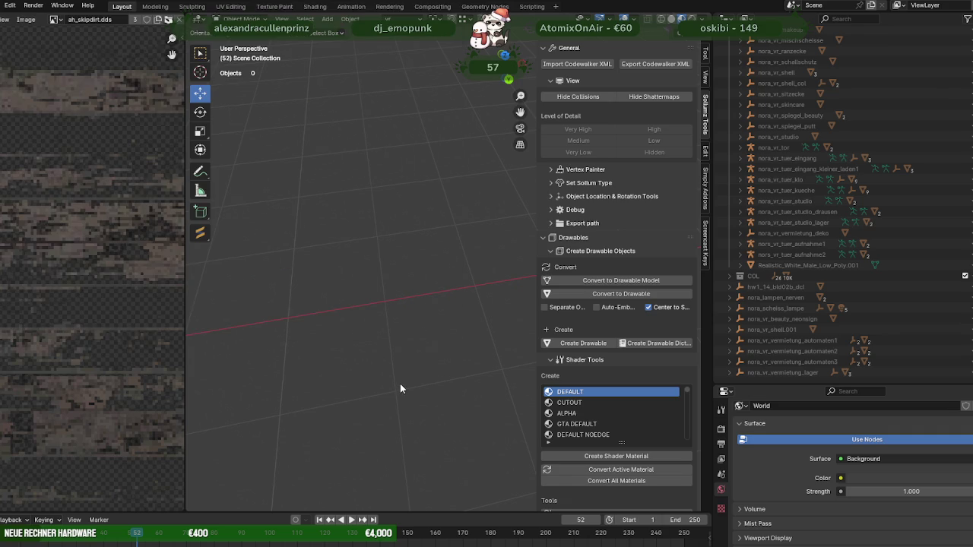
Select the nora_vr_lampe2 hanging lamp in CodeWalker, then open the stream folder in File Explorer
{"action": "left_click", "coordinate": [319, 508]}
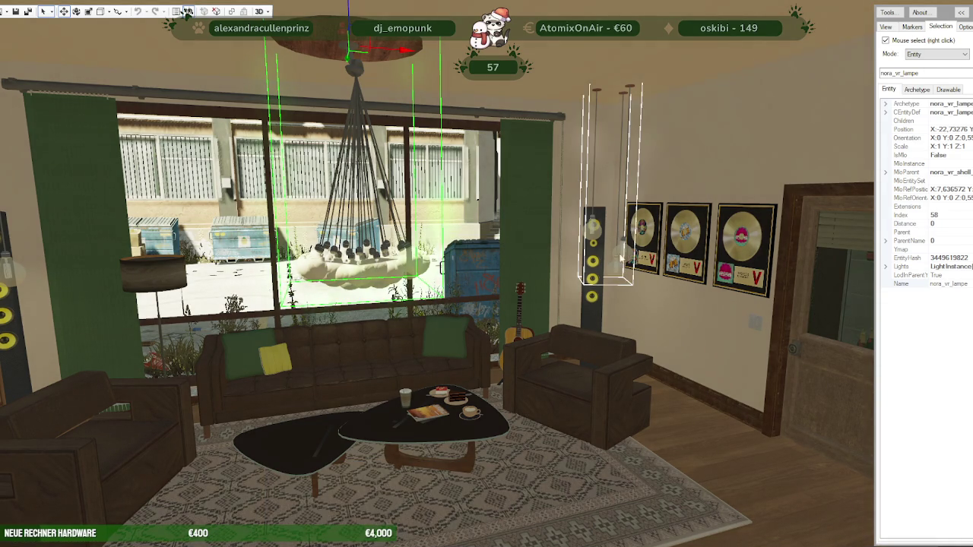
{"action": "right_click", "coordinate": [625, 234]}
{"action": "left_click_drag", "start_coordinate": [526, 361], "coordinate": [777, 295]}
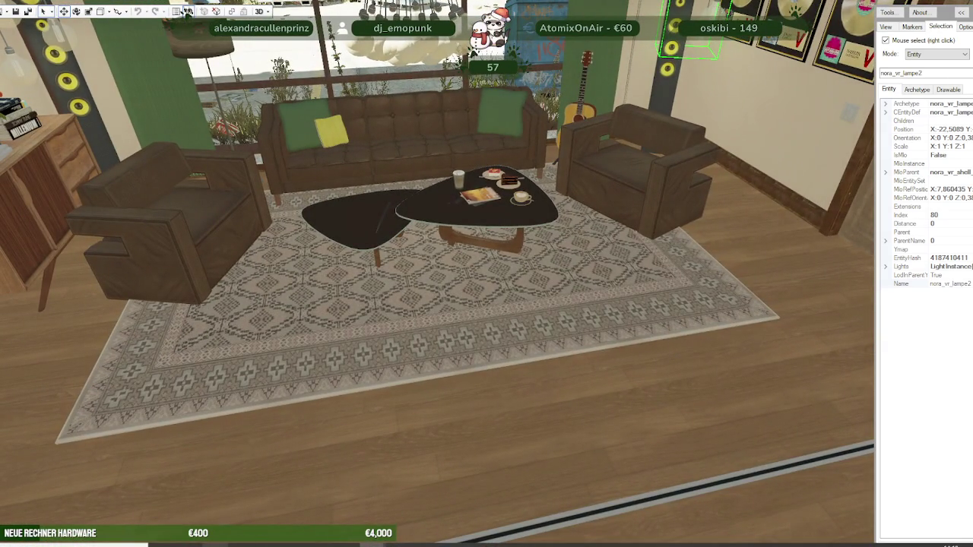
{"action": "left_click", "coordinate": [163, 544]}
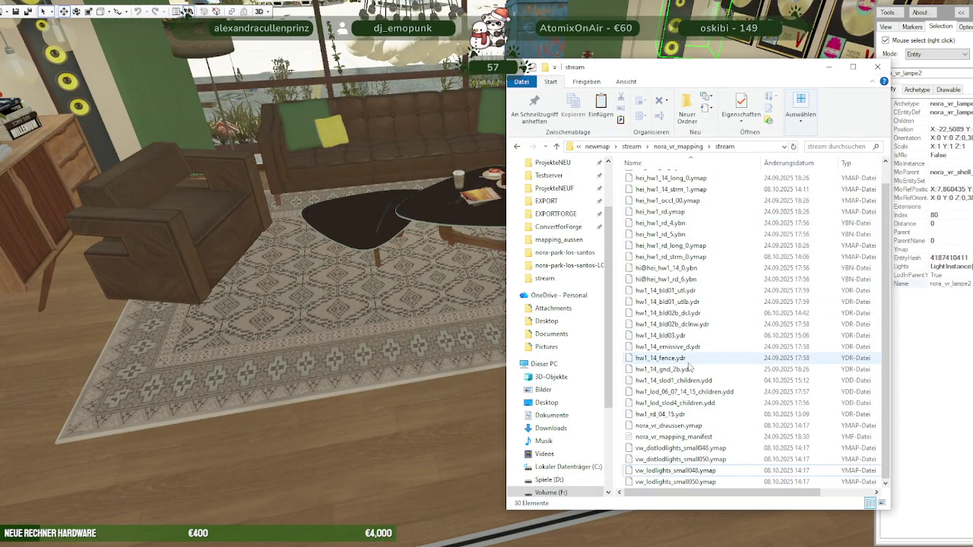
Navigate File Explorer to newmap\stream\nora_vr_mlo\stream and scroll through its 44 files
{"action": "scroll", "coordinate": [690, 367], "scroll_direction": "up", "scroll_amount": 1}
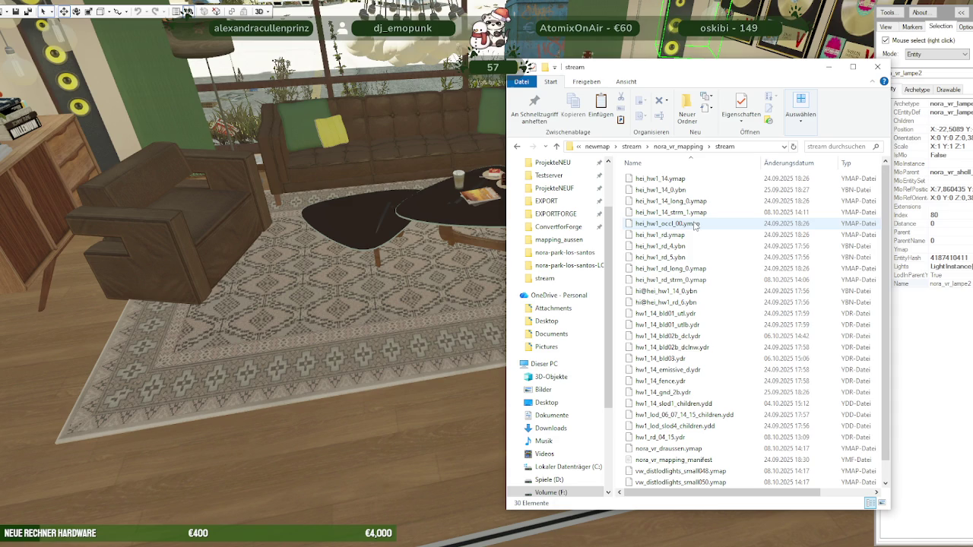
{"action": "left_click", "coordinate": [631, 147]}
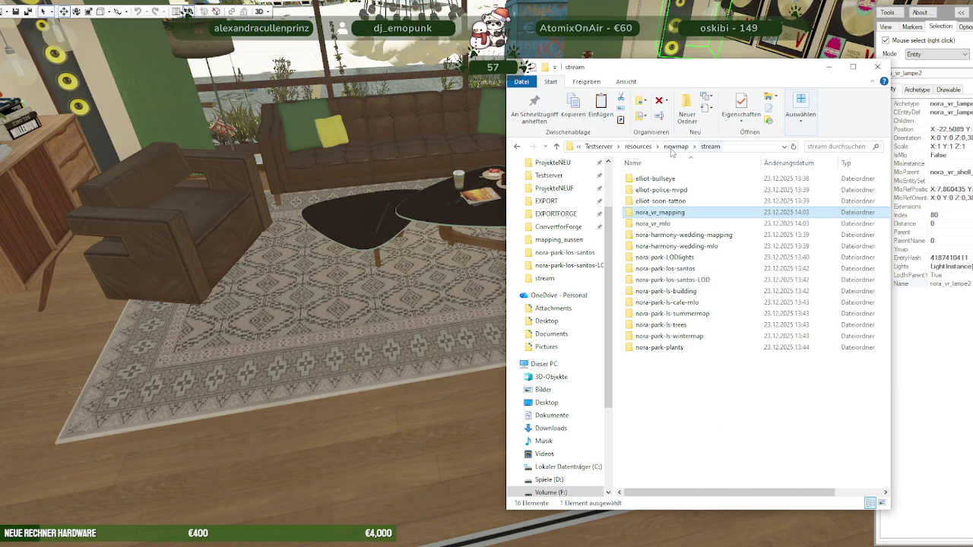
{"action": "double_click", "coordinate": [665, 223]}
{"action": "double_click", "coordinate": [645, 200]}
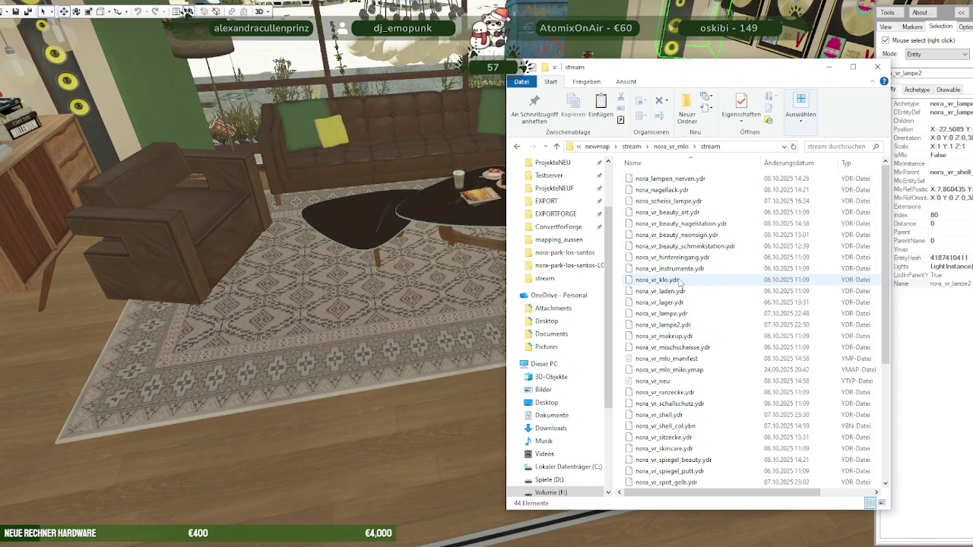
{"action": "scroll", "coordinate": [679, 282], "scroll_direction": "down", "scroll_amount": 1}
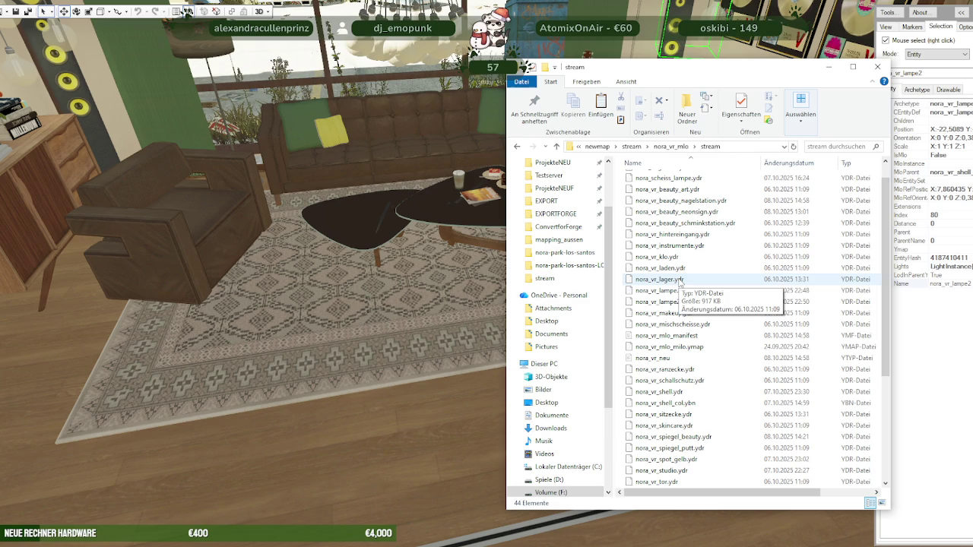
{"action": "scroll", "coordinate": [680, 283], "scroll_direction": "down", "scroll_amount": 1}
{"action": "scroll", "coordinate": [679, 283], "scroll_direction": "down", "scroll_amount": 2}
{"action": "scroll", "coordinate": [680, 283], "scroll_direction": "down", "scroll_amount": 1}
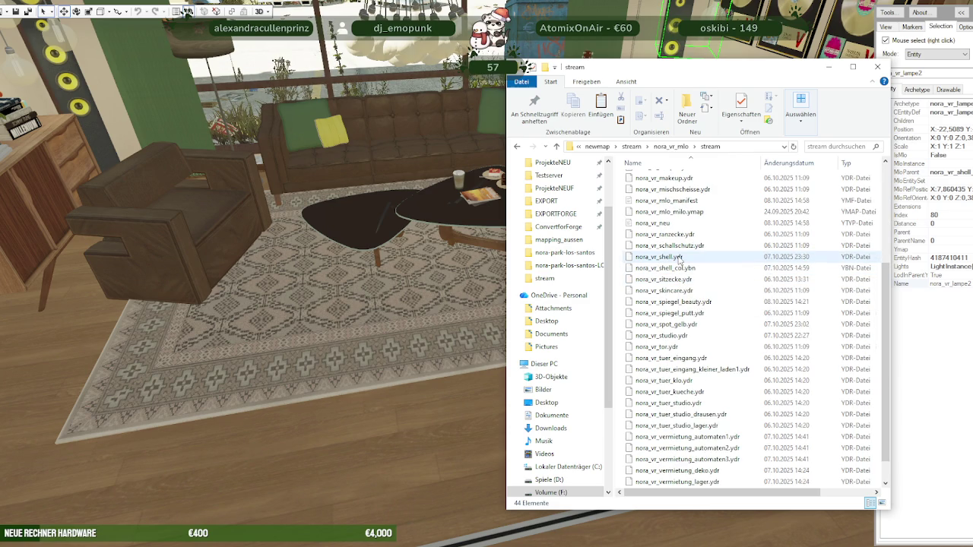
{"action": "scroll", "coordinate": [682, 295], "scroll_direction": "down", "scroll_amount": 1}
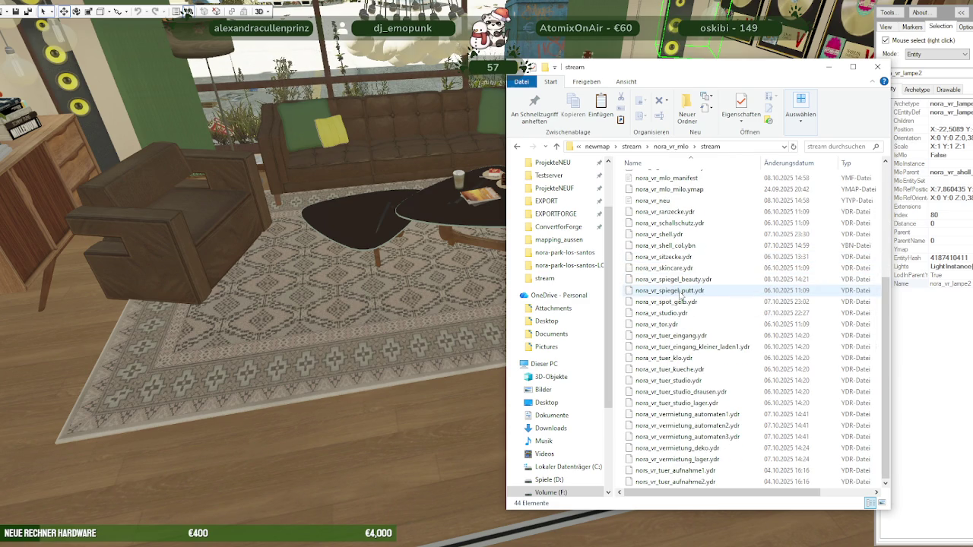
{"action": "scroll", "coordinate": [681, 297], "scroll_direction": "up", "scroll_amount": 4}
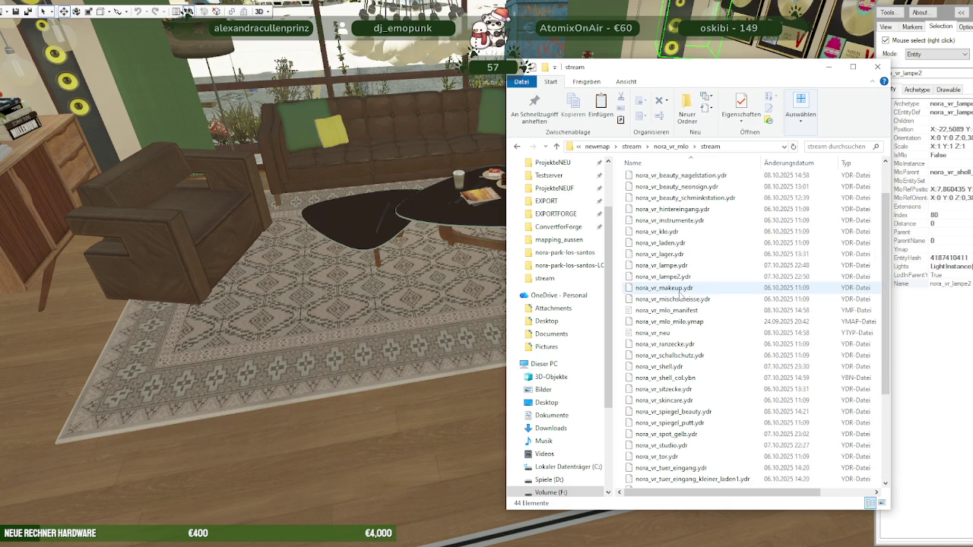
Select nora_vr_lampe.ydr and nora_vr_lampe2.ydr, then return to RPF Explorer
{"action": "left_click", "coordinate": [673, 267]}
{"action": "left_click", "coordinate": [670, 276], "text": "shift"}
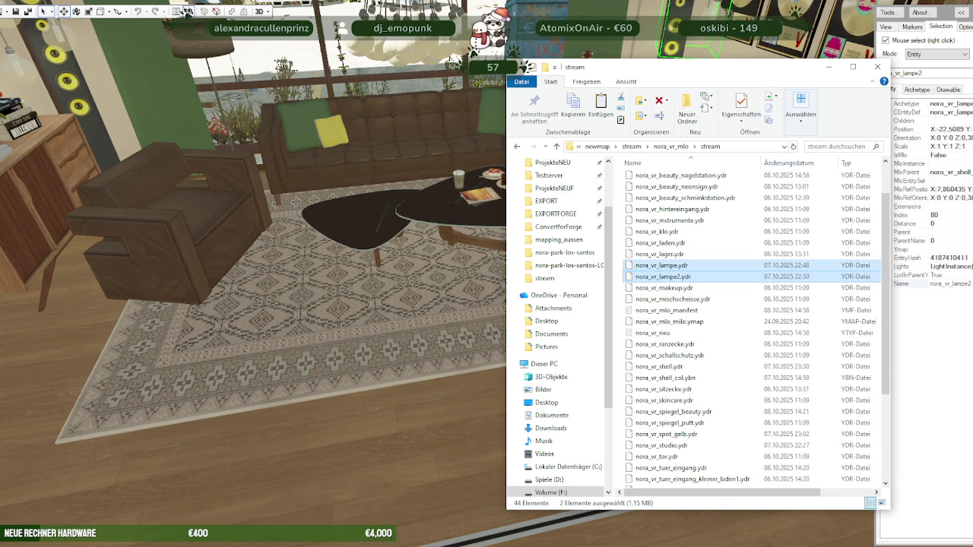
{"action": "key", "text": "alt+Tab"}
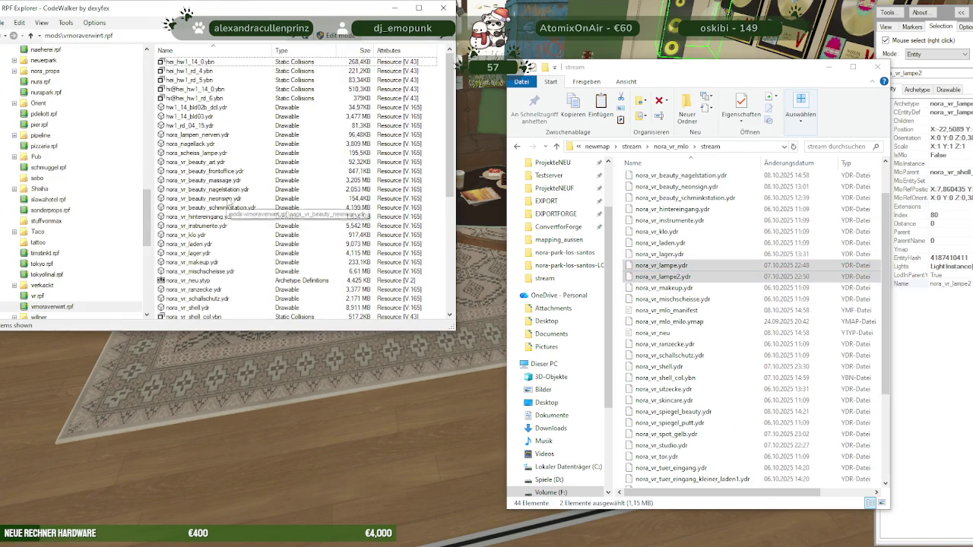
Drag nora_vr_lampe.ydr and nora_vr_lampe2.ydr into the mods folder, dismissing the edit mode warning
{"action": "scroll", "coordinate": [206, 244], "scroll_direction": "down", "scroll_amount": 3}
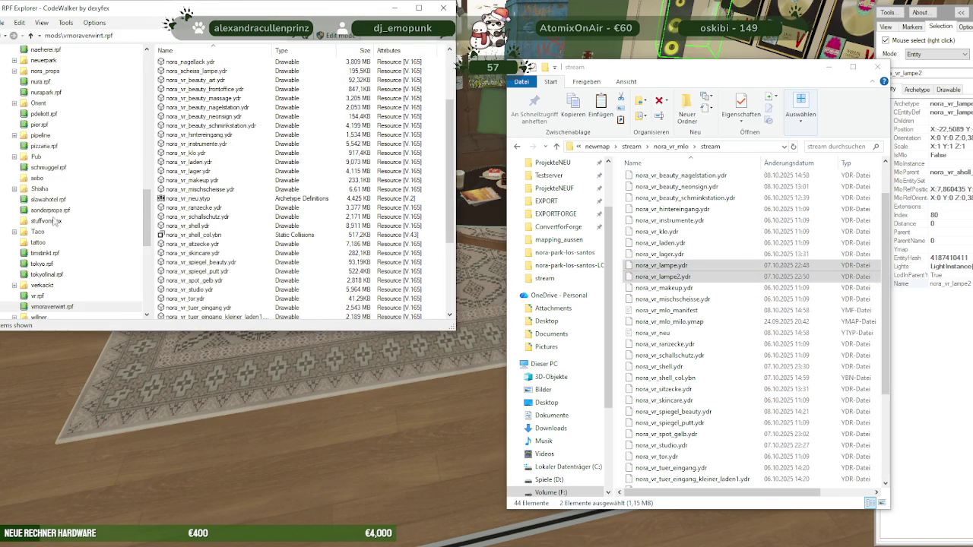
{"action": "scroll", "coordinate": [46, 288], "scroll_direction": "up", "scroll_amount": 4}
{"action": "scroll", "coordinate": [53, 259], "scroll_direction": "up", "scroll_amount": 4}
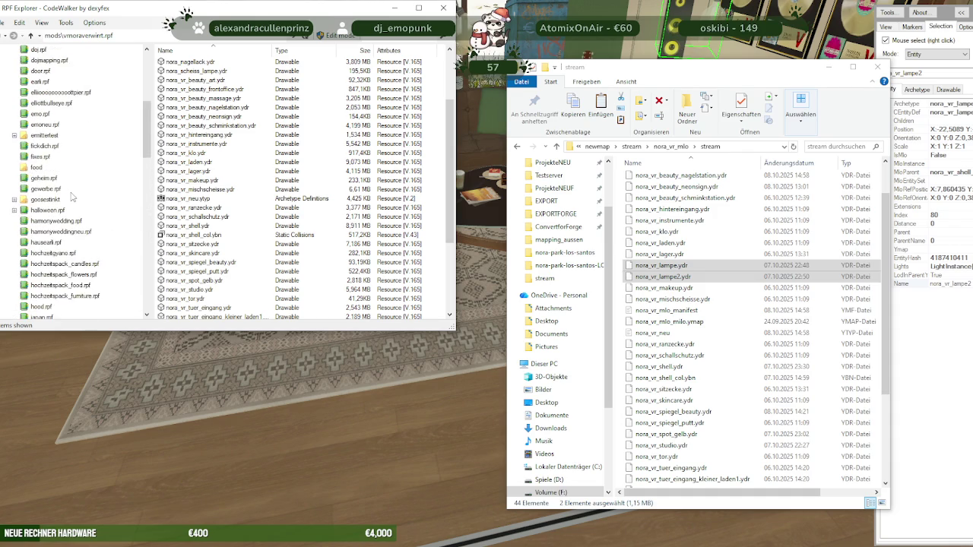
{"action": "scroll", "coordinate": [61, 228], "scroll_direction": "up", "scroll_amount": 4}
{"action": "scroll", "coordinate": [69, 198], "scroll_direction": "up", "scroll_amount": 4}
{"action": "left_click", "coordinate": [27, 92]}
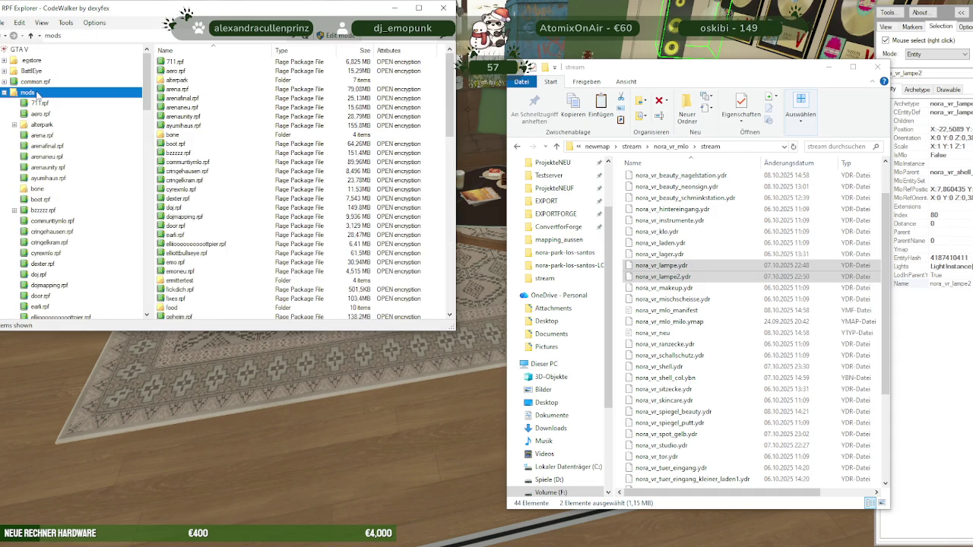
{"action": "scroll", "coordinate": [244, 220], "scroll_direction": "down", "scroll_amount": 4}
{"action": "mouse_move", "coordinate": [662, 270]}
{"action": "left_mouse_down"}
{"action": "mouse_move", "coordinate": [417, 291]}
{"action": "mouse_move", "coordinate": [426, 296]}
{"action": "left_mouse_up"}
{"action": "left_click", "coordinate": [511, 319]}
{"action": "left_click_drag", "start_coordinate": [661, 271], "coordinate": [422, 308]}
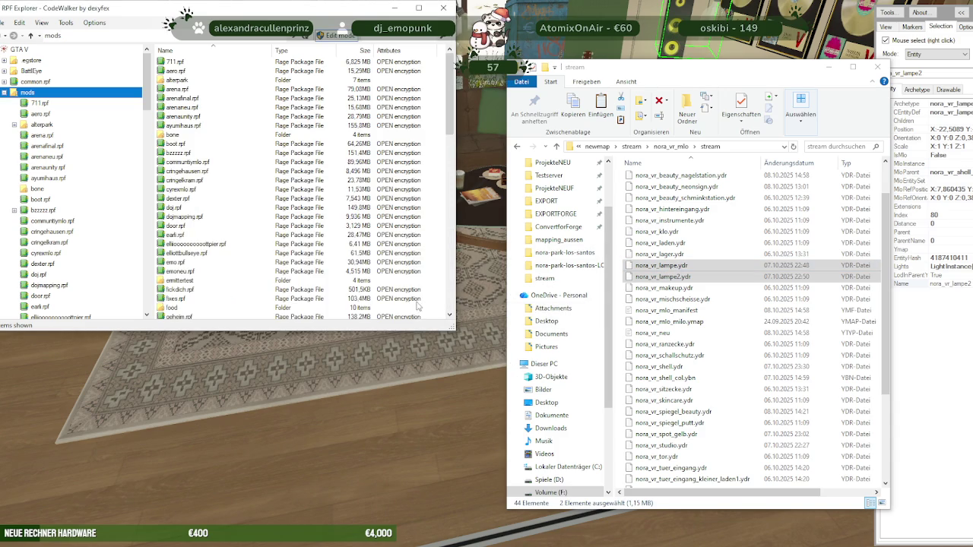
{"action": "scroll", "coordinate": [310, 262], "scroll_direction": "down", "scroll_amount": 5}
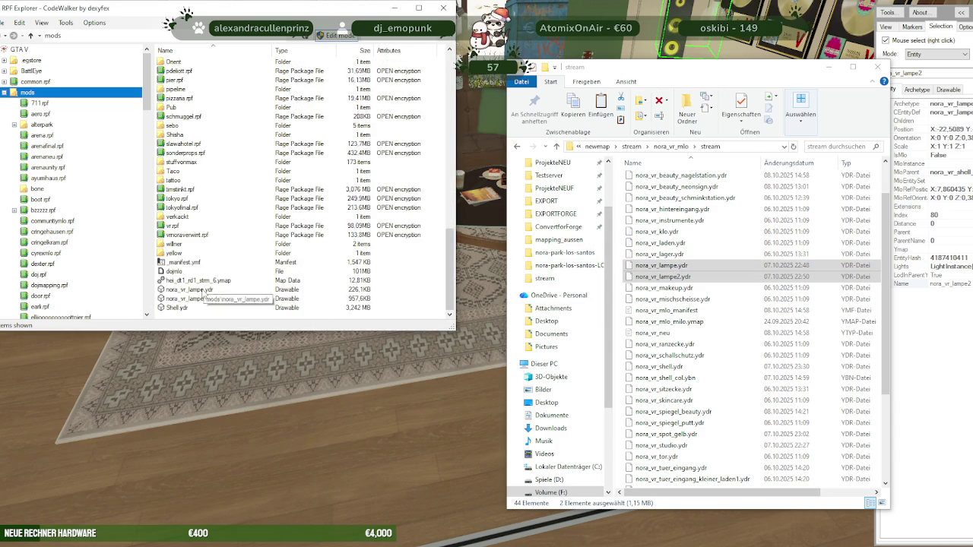
Preview nora_vr_lampe.ydr in the model viewer, rotating it to inspect, then close it
{"action": "double_click", "coordinate": [204, 291]}
{"action": "left_click_drag", "start_coordinate": [286, 268], "coordinate": [326, 211]}
{"action": "scroll", "coordinate": [326, 211], "scroll_direction": "down", "scroll_amount": 3}
{"action": "scroll", "coordinate": [415, 195], "scroll_direction": "down", "scroll_amount": 3}
{"action": "left_click", "coordinate": [539, 105]}
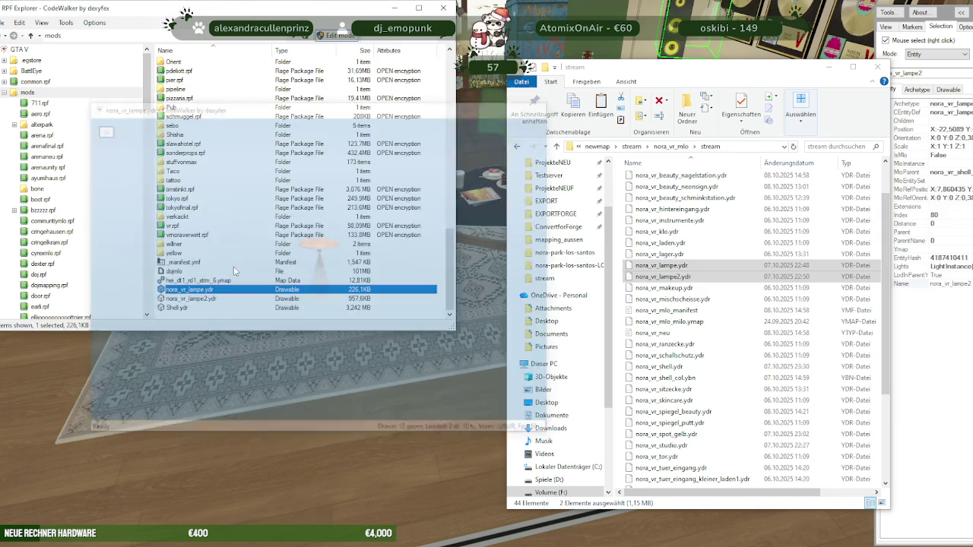
Reopen nora_vr_lampe.ydr and start saving all textures from its Materials tab
{"action": "double_click", "coordinate": [204, 290]}
{"action": "left_click", "coordinate": [113, 142]}
{"action": "left_click", "coordinate": [144, 156]}
{"action": "left_click", "coordinate": [134, 170]}
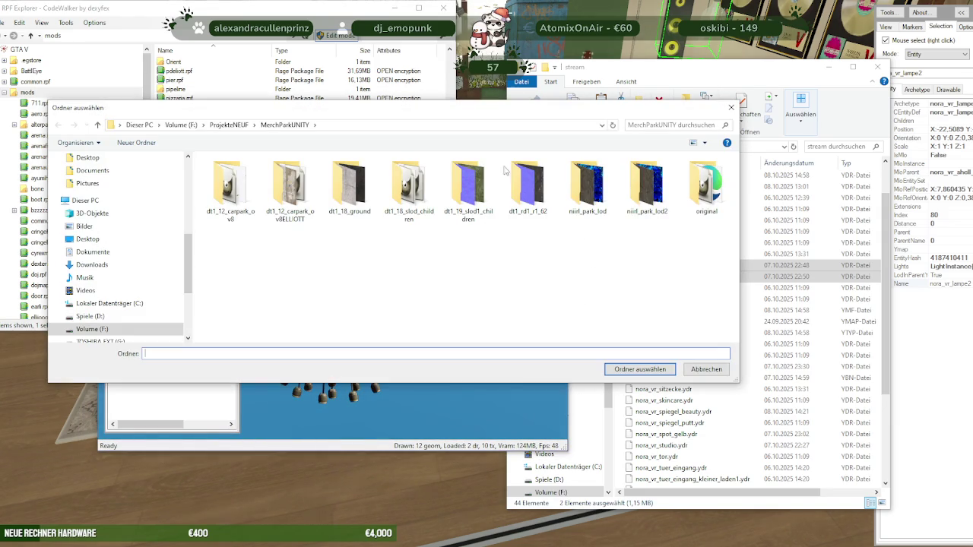
Create folder pandafixgedingens in ProjekteNEUF and export the six textures into it
{"action": "left_click", "coordinate": [229, 125]}
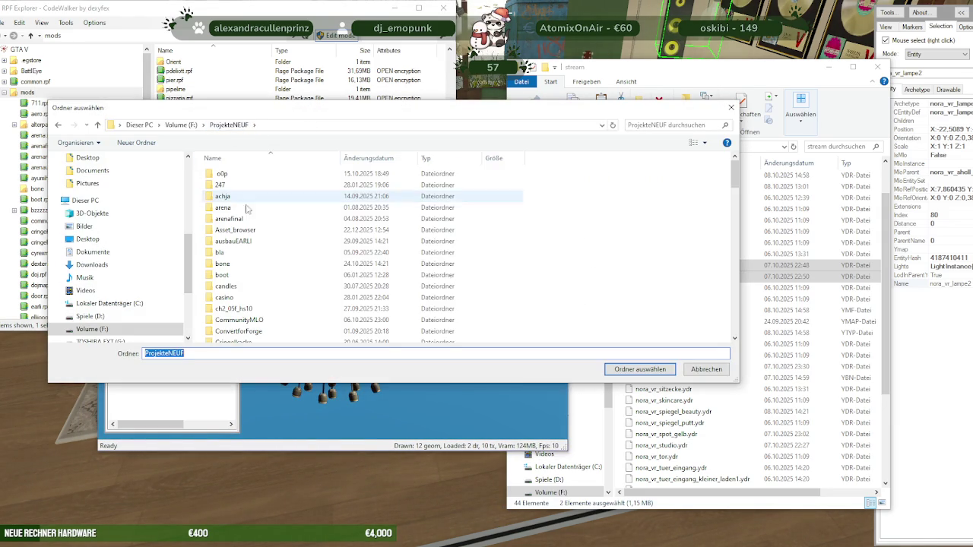
{"action": "right_click", "coordinate": [608, 241]}
{"action": "mouse_move", "coordinate": [637, 247]}
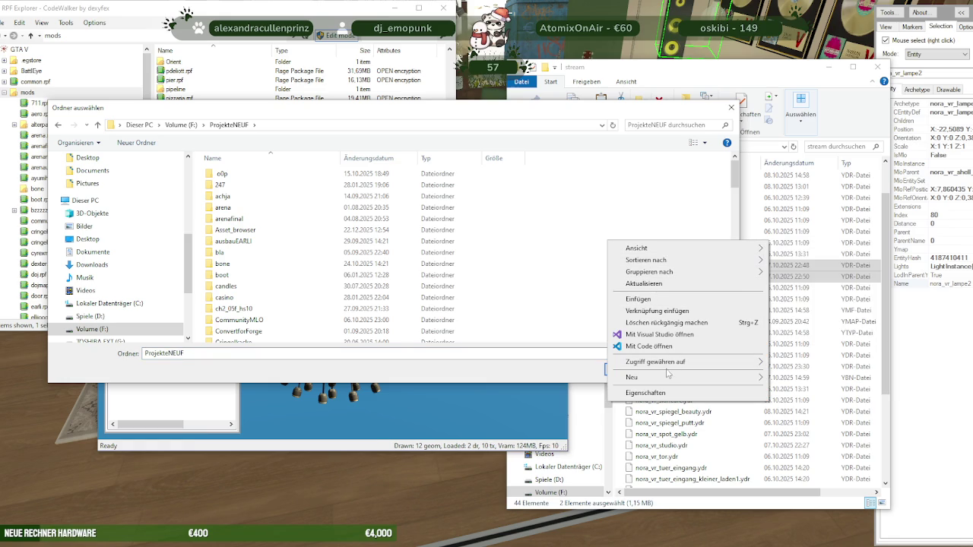
{"action": "mouse_move", "coordinate": [654, 377]}
{"action": "left_click", "coordinate": [795, 377]}
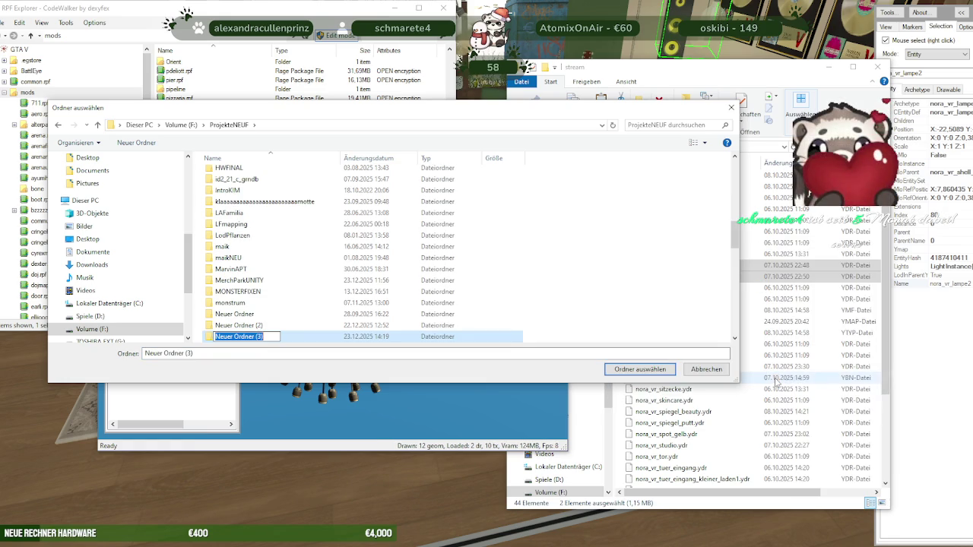
{"action": "type", "text": "pandafixge"}
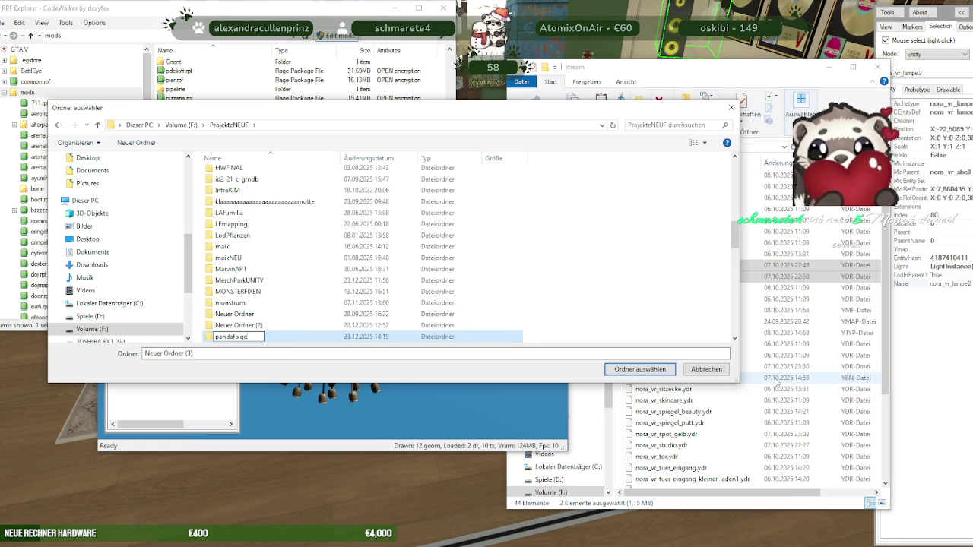
{"action": "type", "text": "dinge"}
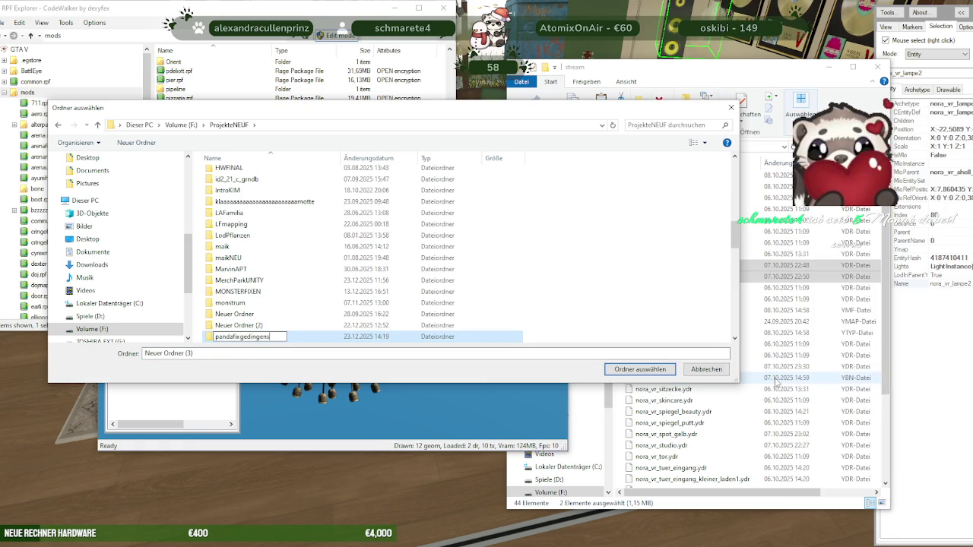
{"action": "type", "text": "ns"}
{"action": "key", "text": "Return"}
{"action": "double_click", "coordinate": [259, 336]}
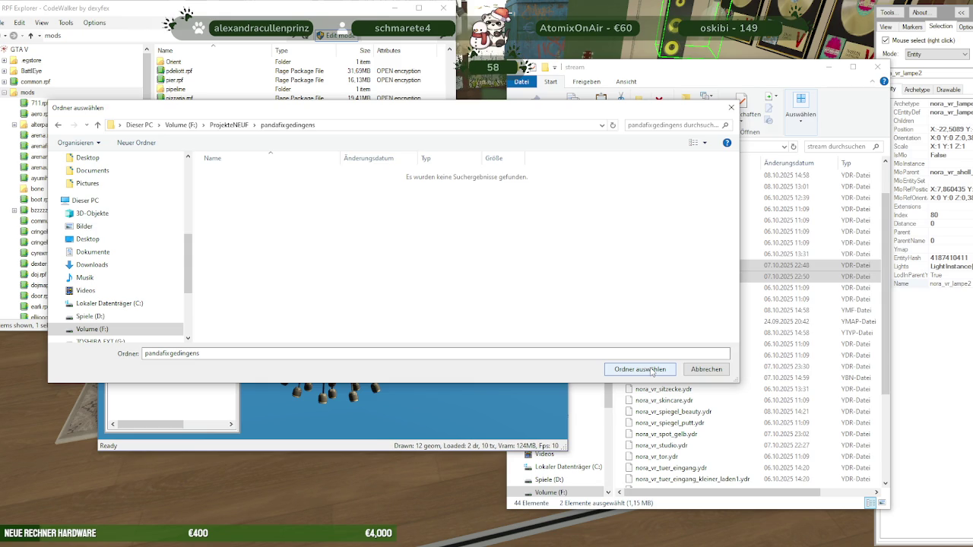
{"action": "left_click", "coordinate": [651, 371]}
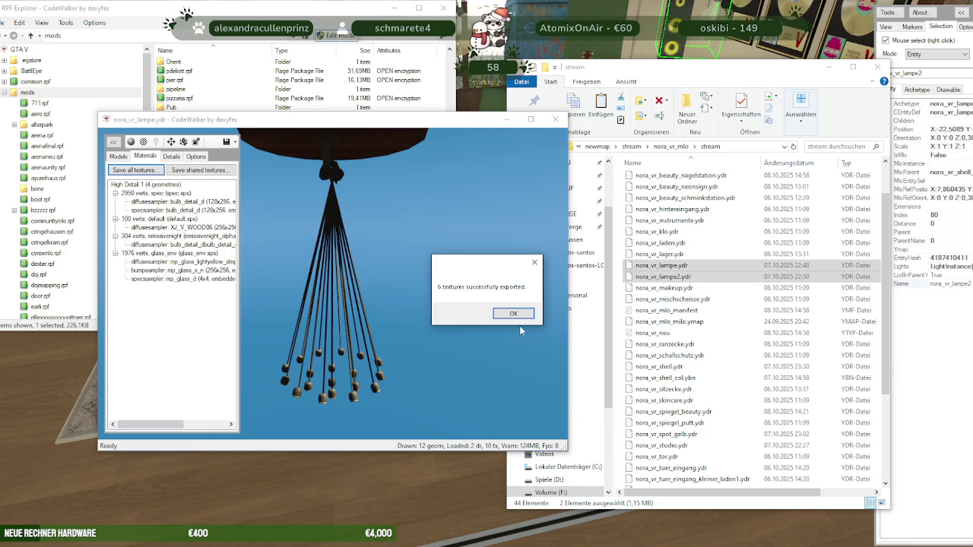
{"action": "left_click", "coordinate": [515, 314]}
Export nora_vr_lampe.ydr as XML into the ProjekteNEUF\pandafixgedingens folder
{"action": "left_click", "coordinate": [556, 120]}
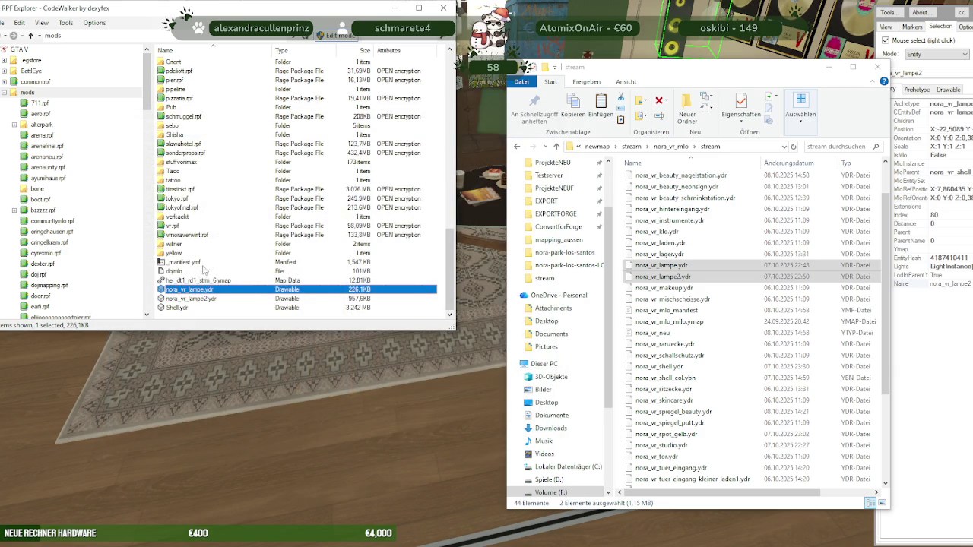
{"action": "right_click", "coordinate": [207, 292]}
{"action": "left_click", "coordinate": [228, 324]}
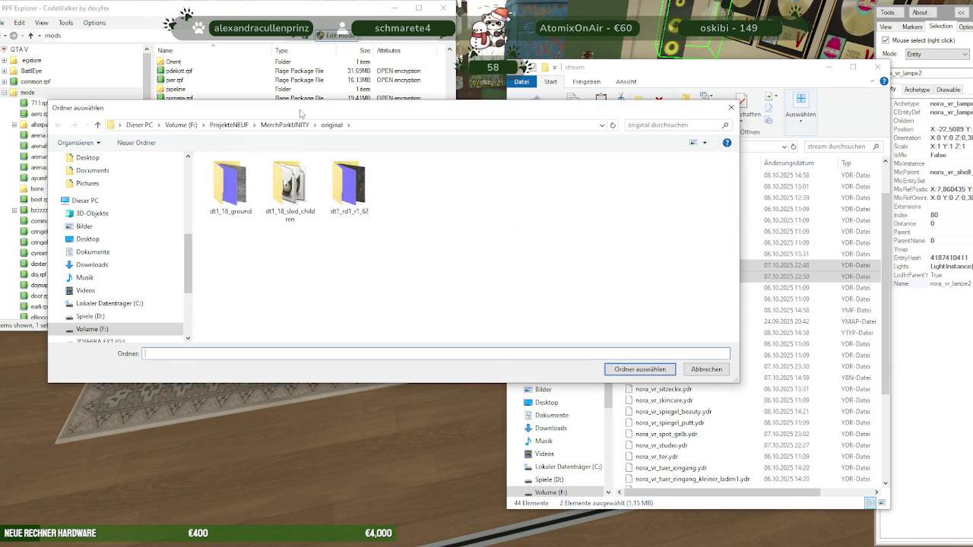
{"action": "left_click", "coordinate": [288, 124]}
{"action": "left_click", "coordinate": [228, 125]}
{"action": "left_click", "coordinate": [230, 219]}
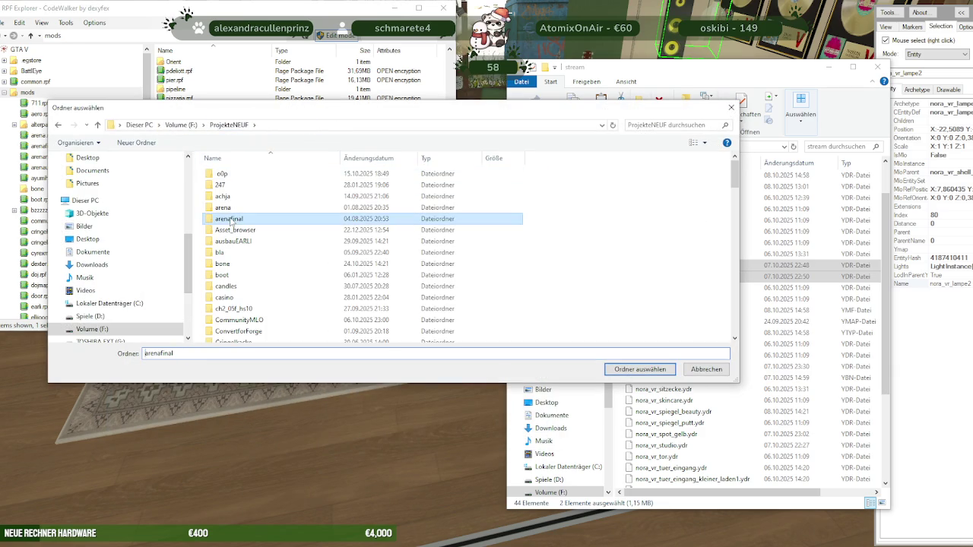
{"action": "scroll", "coordinate": [231, 222], "scroll_direction": "down", "scroll_amount": 5}
{"action": "double_click", "coordinate": [229, 174]}
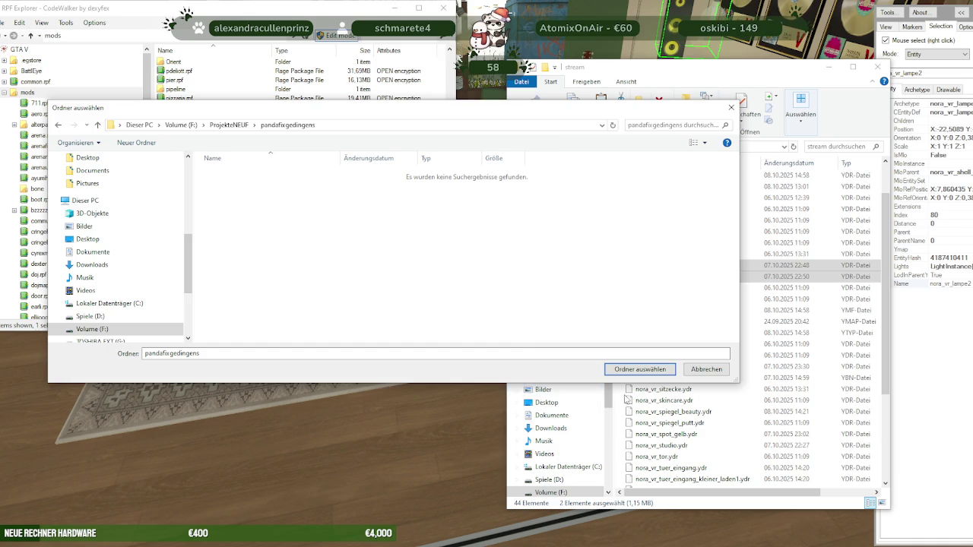
{"action": "left_click", "coordinate": [640, 369]}
Save all 27 textures of nora_vr_lampe2.ydr into pandafixgedingens
{"action": "double_click", "coordinate": [187, 298]}
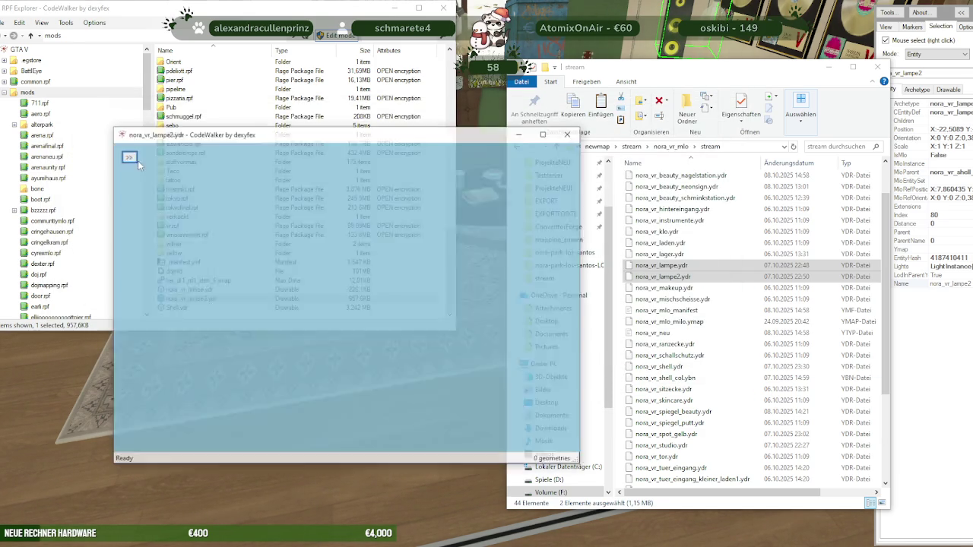
{"action": "left_click", "coordinate": [126, 157]}
{"action": "left_click", "coordinate": [159, 170]}
{"action": "left_click", "coordinate": [147, 184]}
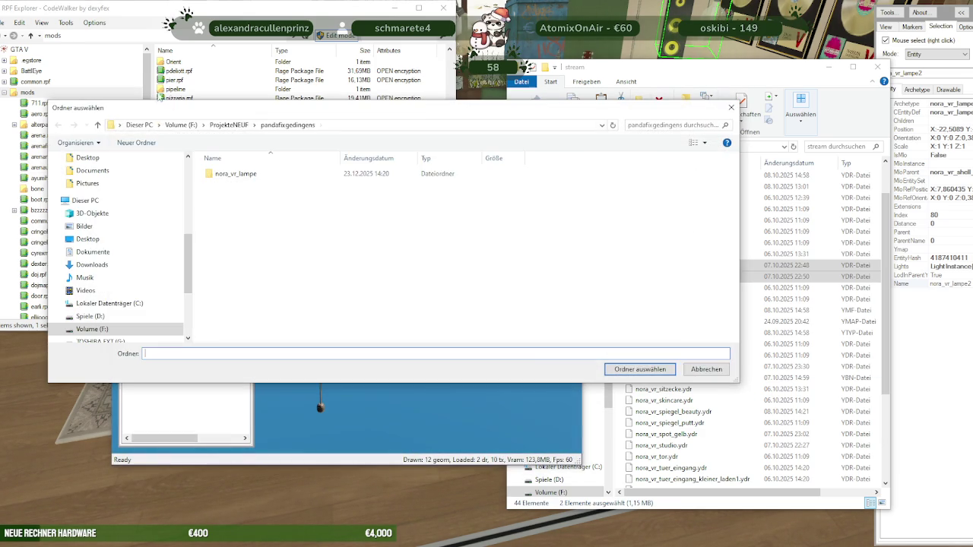
{"action": "left_click", "coordinate": [647, 369]}
{"action": "left_click", "coordinate": [514, 313]}
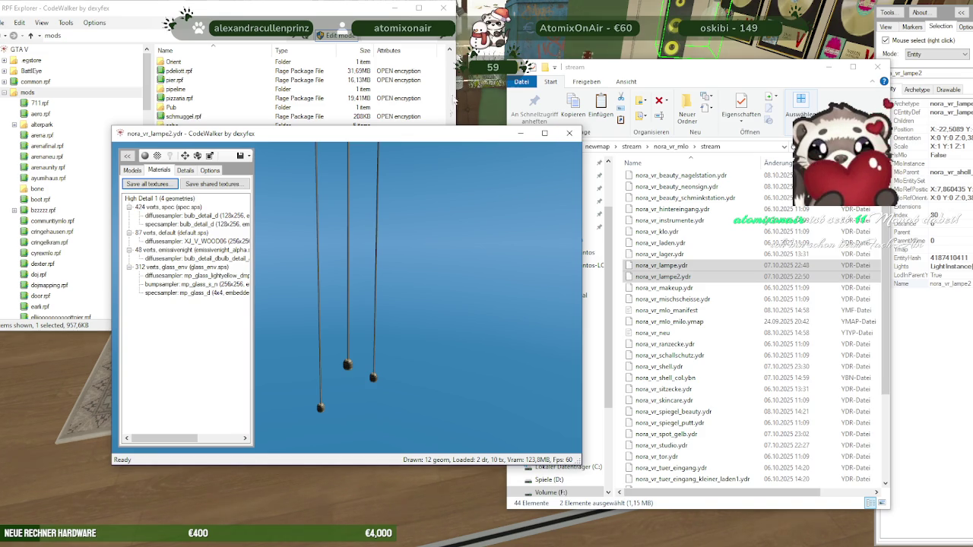
{"action": "left_click", "coordinate": [147, 184]}
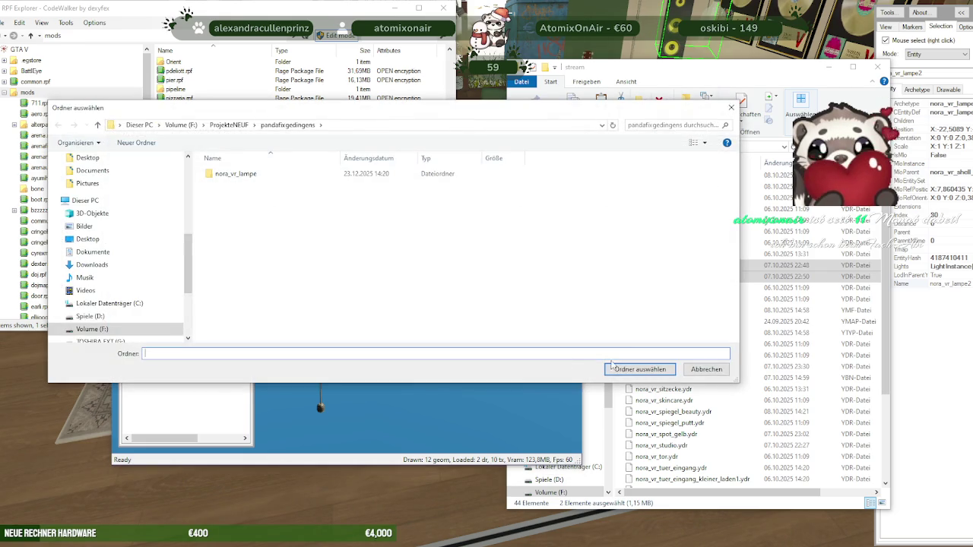
{"action": "left_click", "coordinate": [620, 368]}
{"action": "left_click", "coordinate": [515, 316]}
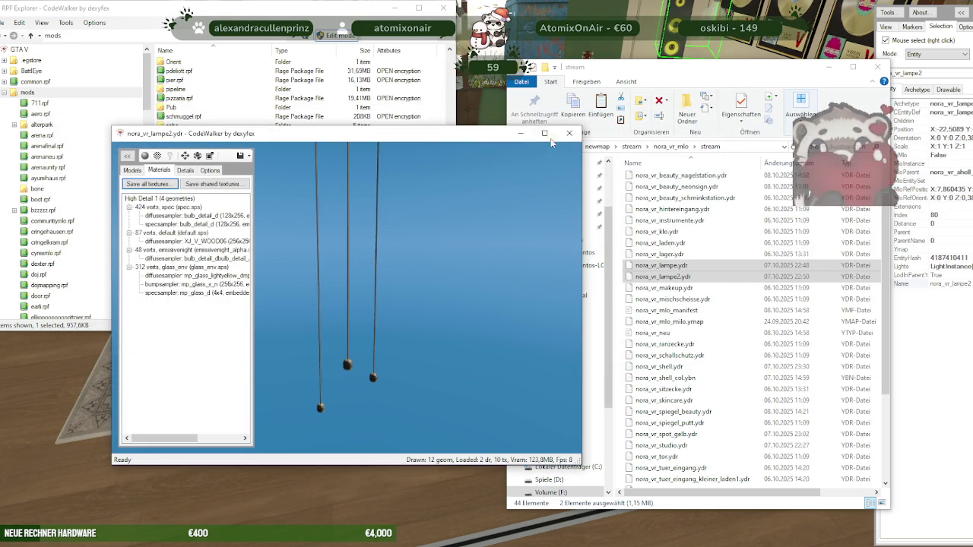
{"action": "key", "text": "alt+F4"}
Export nora_vr_lampe2.ydr as XML into pandafixgedingens as well
{"action": "right_click", "coordinate": [202, 301]}
{"action": "left_click", "coordinate": [261, 333]}
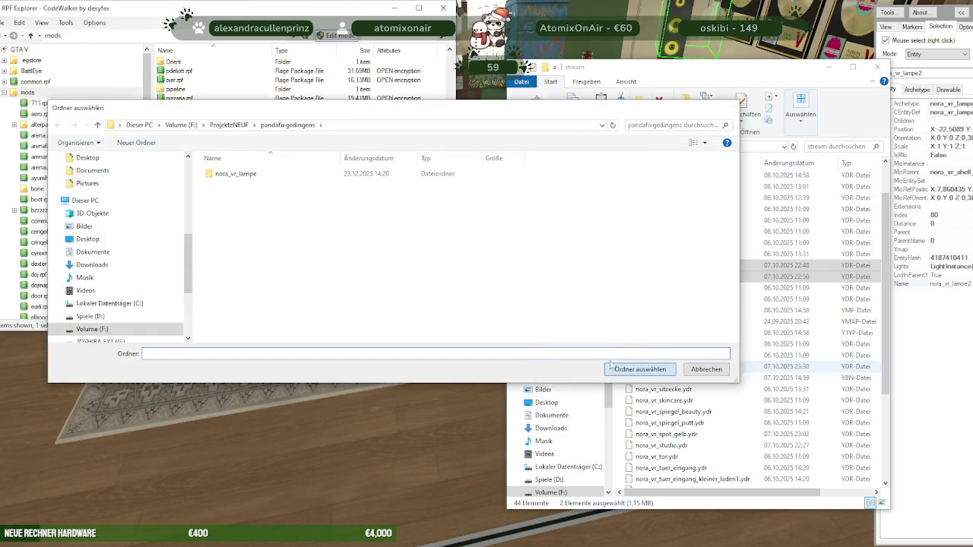
{"action": "left_click", "coordinate": [619, 370]}
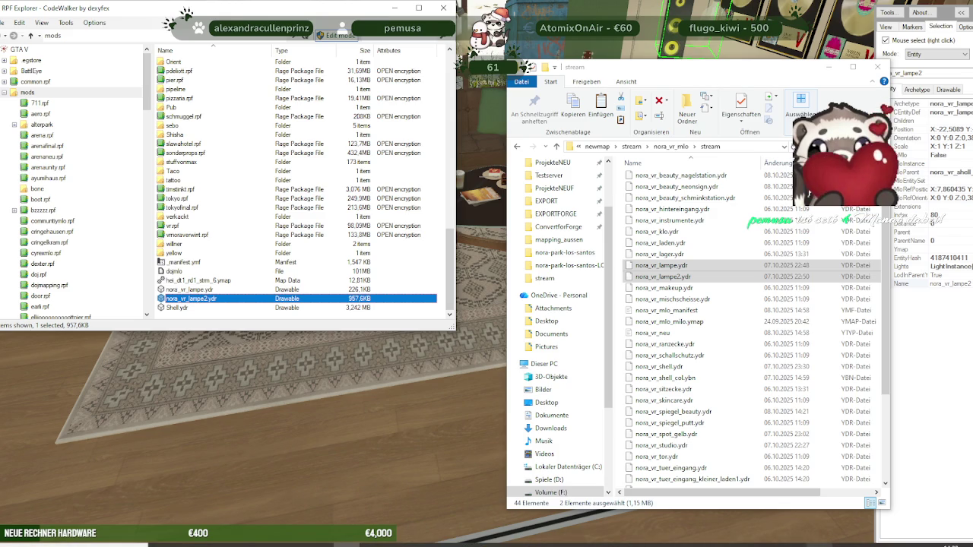
{"action": "key", "text": "alt+Tab"}
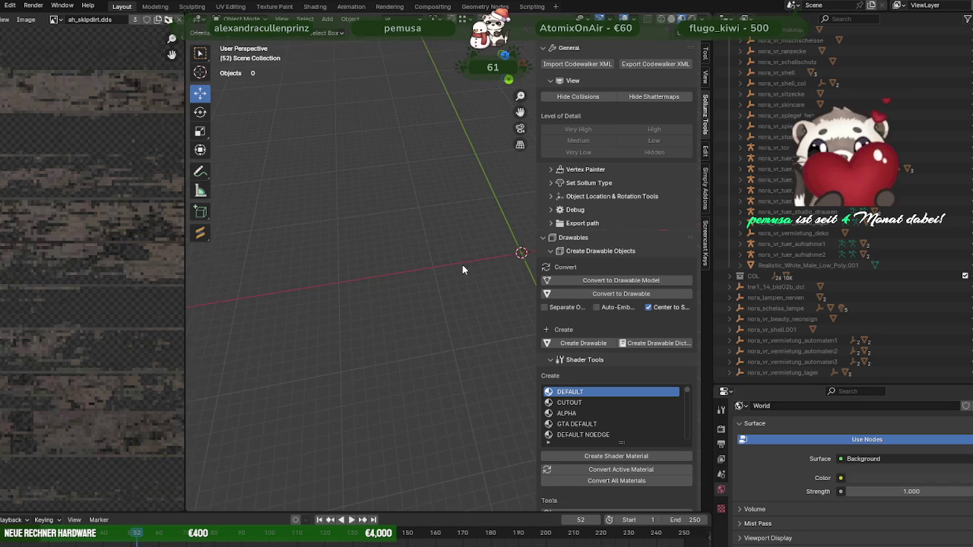
Import nora_vr_lampe.ydr.xml and nora_vr_lampe2.ydr.xml together with Sollumz's Import Codewalker XML
{"action": "left_click", "coordinate": [586, 64]}
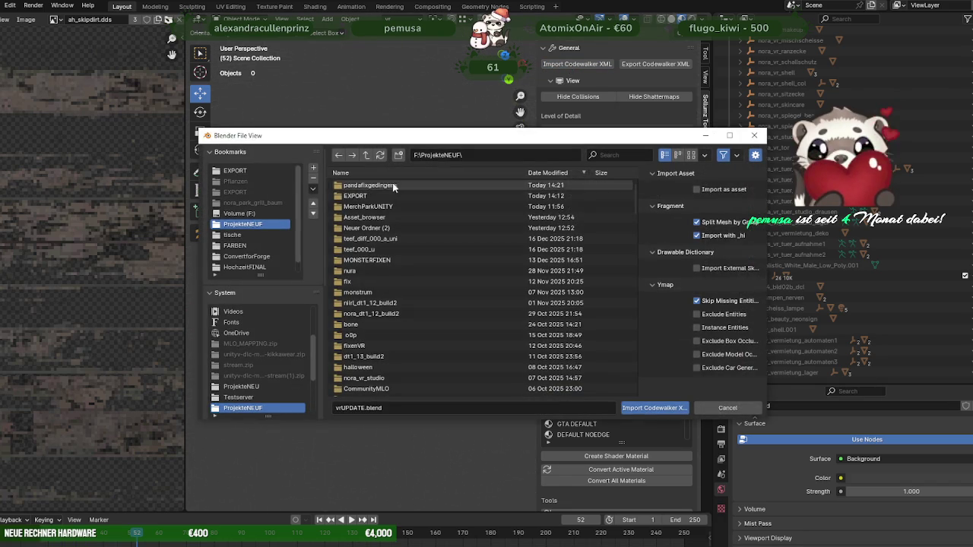
{"action": "left_click", "coordinate": [376, 206]}
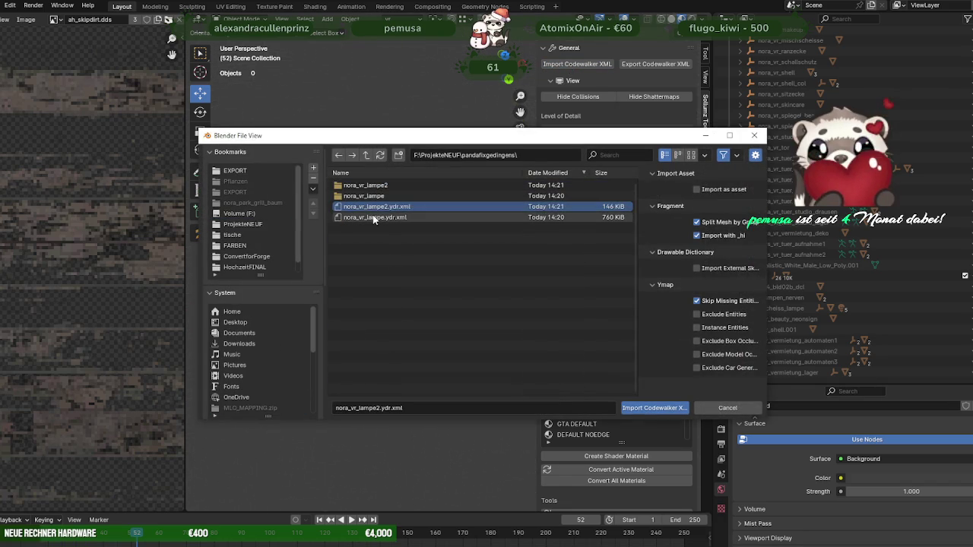
{"action": "left_click", "coordinate": [376, 217], "text": "shift"}
{"action": "left_click", "coordinate": [652, 408]}
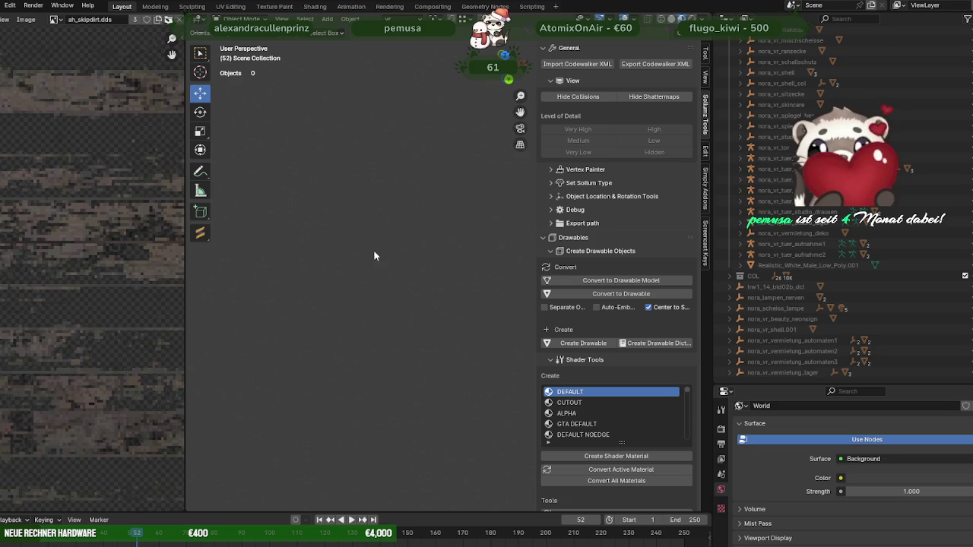
{"action": "mouse_move", "coordinate": [429, 265]}
{"action": "middle_mouse_down"}
{"action": "mouse_move", "coordinate": [303, 245]}
{"action": "mouse_move", "coordinate": [323, 199]}
{"action": "middle_mouse_up"}
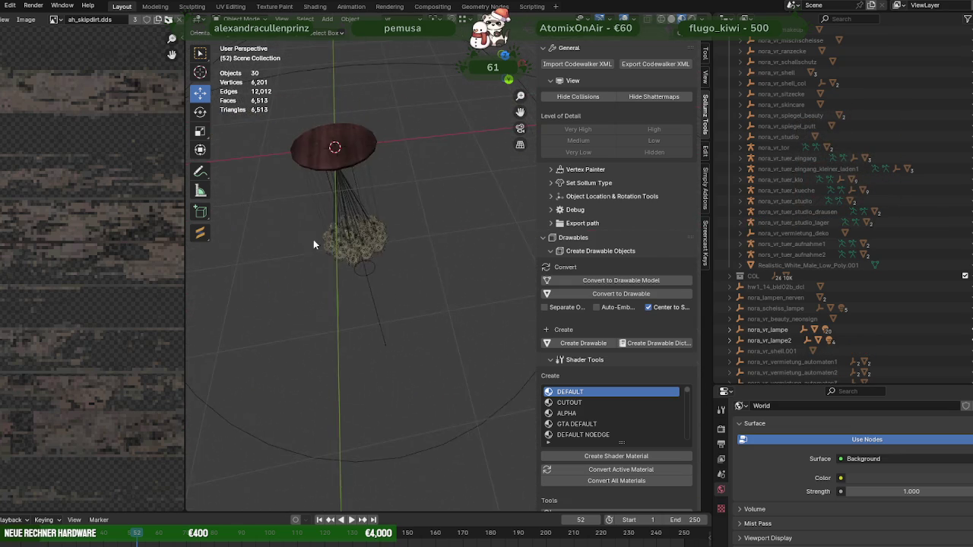
Select the imported lamp and inspect a glass bulb face in Edit Mode
{"action": "left_click", "coordinate": [344, 172]}
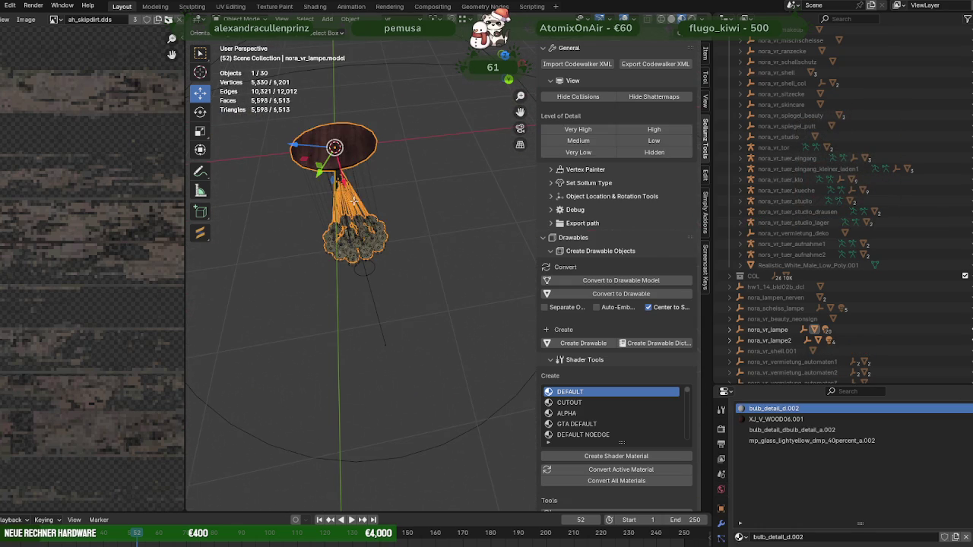
{"action": "key", "text": "Tab"}
{"action": "left_click", "coordinate": [369, 252]}
{"action": "scroll", "coordinate": [370, 252], "scroll_direction": "up", "scroll_amount": 8}
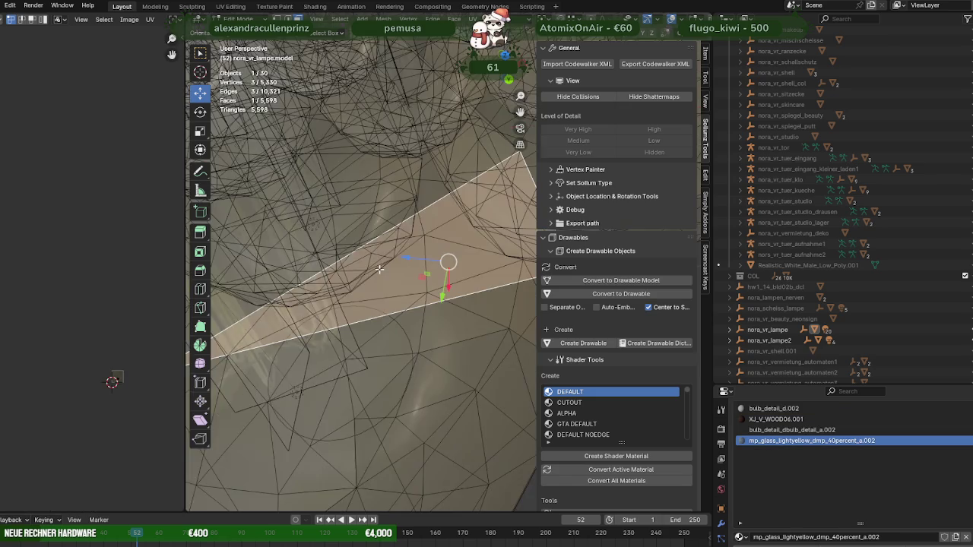
{"action": "scroll", "coordinate": [372, 263], "scroll_direction": "down", "scroll_amount": 3}
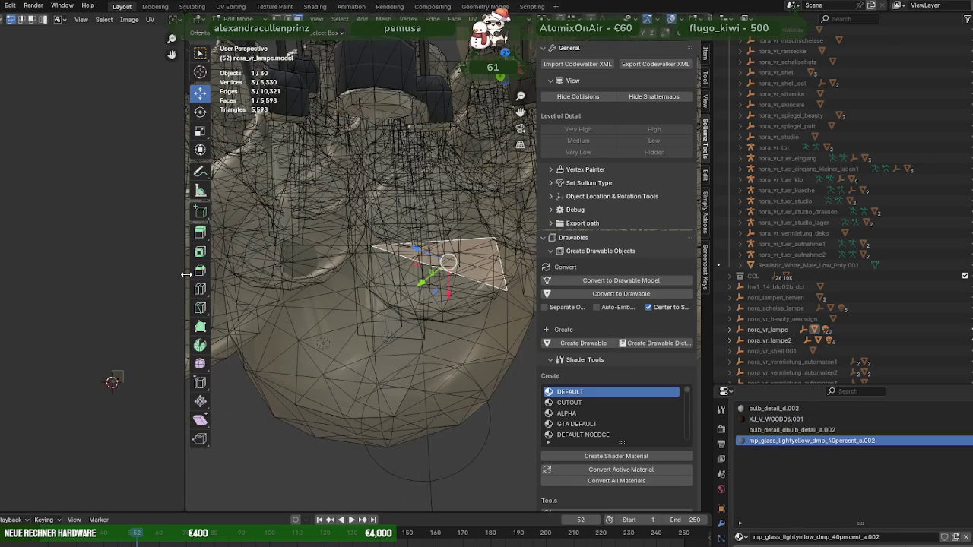
{"action": "left_click_drag", "start_coordinate": [191, 271], "coordinate": [243, 270]}
{"action": "scroll", "coordinate": [418, 322], "scroll_direction": "down", "scroll_amount": 4}
{"action": "scroll", "coordinate": [418, 323], "scroll_direction": "down", "scroll_amount": 4}
{"action": "mouse_move", "coordinate": [418, 323]}
{"action": "middle_mouse_down"}
{"action": "mouse_move", "coordinate": [465, 322]}
{"action": "mouse_move", "coordinate": [410, 316]}
{"action": "mouse_move", "coordinate": [413, 295]}
{"action": "mouse_move", "coordinate": [435, 283]}
{"action": "mouse_move", "coordinate": [354, 292]}
{"action": "mouse_move", "coordinate": [320, 311]}
{"action": "middle_mouse_up"}
{"action": "key", "text": "Tab"}
Widen the 3D view, orbit to a near-top view and deselect the lamp
{"action": "scroll", "coordinate": [435, 283], "scroll_direction": "down", "scroll_amount": 3}
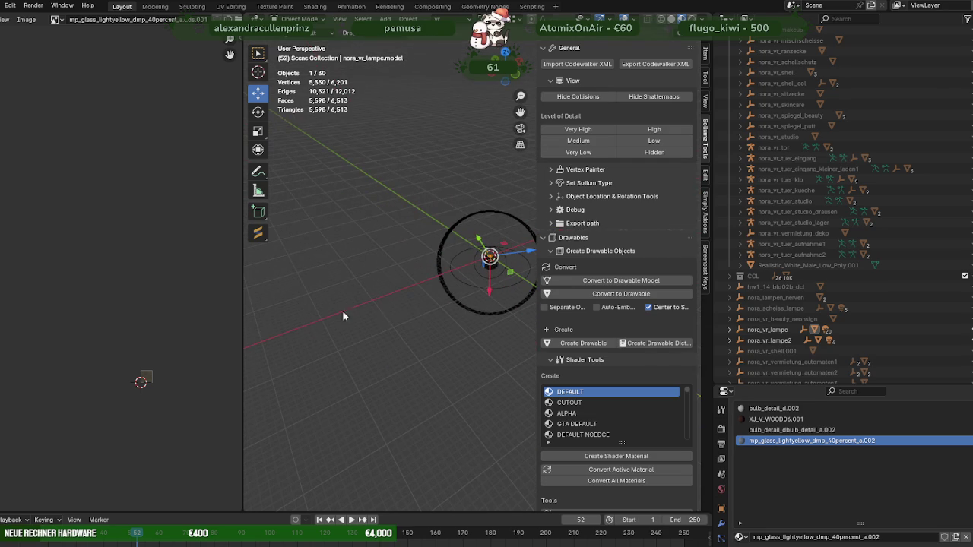
{"action": "left_click_drag", "start_coordinate": [243, 297], "coordinate": [121, 296]}
{"action": "mouse_move", "coordinate": [397, 289]}
{"action": "middle_mouse_down"}
{"action": "mouse_move", "coordinate": [380, 307]}
{"action": "mouse_move", "coordinate": [385, 317]}
{"action": "middle_mouse_up"}
{"action": "left_click", "coordinate": [384, 317]}
{"action": "key", "text": "ctrl+z"}
{"action": "left_click", "coordinate": [395, 312]}
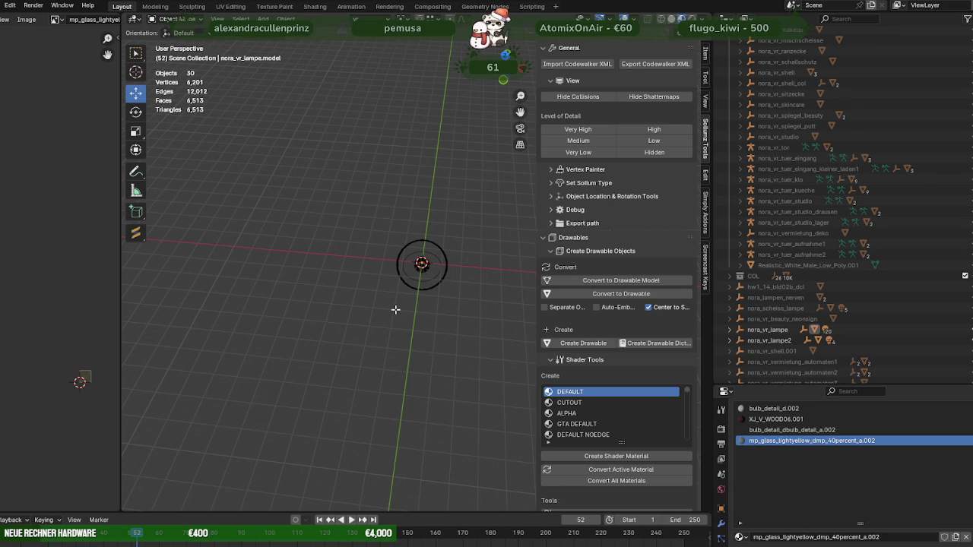
{"action": "key", "text": "Tab"}
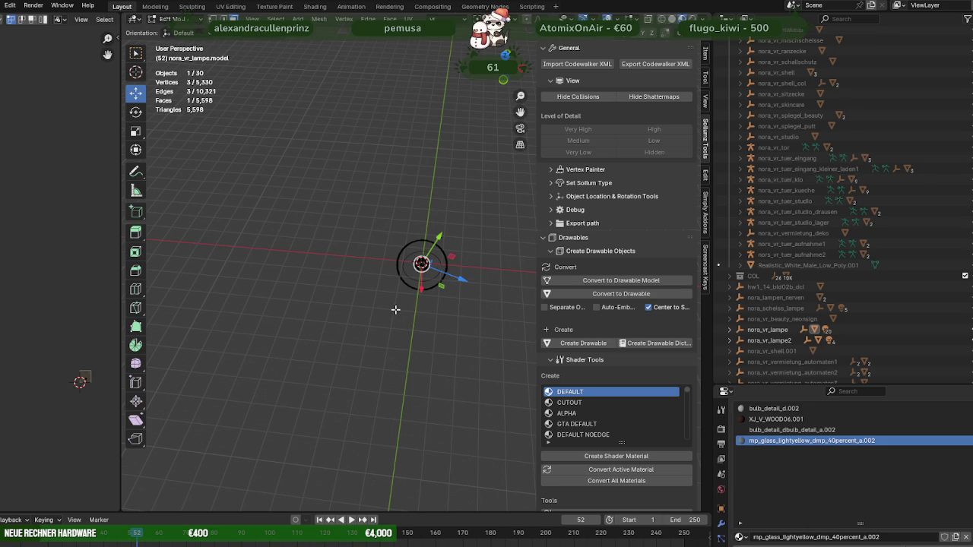
{"action": "key", "text": "Tab"}
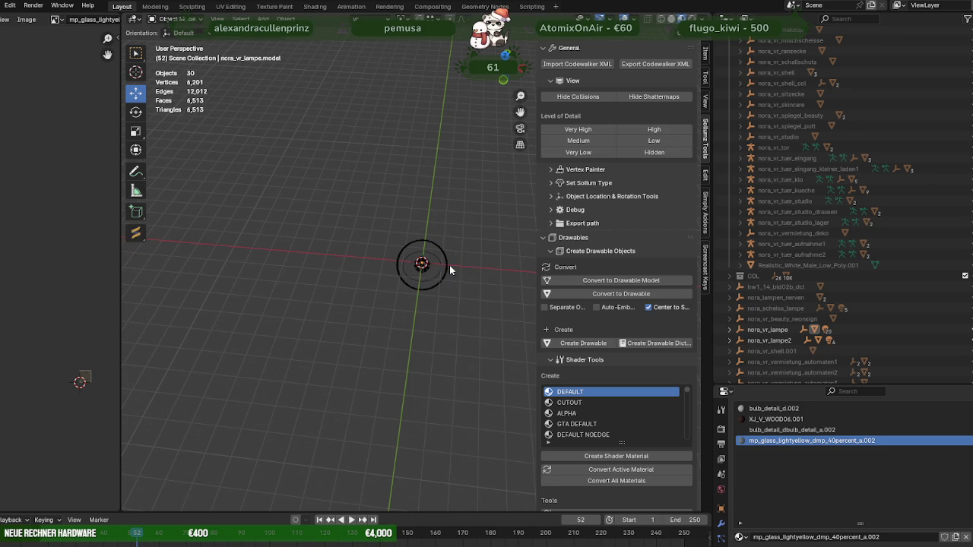
Select the nora_vr_lampe chandelier, orbit around it, then pick the small nora_vr_shell plane
{"action": "left_click", "coordinate": [447, 274]}
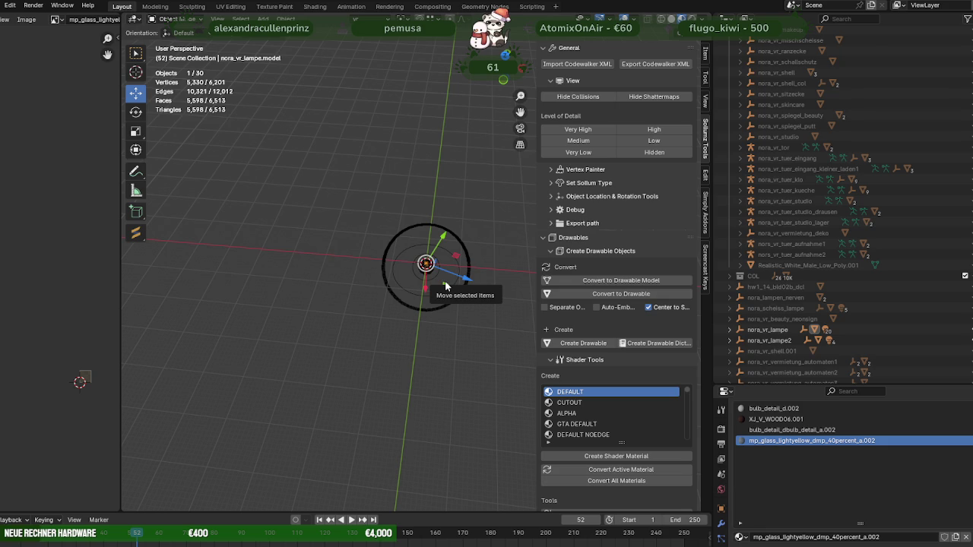
{"action": "scroll", "coordinate": [435, 274], "scroll_direction": "up", "scroll_amount": 2}
{"action": "scroll", "coordinate": [435, 273], "scroll_direction": "up", "scroll_amount": 2}
{"action": "scroll", "coordinate": [437, 275], "scroll_direction": "down", "scroll_amount": 4}
{"action": "middle_click_drag", "start_coordinate": [364, 256], "coordinate": [356, 269]}
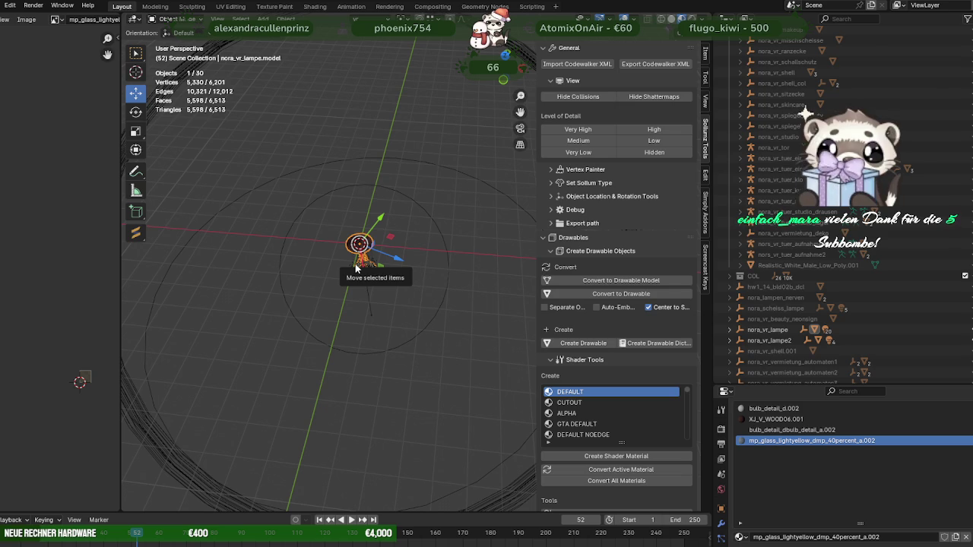
{"action": "scroll", "coordinate": [360, 270], "scroll_direction": "down", "scroll_amount": 4}
{"action": "mouse_move", "coordinate": [359, 270]}
{"action": "middle_mouse_down"}
{"action": "mouse_move", "coordinate": [481, 243]}
{"action": "mouse_move", "coordinate": [853, 226]}
{"action": "middle_mouse_up"}
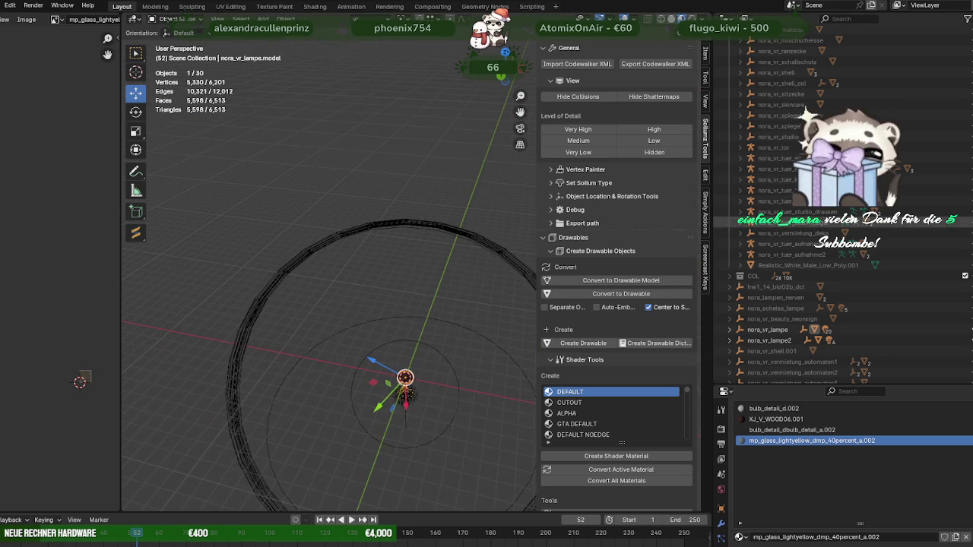
{"action": "scroll", "coordinate": [853, 226], "scroll_direction": "up", "scroll_amount": 5}
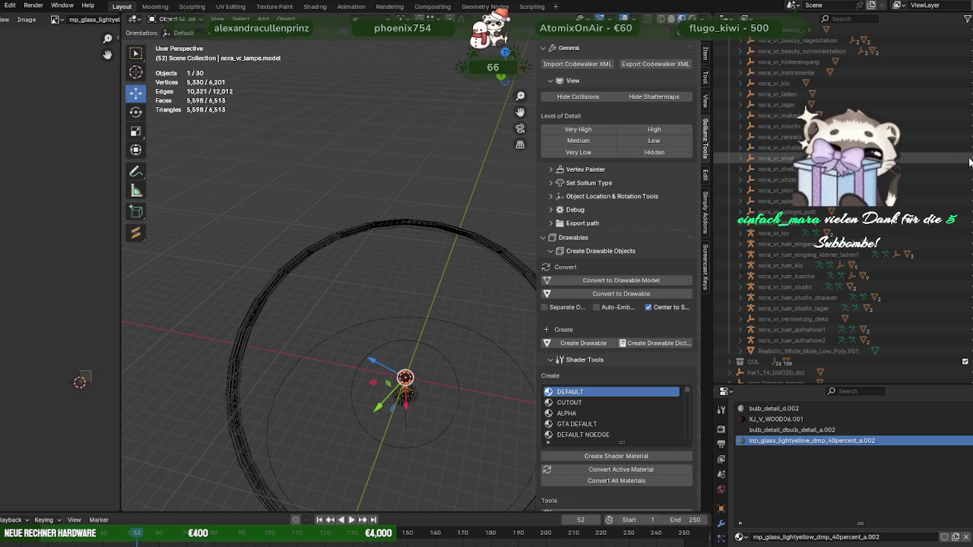
{"action": "left_click", "coordinate": [969, 162]}
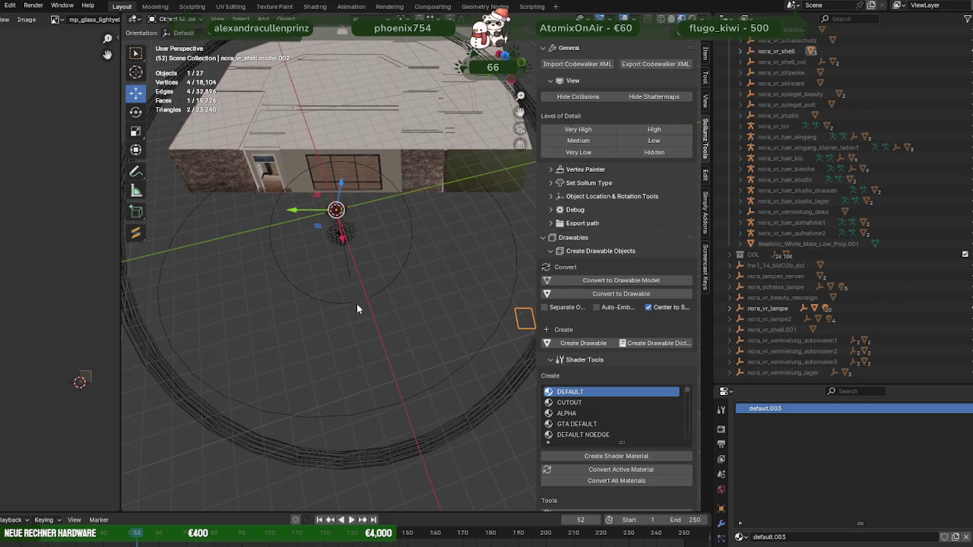
Add the chandelier to the selection and join the plane into it
{"action": "mouse_move", "coordinate": [357, 309]}
{"action": "middle_mouse_down"}
{"action": "mouse_move", "coordinate": [374, 308]}
{"action": "mouse_move", "coordinate": [334, 286]}
{"action": "mouse_move", "coordinate": [372, 198]}
{"action": "mouse_move", "coordinate": [449, 238]}
{"action": "mouse_move", "coordinate": [364, 288]}
{"action": "mouse_move", "coordinate": [313, 296]}
{"action": "mouse_move", "coordinate": [291, 234]}
{"action": "mouse_move", "coordinate": [354, 227]}
{"action": "mouse_move", "coordinate": [326, 289]}
{"action": "mouse_move", "coordinate": [348, 317]}
{"action": "middle_mouse_up"}
{"action": "left_click", "coordinate": [354, 227], "text": "shift"}
{"action": "right_click", "coordinate": [231, 286]}
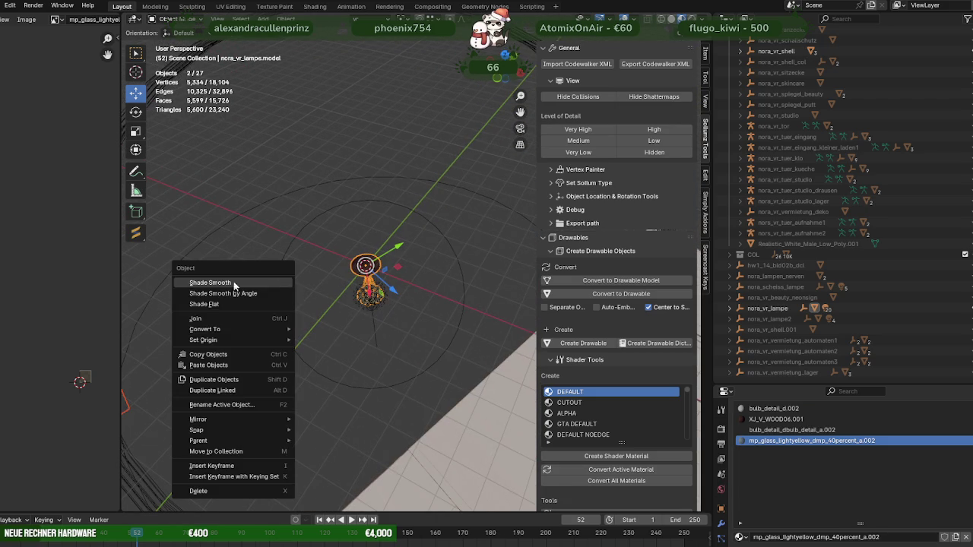
{"action": "left_click", "coordinate": [231, 320]}
{"action": "mouse_move", "coordinate": [249, 331]}
{"action": "middle_mouse_down"}
{"action": "mouse_move", "coordinate": [284, 336]}
{"action": "mouse_move", "coordinate": [342, 280]}
{"action": "mouse_move", "coordinate": [284, 331]}
{"action": "mouse_move", "coordinate": [287, 355]}
{"action": "middle_mouse_up"}
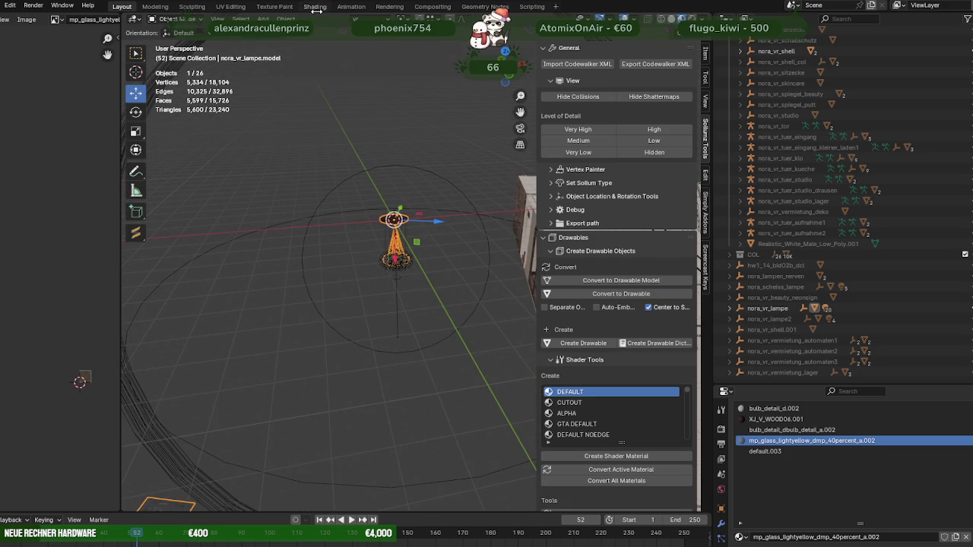
Frame the joined chandelier and check one of its faces in Edit Mode
{"action": "key", "text": "KP_Decimal"}
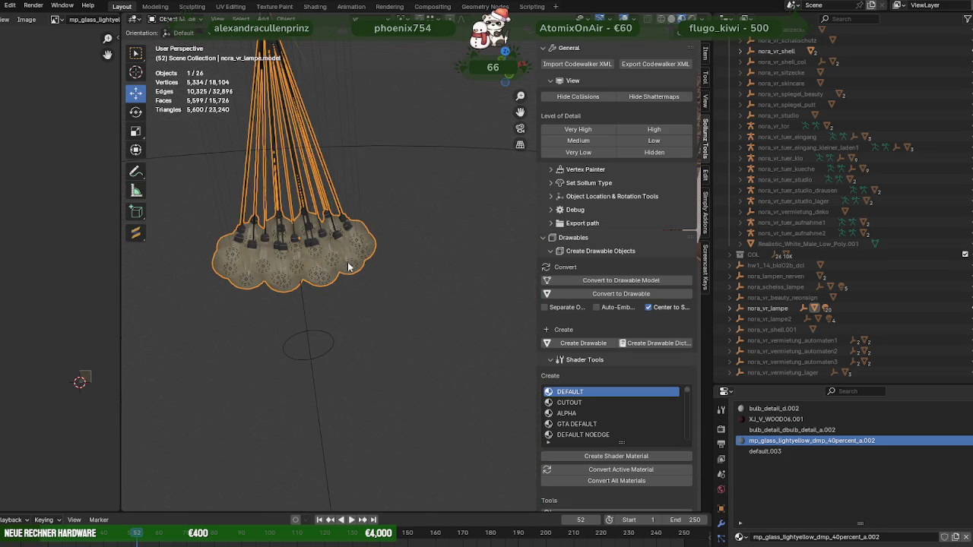
{"action": "key", "text": "Tab"}
{"action": "left_click", "coordinate": [347, 261]}
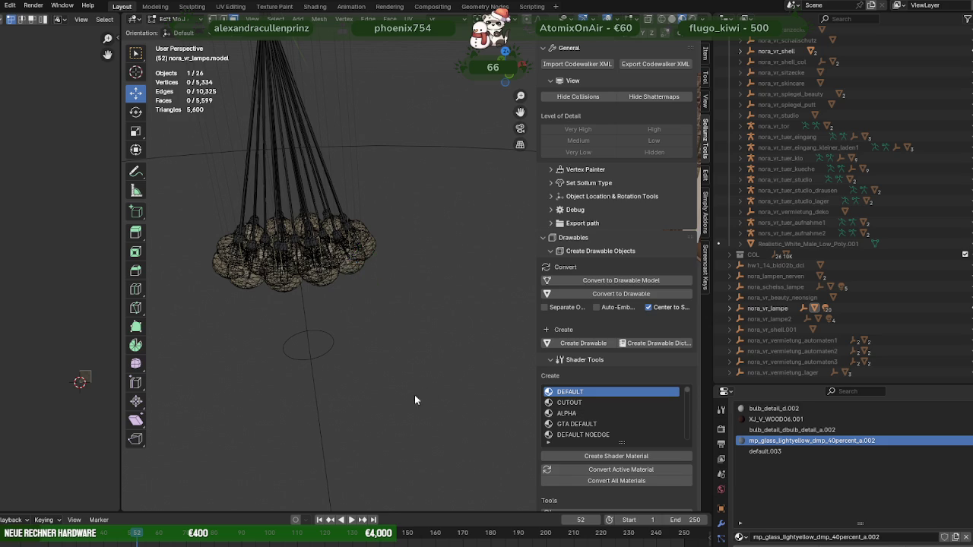
{"action": "key", "text": "Tab"}
Look over the glass material's node network in the Shading workspace
{"action": "left_click", "coordinate": [315, 6]}
{"action": "scroll", "coordinate": [380, 400], "scroll_direction": "down", "scroll_amount": 2}
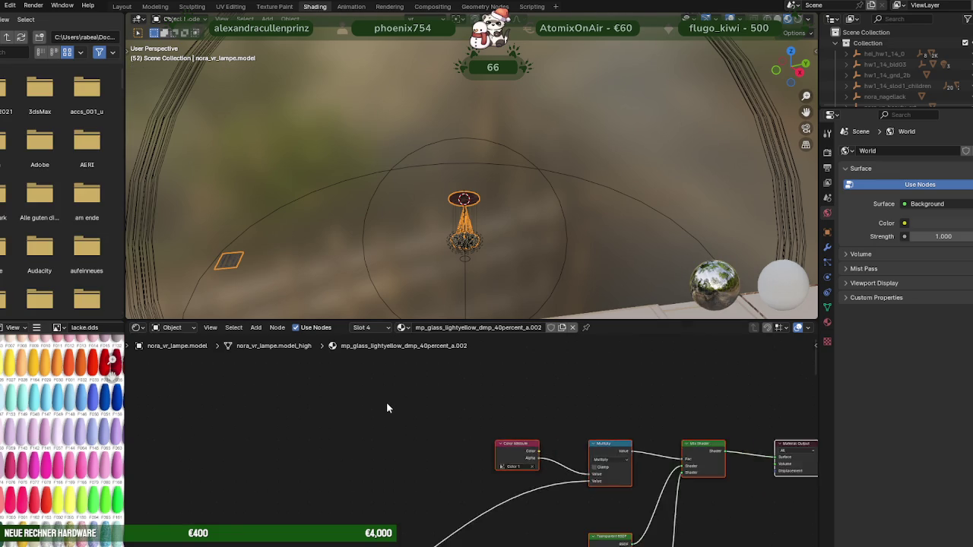
{"action": "scroll", "coordinate": [387, 407], "scroll_direction": "down", "scroll_amount": 3}
{"action": "scroll", "coordinate": [389, 426], "scroll_direction": "down", "scroll_amount": 2}
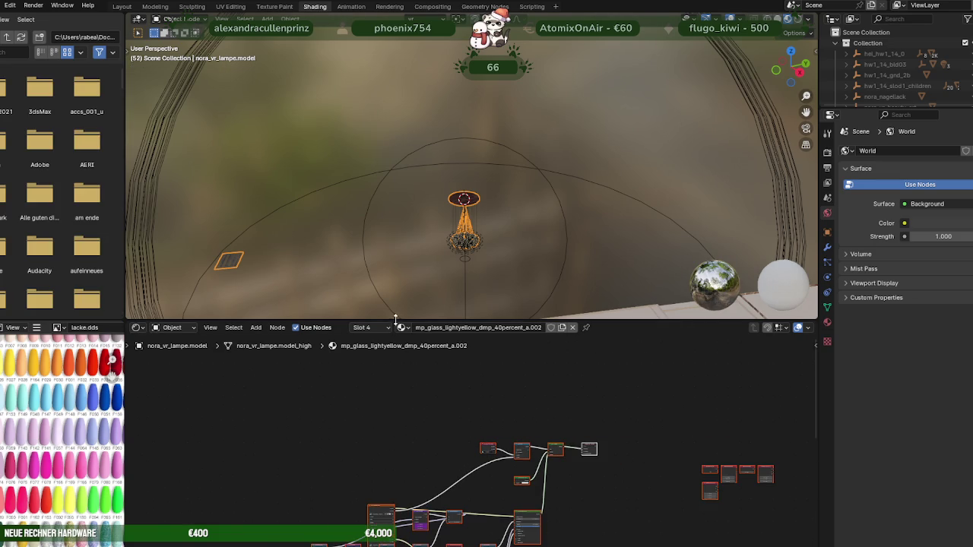
{"action": "left_click_drag", "start_coordinate": [396, 321], "coordinate": [390, 159]}
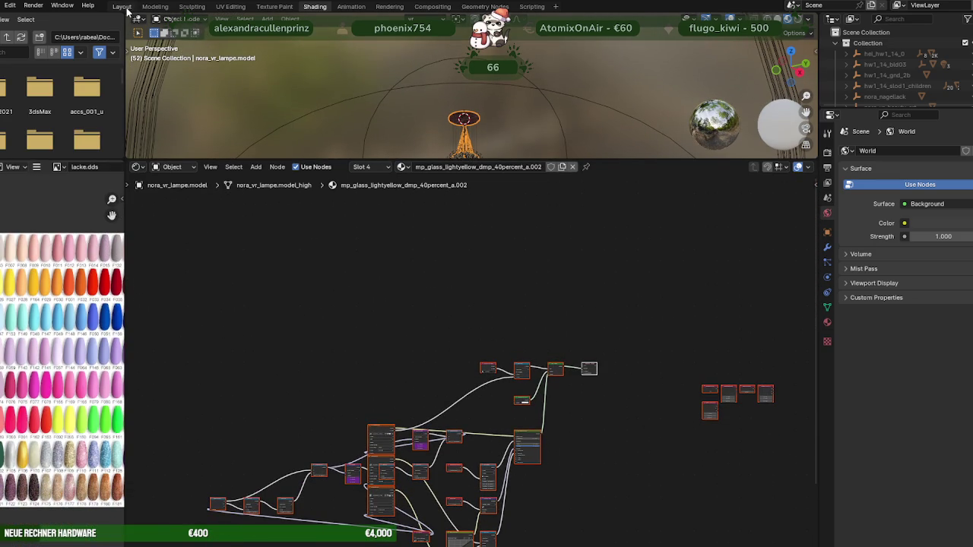
Back in Layout, run Clean Up > Remove Unused Material Slots on the chandelier, then enter Edit Mode
{"action": "left_click", "coordinate": [122, 6]}
{"action": "scroll", "coordinate": [363, 293], "scroll_direction": "down", "scroll_amount": 2}
{"action": "scroll", "coordinate": [363, 293], "scroll_direction": "down", "scroll_amount": 2}
{"action": "mouse_move", "coordinate": [364, 293]}
{"action": "middle_mouse_down"}
{"action": "mouse_move", "coordinate": [368, 303]}
{"action": "mouse_move", "coordinate": [360, 188]}
{"action": "middle_mouse_up"}
{"action": "key", "text": "Tab"}
{"action": "key", "text": "Tab"}
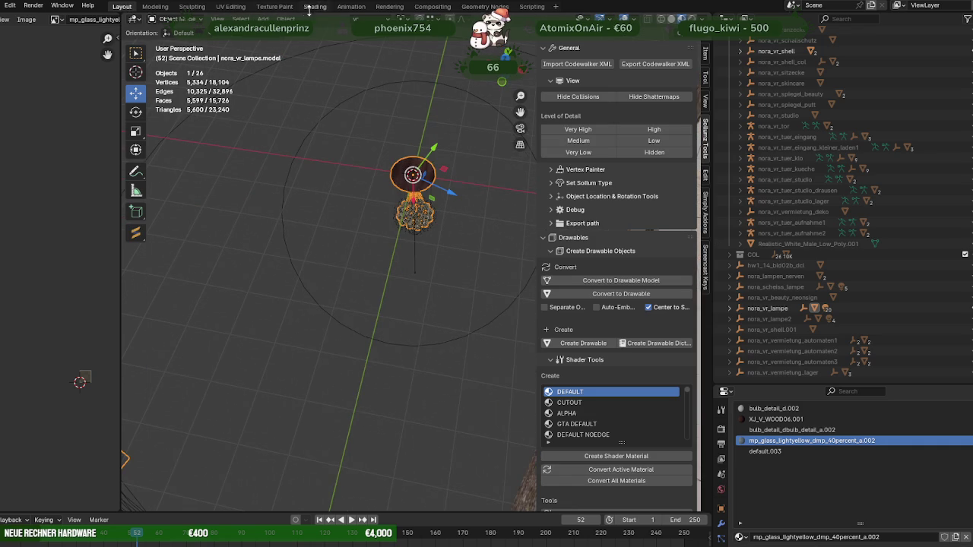
{"action": "left_click", "coordinate": [286, 18]}
{"action": "mouse_move", "coordinate": [302, 354]}
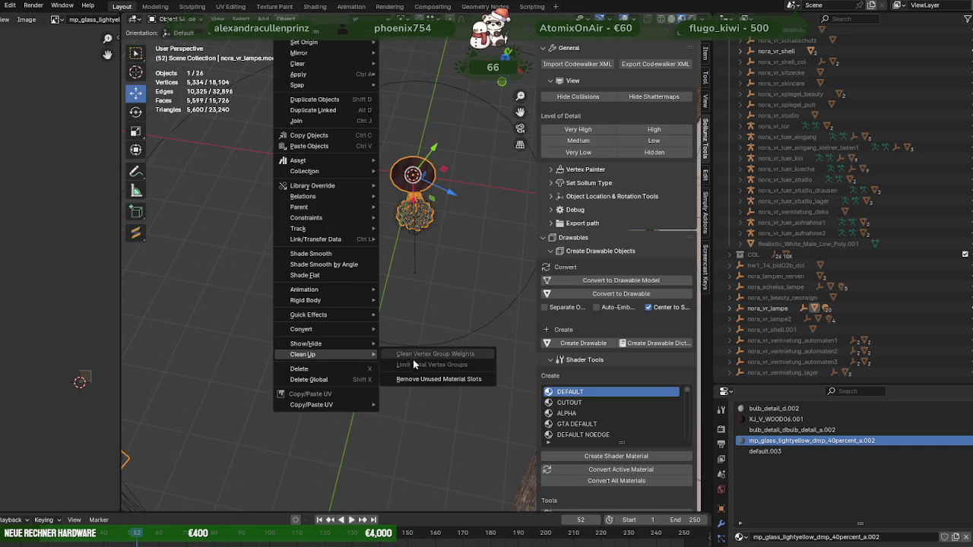
{"action": "left_click", "coordinate": [445, 382]}
{"action": "key", "text": "Tab"}
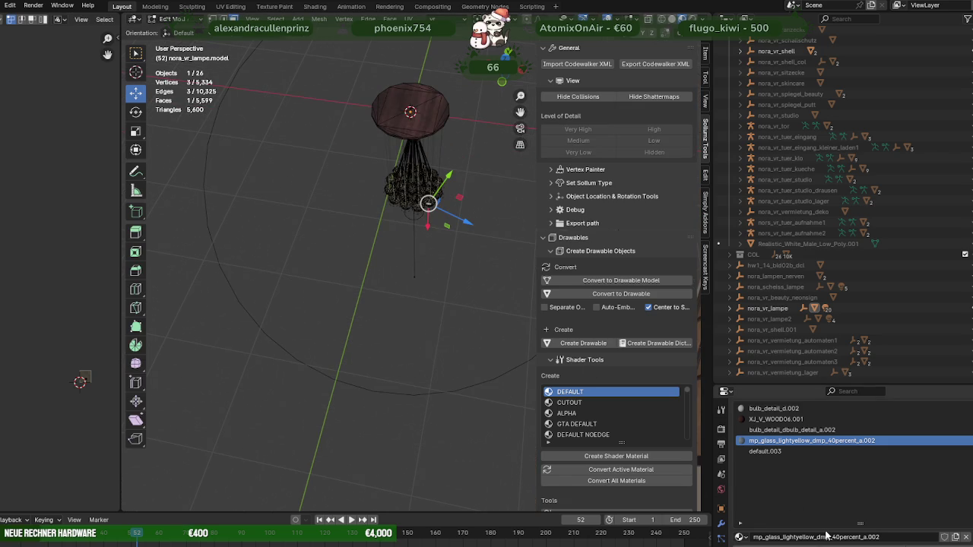
Select the glass bulb faces and frame the glass material's node tree in Shading
{"action": "scroll", "coordinate": [820, 534], "scroll_direction": "down", "scroll_amount": 2}
{"action": "left_click", "coordinate": [862, 507]}
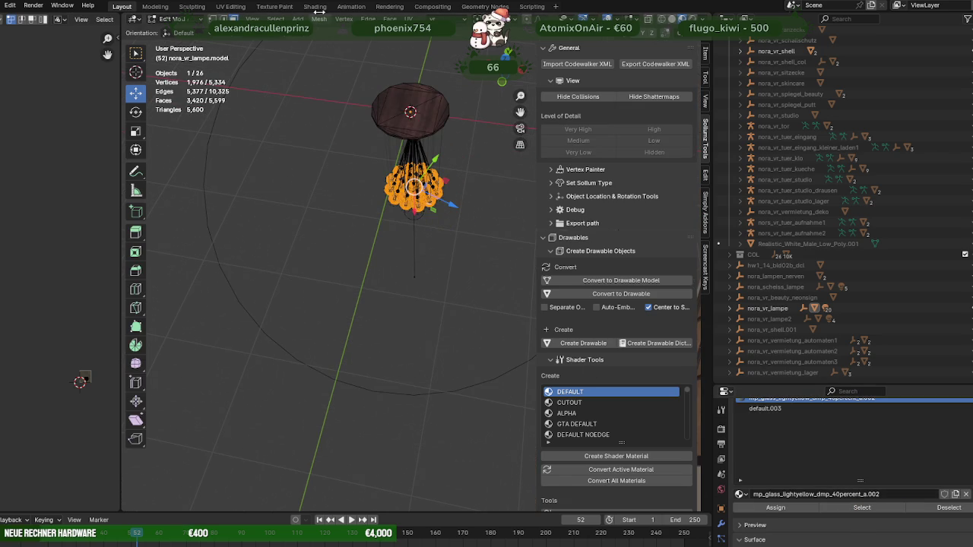
{"action": "left_click", "coordinate": [317, 10]}
{"action": "key", "text": "Home"}
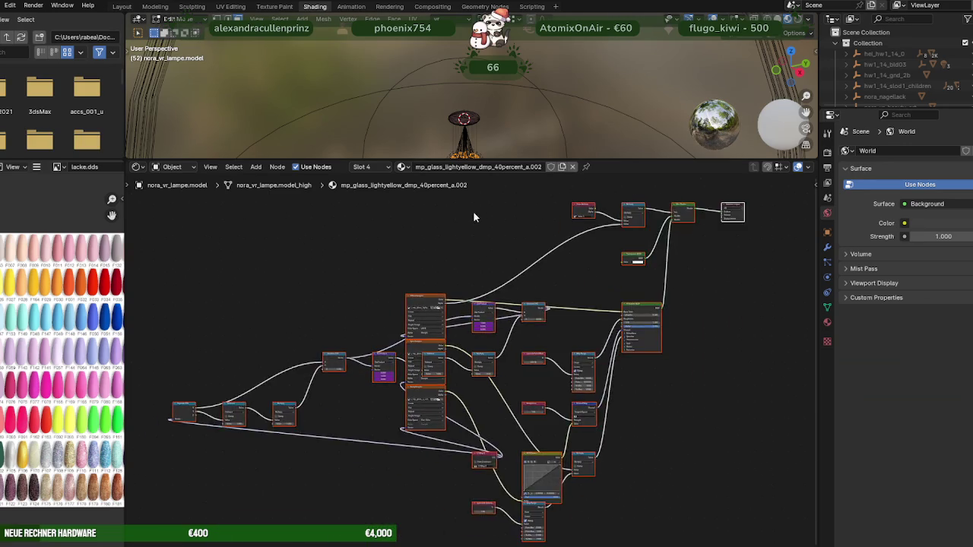
{"action": "scroll", "coordinate": [457, 244], "scroll_direction": "up", "scroll_amount": 3}
{"action": "scroll", "coordinate": [433, 282], "scroll_direction": "up", "scroll_amount": 2}
{"action": "scroll", "coordinate": [365, 319], "scroll_direction": "up", "scroll_amount": 2}
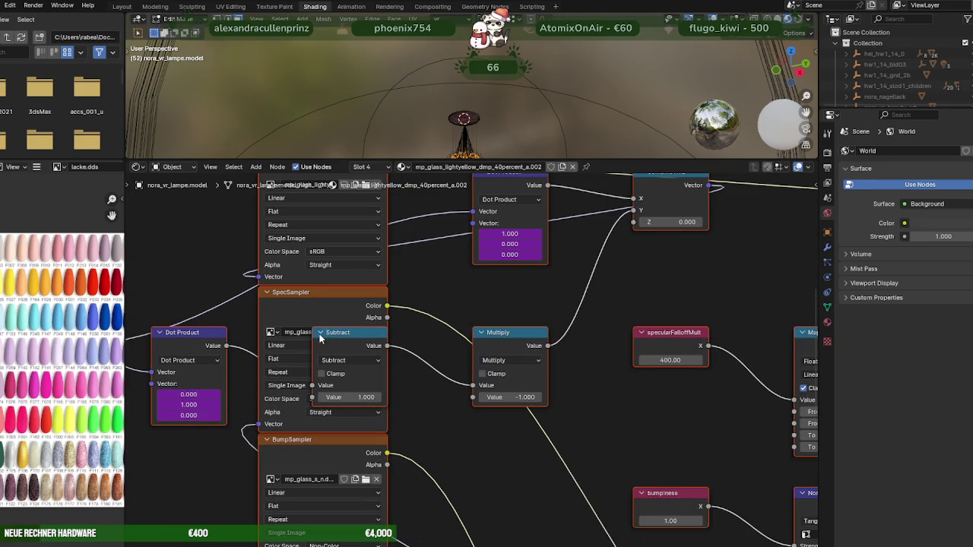
Collapse the Subtract node and move it down over the SpecSampler node
{"action": "left_click", "coordinate": [320, 333]}
{"action": "left_click_drag", "start_coordinate": [320, 334], "coordinate": [321, 372]}
{"action": "middle_click_drag", "start_coordinate": [292, 178], "coordinate": [307, 291]}
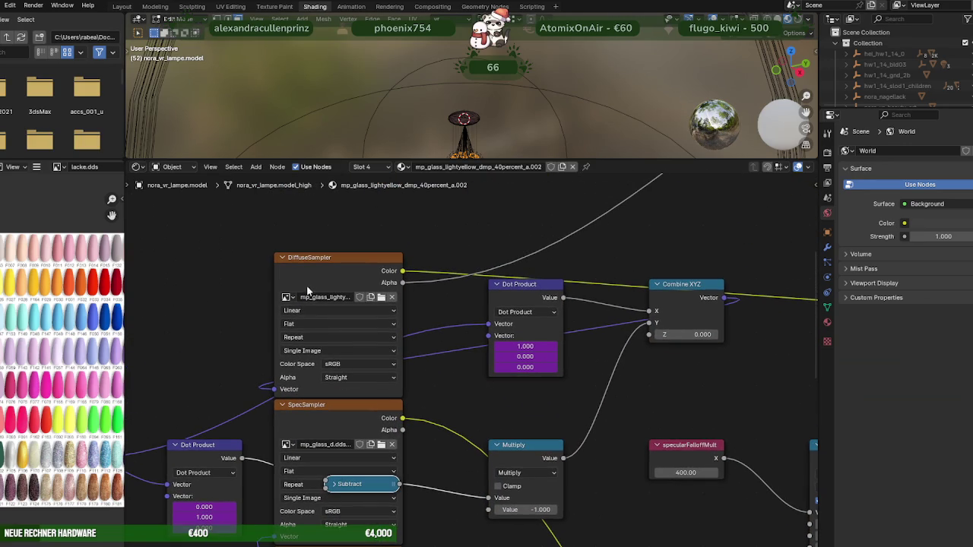
Check that the DiffuseSampler uses the mp_glass_lightyellow image, then close the file browser
{"action": "left_click", "coordinate": [376, 299]}
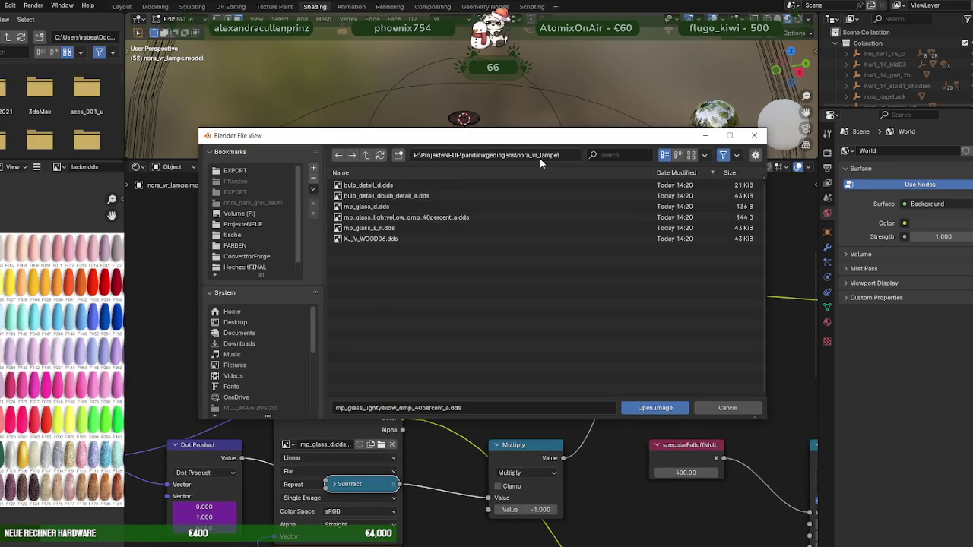
{"action": "left_click", "coordinate": [542, 156]}
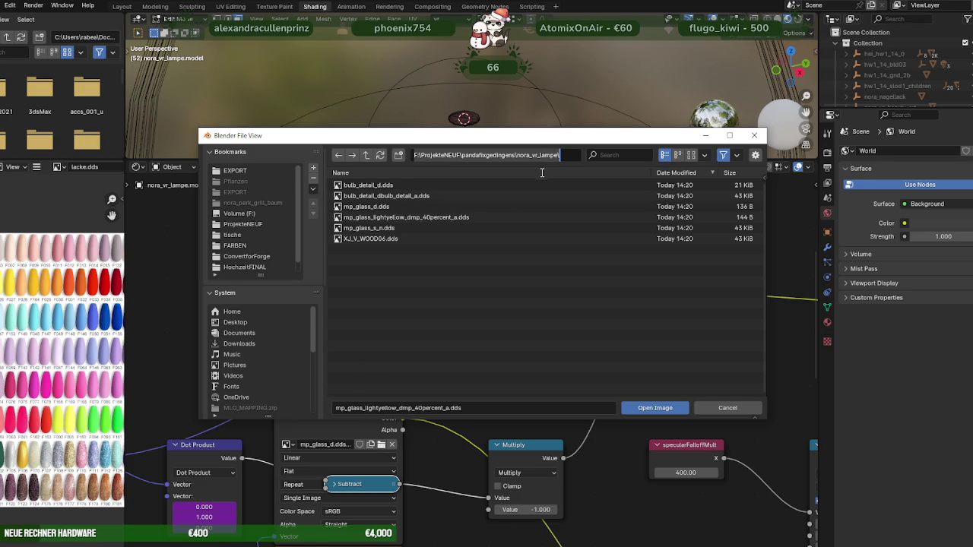
{"action": "left_click", "coordinate": [754, 135]}
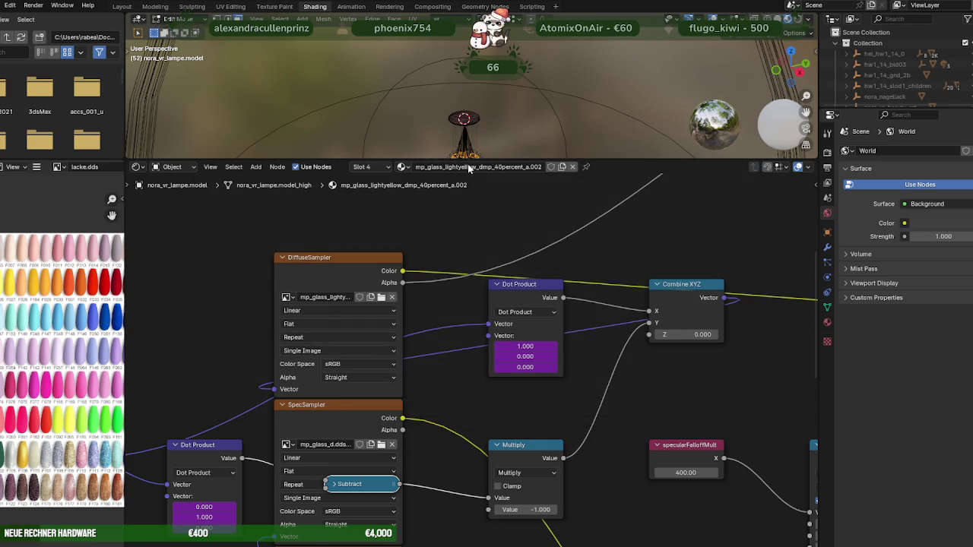
{"action": "left_click", "coordinate": [383, 167]}
Load mp_glass_lightyellow_dmp_40percent_a.dds into default.003's DiffuseSampler from the nora_vr_lampe folder
{"action": "left_click", "coordinate": [357, 235]}
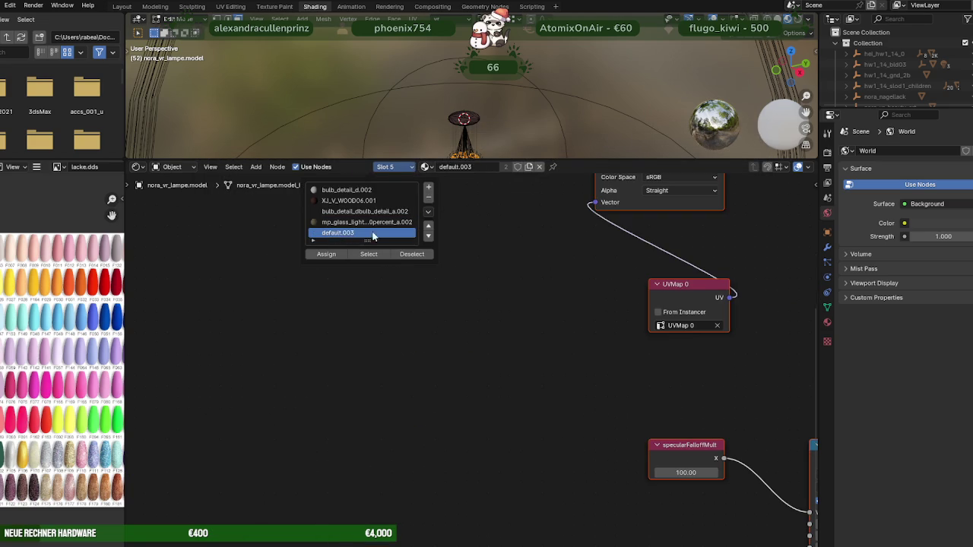
{"action": "middle_click_drag", "start_coordinate": [538, 238], "coordinate": [314, 436]}
{"action": "scroll", "coordinate": [387, 347], "scroll_direction": "up", "scroll_amount": 2}
{"action": "scroll", "coordinate": [406, 323], "scroll_direction": "up", "scroll_amount": 1}
{"action": "left_click", "coordinate": [466, 345]}
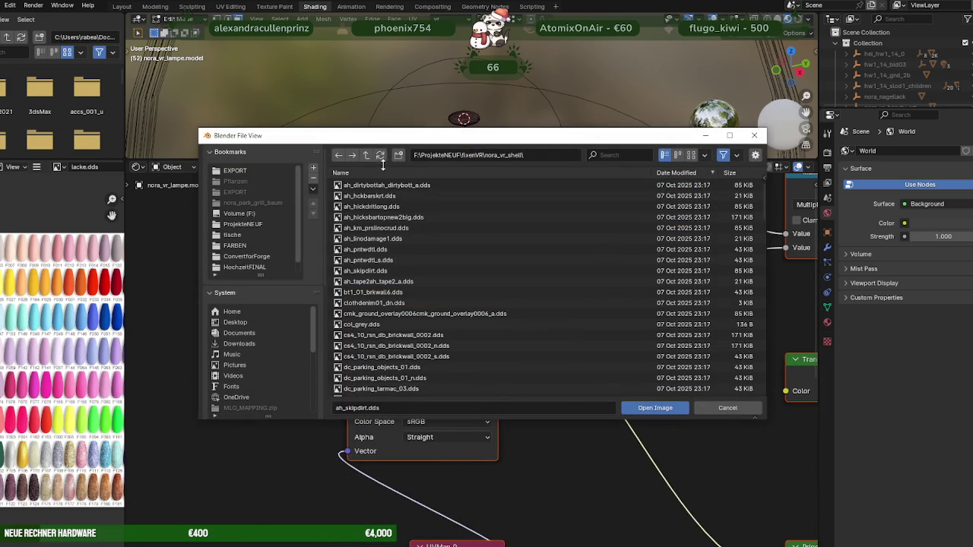
{"action": "left_click", "coordinate": [532, 154]}
{"action": "type", "text": "F:\\ProjekteNEUF\\pandafixgedingens\\nora_vr_lampe\\"}
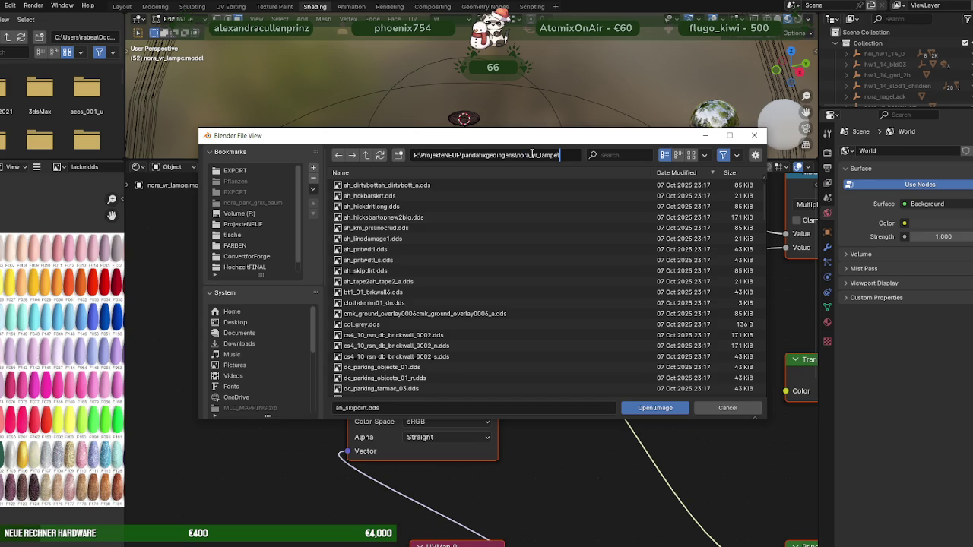
{"action": "key", "text": "Return"}
{"action": "left_click", "coordinate": [379, 216]}
{"action": "left_click", "coordinate": [646, 407]}
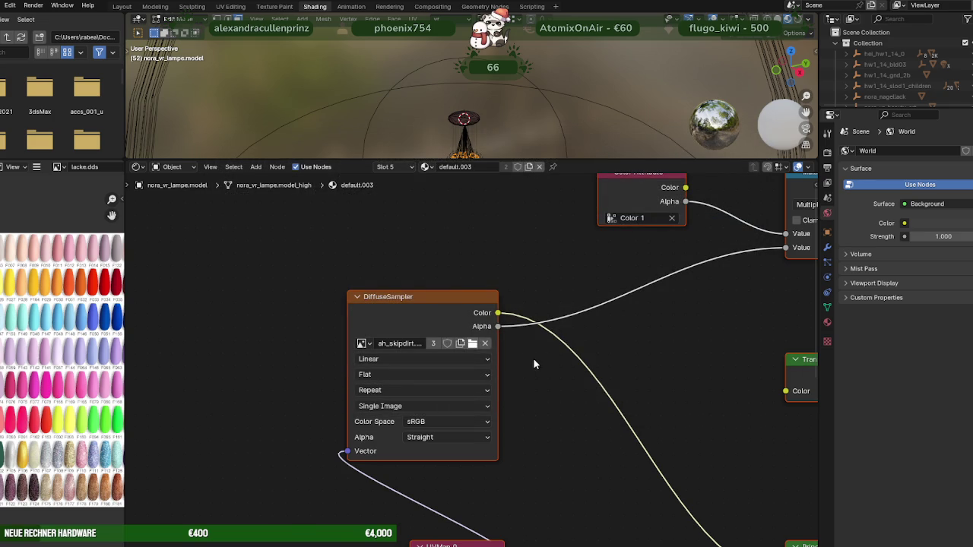
Compare the glass bulb and default.003 material node trees
{"action": "left_click", "coordinate": [403, 167]}
{"action": "left_click", "coordinate": [380, 221]}
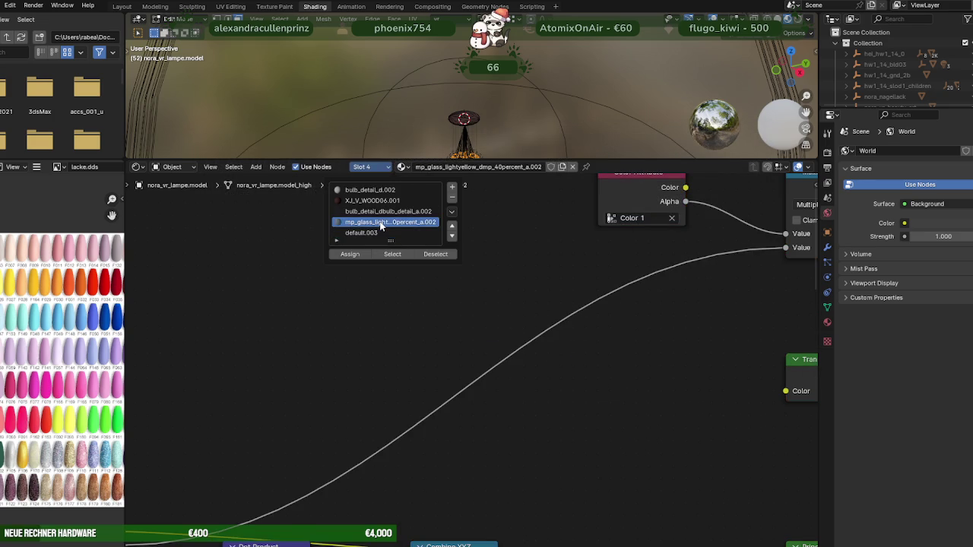
{"action": "scroll", "coordinate": [331, 419], "scroll_direction": "down", "scroll_amount": 5}
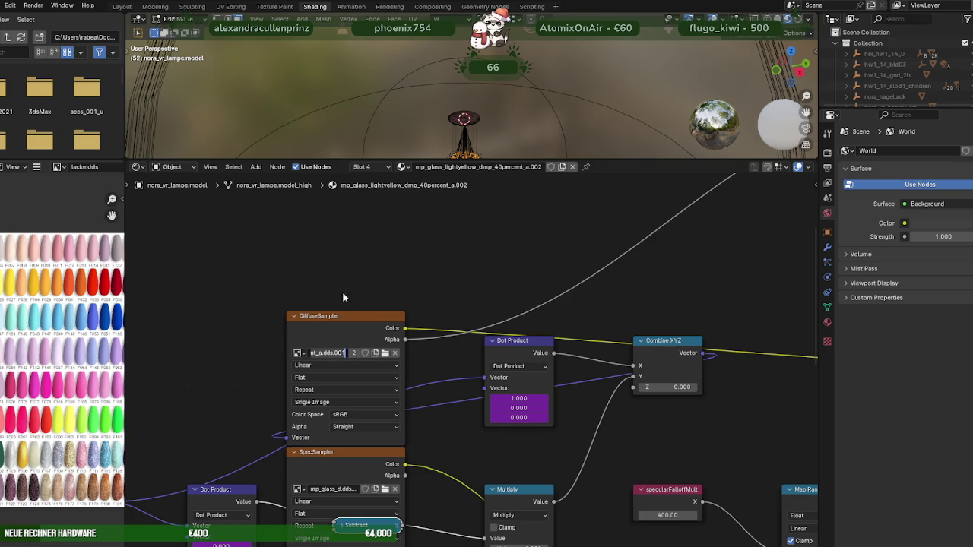
{"action": "left_click", "coordinate": [363, 166]}
{"action": "left_click", "coordinate": [351, 232]}
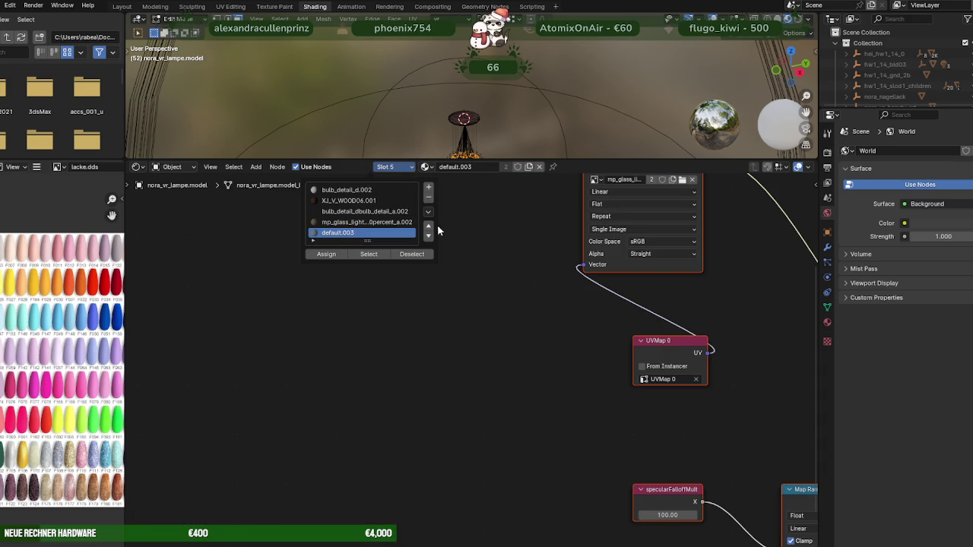
{"action": "left_click", "coordinate": [344, 222]}
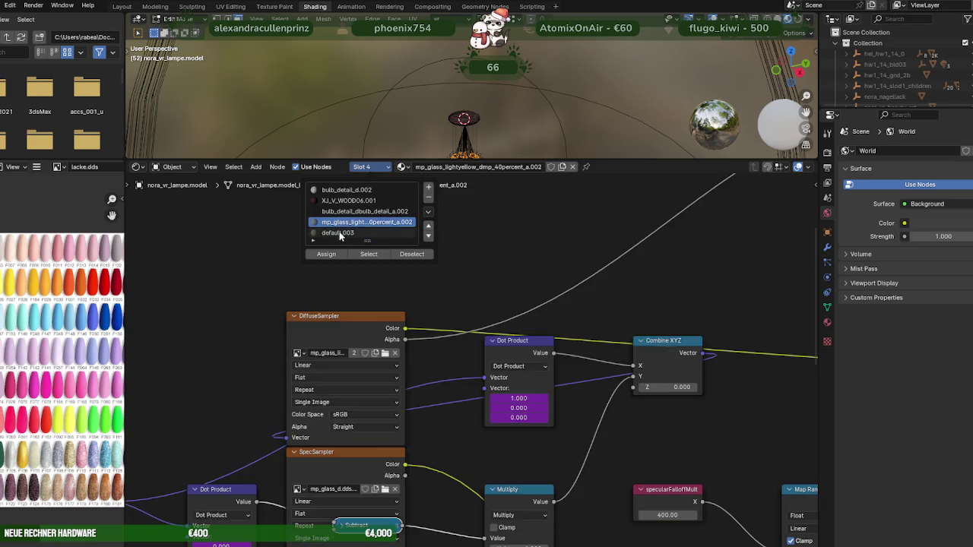
{"action": "left_click", "coordinate": [340, 235]}
{"action": "middle_click_drag", "start_coordinate": [469, 288], "coordinate": [366, 332]}
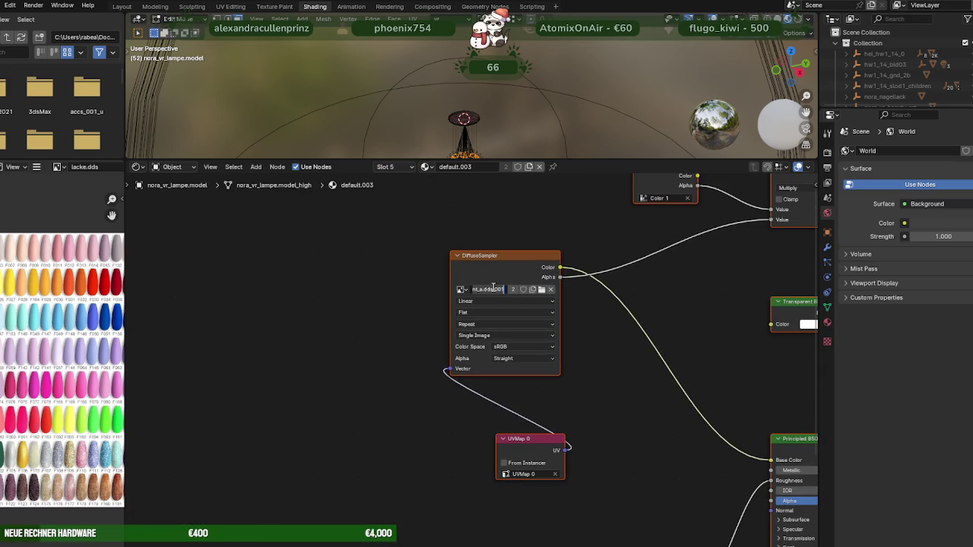
Return to Layout, zoom in on the chandelier and switch to Object Mode
{"action": "left_click", "coordinate": [121, 6]}
{"action": "middle_click_drag", "start_coordinate": [436, 249], "coordinate": [434, 233]}
{"action": "scroll", "coordinate": [327, 251], "scroll_direction": "up", "scroll_amount": 3}
{"action": "middle_click_drag", "start_coordinate": [326, 250], "coordinate": [370, 254]}
{"action": "key", "text": "Tab"}
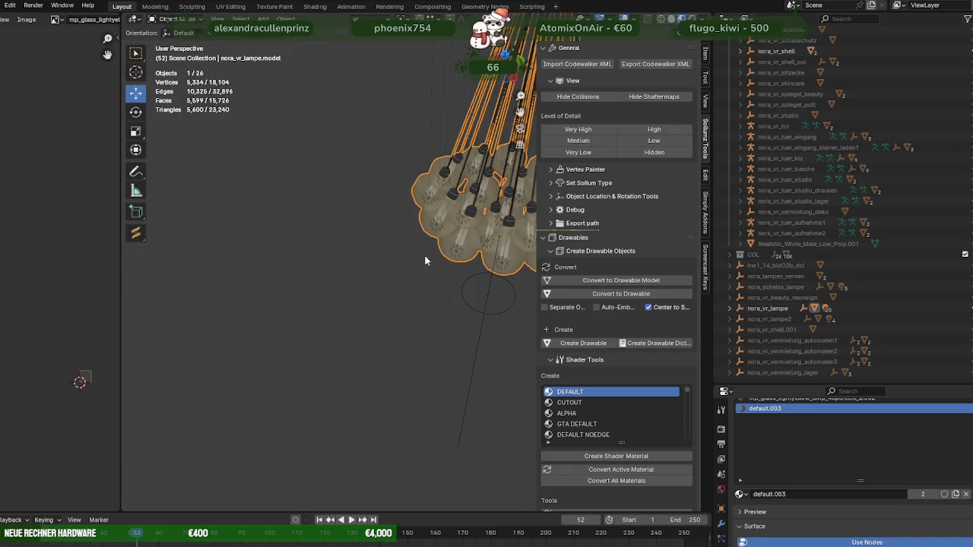
{"action": "key", "text": "Tab"}
{"action": "left_click", "coordinate": [470, 243]}
{"action": "left_click", "coordinate": [870, 508]}
{"action": "scroll", "coordinate": [296, 262], "scroll_direction": "down", "scroll_amount": 6}
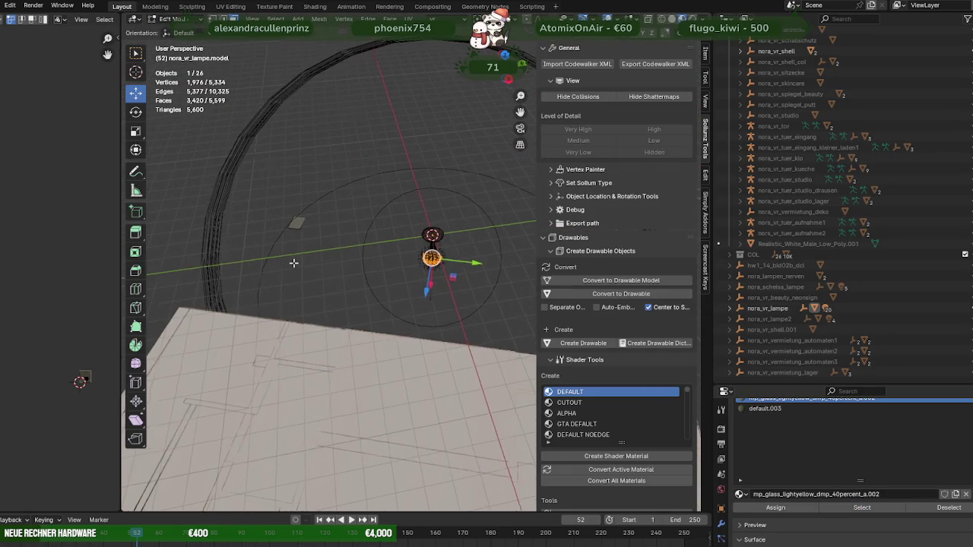
{"action": "left_click", "coordinate": [298, 221]}
{"action": "left_click", "coordinate": [862, 508]}
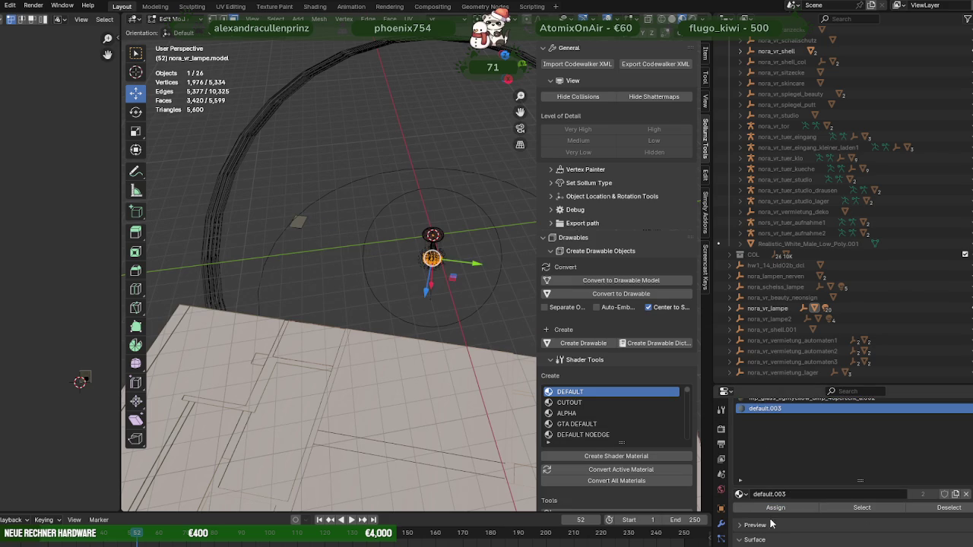
{"action": "key", "text": "KP_Decimal"}
{"action": "key", "text": "KP_Decimal"}
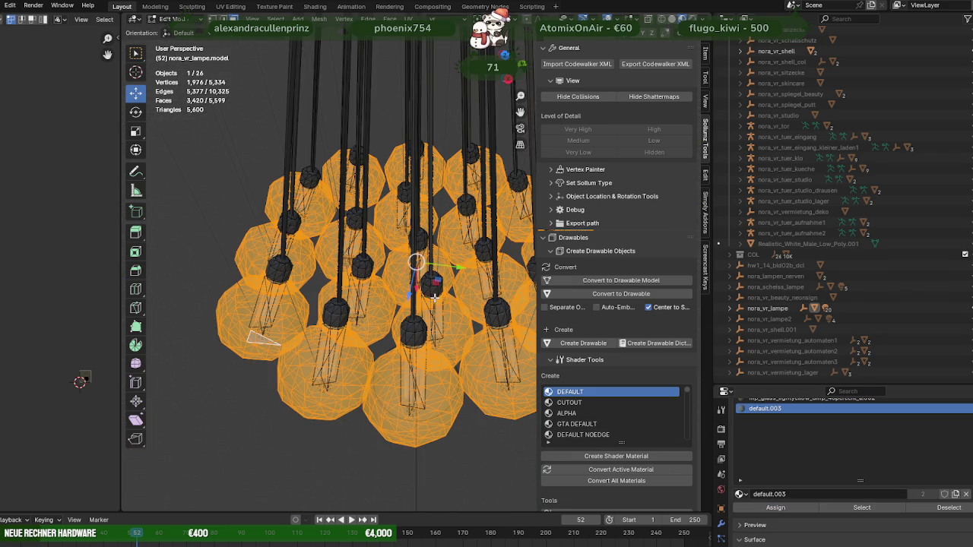
{"action": "left_click", "coordinate": [862, 507]}
{"action": "key", "text": "KP_Decimal"}
{"action": "scroll", "coordinate": [385, 266], "scroll_direction": "down", "scroll_amount": 6}
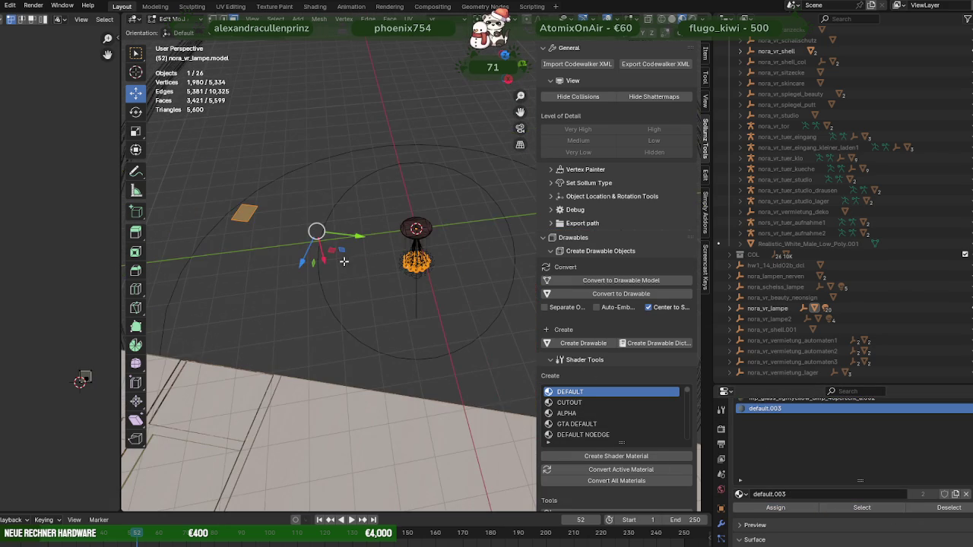
{"action": "left_click", "coordinate": [236, 202]}
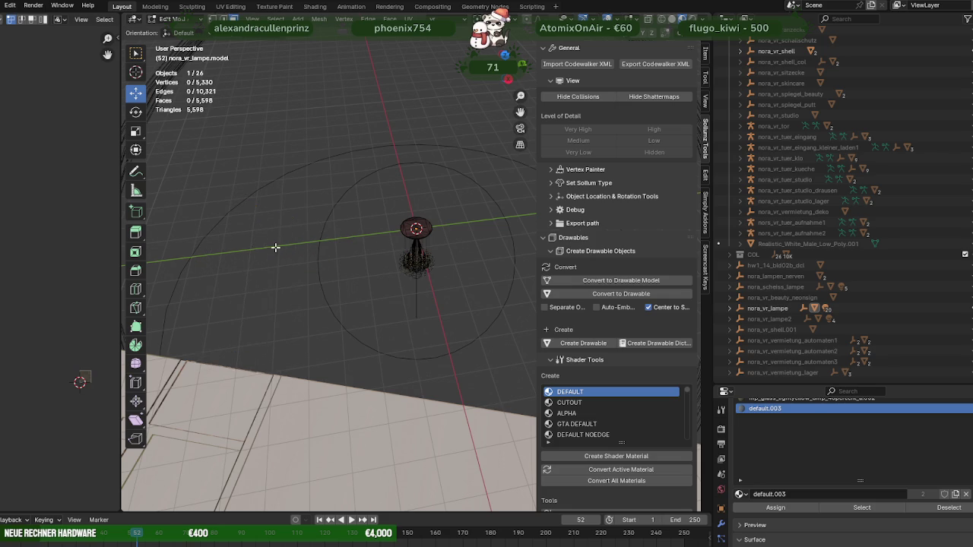
{"action": "scroll", "coordinate": [416, 259], "scroll_direction": "up", "scroll_amount": 5}
{"action": "key", "text": "Tab"}
{"action": "mouse_move", "coordinate": [462, 320]}
{"action": "middle_mouse_down"}
{"action": "mouse_move", "coordinate": [396, 258]}
{"action": "mouse_move", "coordinate": [410, 280]}
{"action": "middle_mouse_up"}
{"action": "scroll", "coordinate": [419, 274], "scroll_direction": "up", "scroll_amount": 3}
{"action": "scroll", "coordinate": [418, 274], "scroll_direction": "up", "scroll_amount": 2}
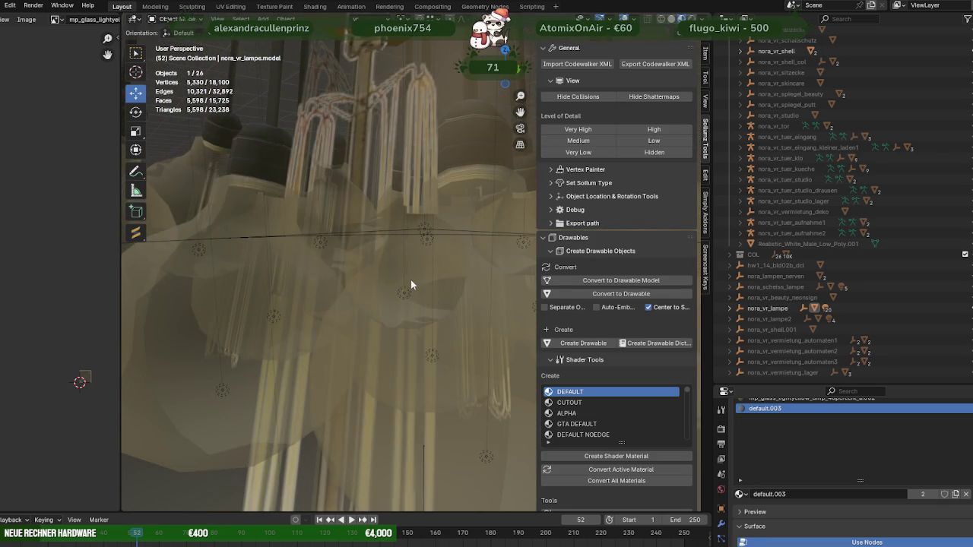
{"action": "scroll", "coordinate": [364, 140], "scroll_direction": "down", "scroll_amount": 5}
{"action": "scroll", "coordinate": [372, 197], "scroll_direction": "down", "scroll_amount": 3}
{"action": "scroll", "coordinate": [384, 253], "scroll_direction": "up", "scroll_amount": 5}
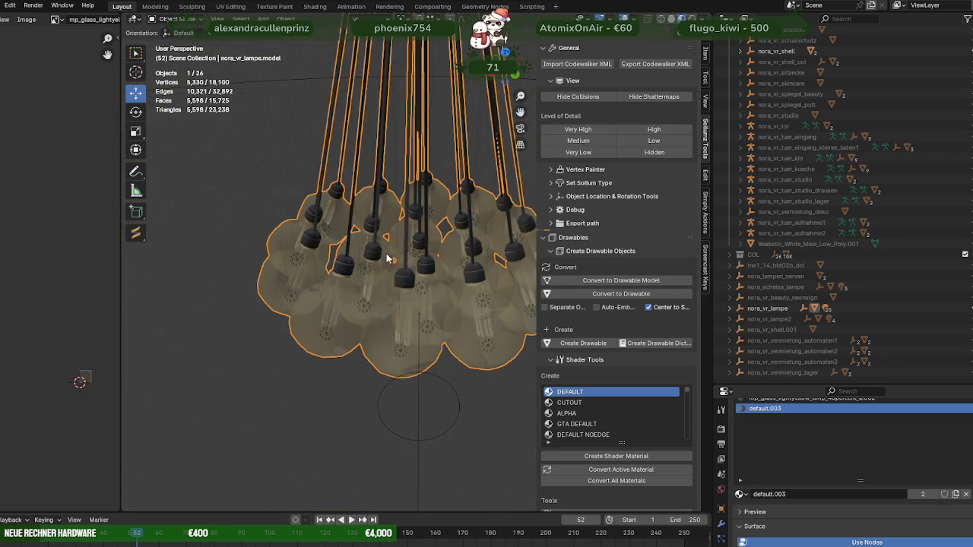
{"action": "scroll", "coordinate": [418, 327], "scroll_direction": "up", "scroll_amount": 2}
{"action": "key", "text": "Tab"}
{"action": "left_click", "coordinate": [419, 376]}
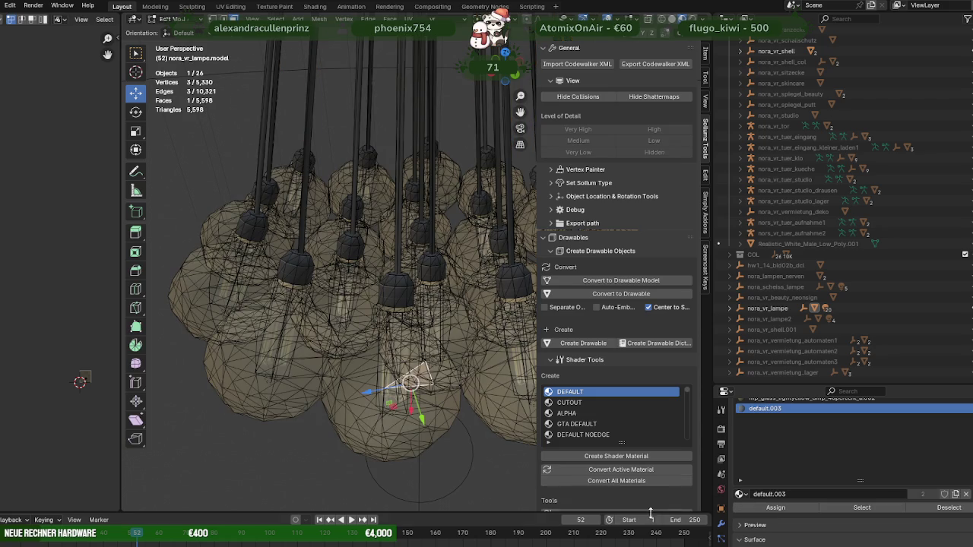
{"action": "left_click", "coordinate": [853, 508]}
{"action": "left_click", "coordinate": [417, 350]}
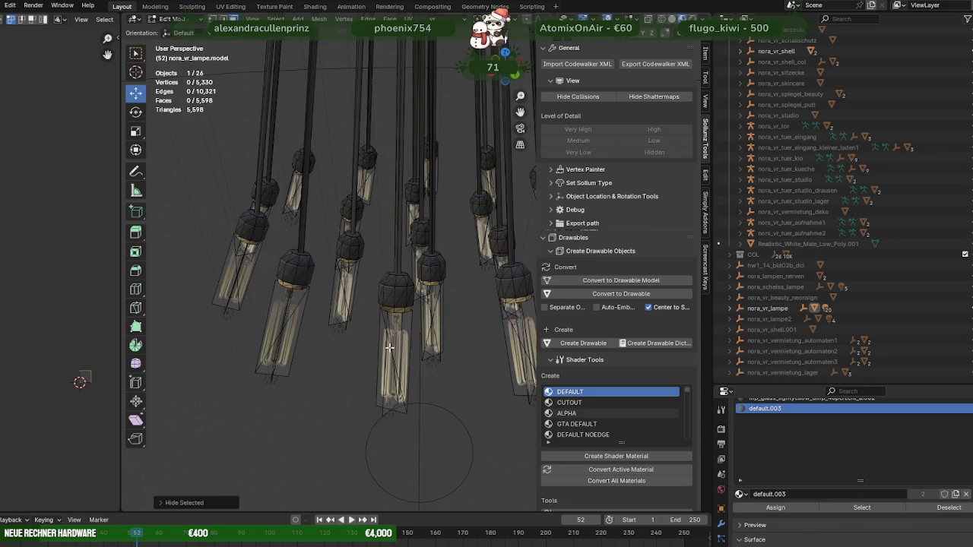
{"action": "scroll", "coordinate": [836, 482], "scroll_direction": "up", "scroll_amount": 3}
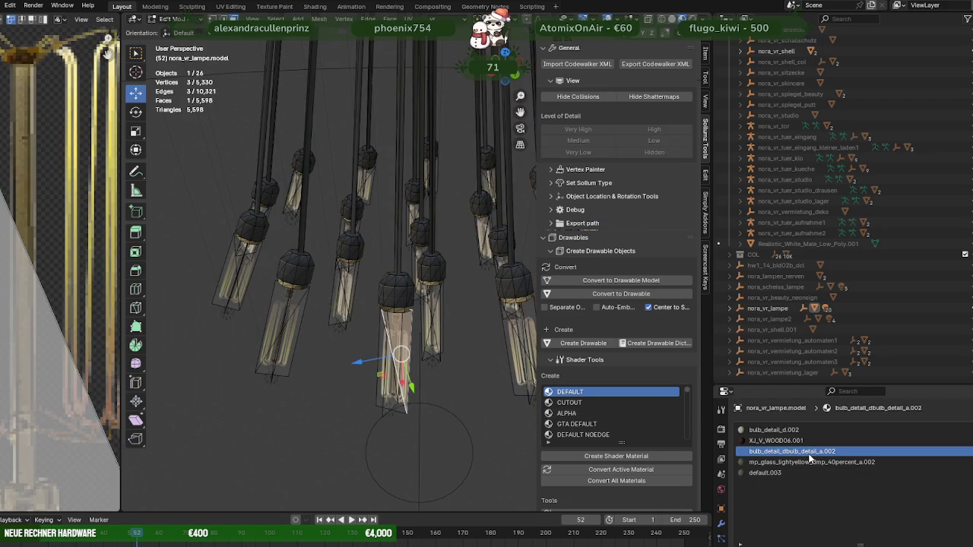
{"action": "scroll", "coordinate": [49, 308], "scroll_direction": "down", "scroll_amount": 3}
{"action": "scroll", "coordinate": [48, 308], "scroll_direction": "down", "scroll_amount": 3}
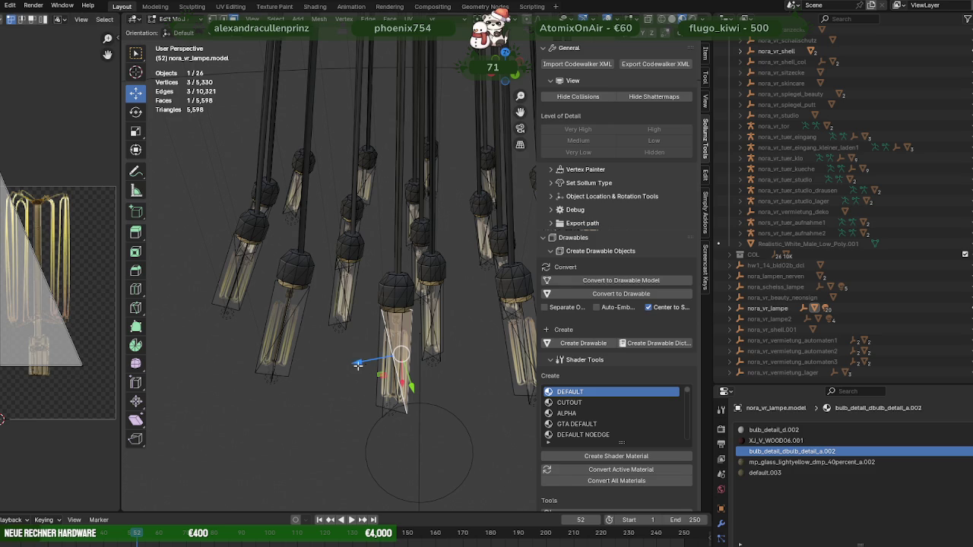
{"action": "key", "text": "Tab"}
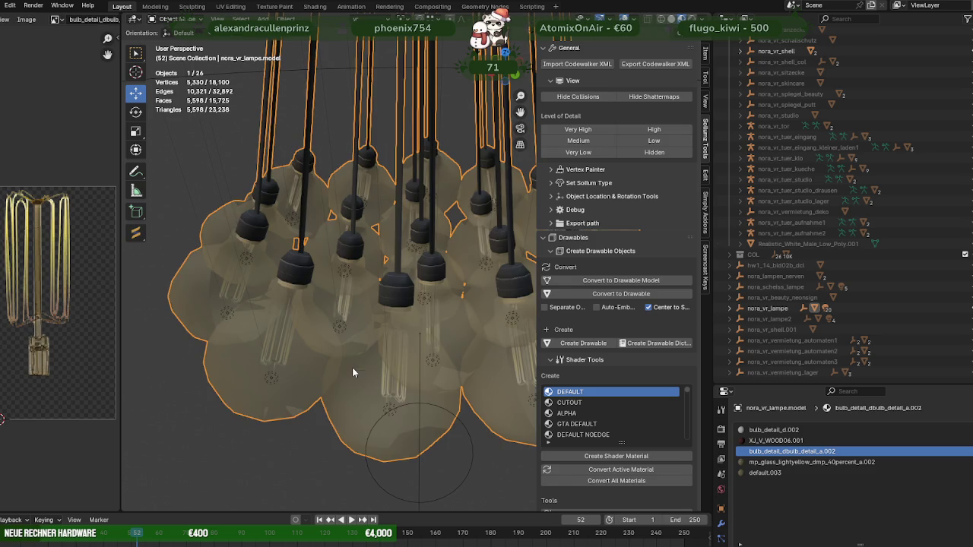
{"action": "scroll", "coordinate": [348, 359], "scroll_direction": "down", "scroll_amount": 2}
{"action": "scroll", "coordinate": [357, 349], "scroll_direction": "down", "scroll_amount": 2}
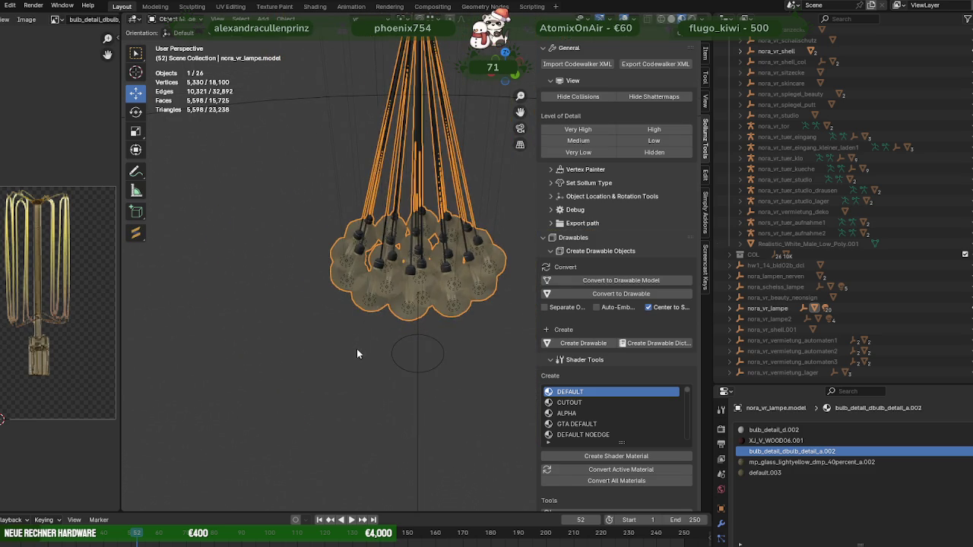
{"action": "key", "text": "Tab"}
{"action": "key", "text": "alt+h"}
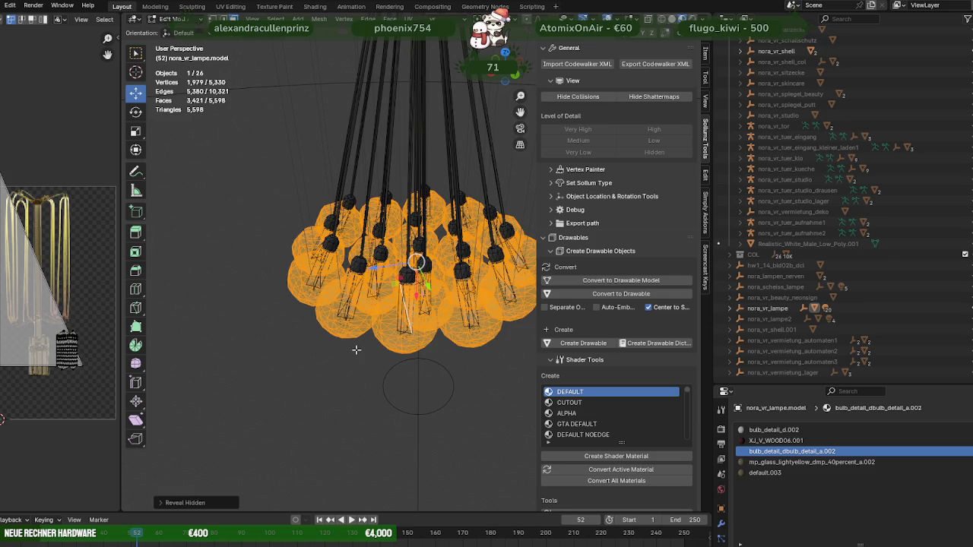
{"action": "scroll", "coordinate": [358, 348], "scroll_direction": "down", "scroll_amount": 3}
{"action": "key", "text": "alt+a"}
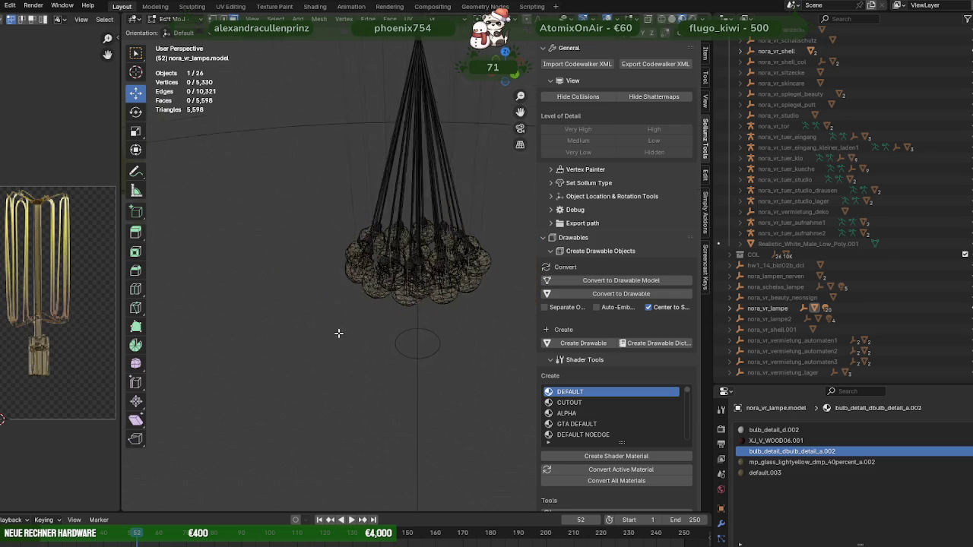
{"action": "middle_click_drag", "start_coordinate": [341, 341], "coordinate": [317, 301]}
{"action": "key", "text": "Tab"}
{"action": "key", "text": "alt+a"}
{"action": "mouse_move", "coordinate": [405, 312]}
{"action": "middle_mouse_down"}
{"action": "mouse_move", "coordinate": [247, 327]}
{"action": "mouse_move", "coordinate": [374, 329]}
{"action": "mouse_move", "coordinate": [411, 385]}
{"action": "middle_mouse_up"}
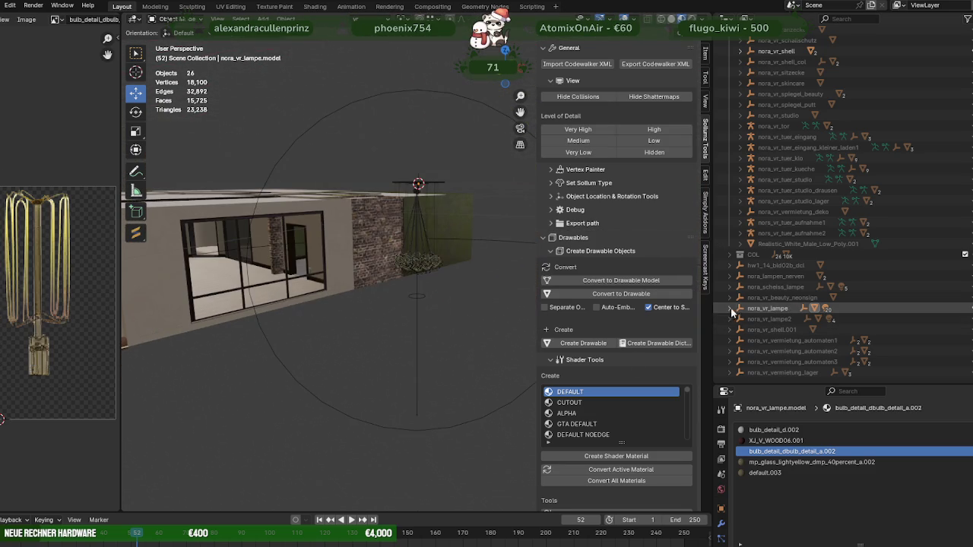
Select the lamp and run Set all Materials Embedded
{"action": "mouse_move", "coordinate": [429, 280]}
{"action": "middle_mouse_down"}
{"action": "mouse_move", "coordinate": [419, 167]}
{"action": "mouse_move", "coordinate": [444, 249]}
{"action": "middle_mouse_up"}
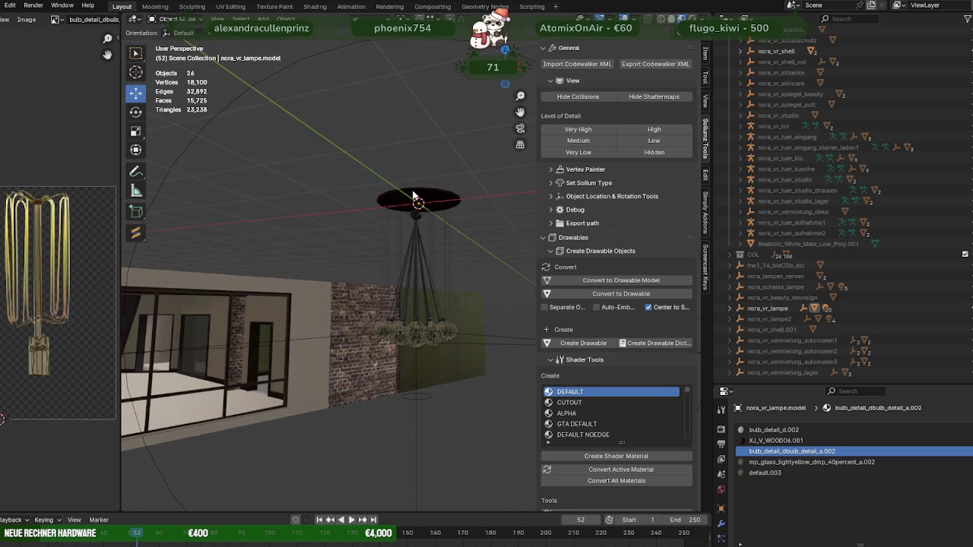
{"action": "left_click", "coordinate": [444, 250]}
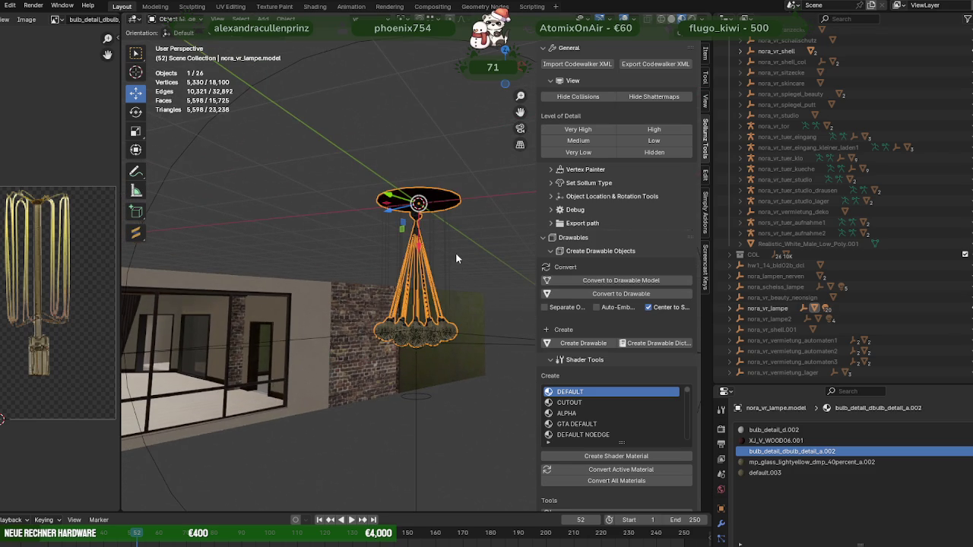
{"action": "left_click", "coordinate": [286, 19]}
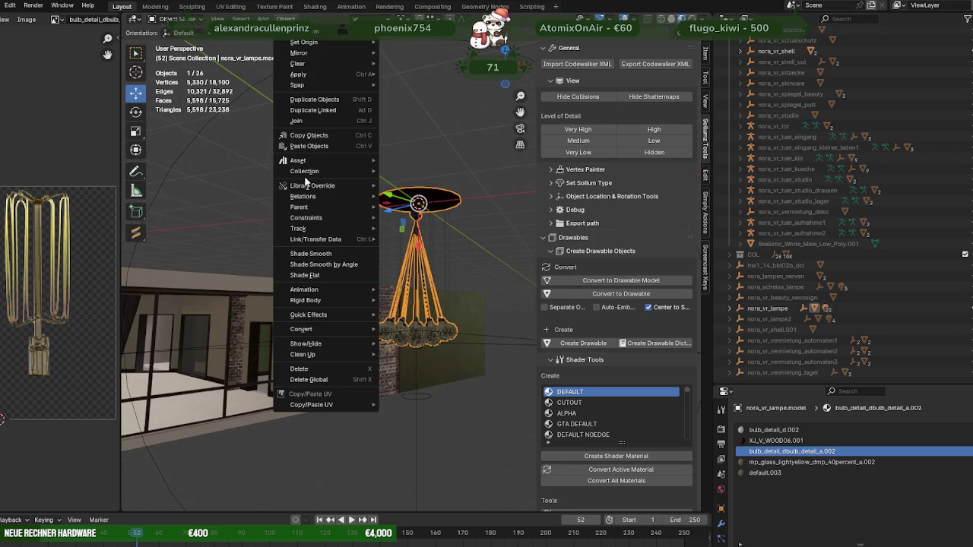
{"action": "left_click", "coordinate": [427, 377]}
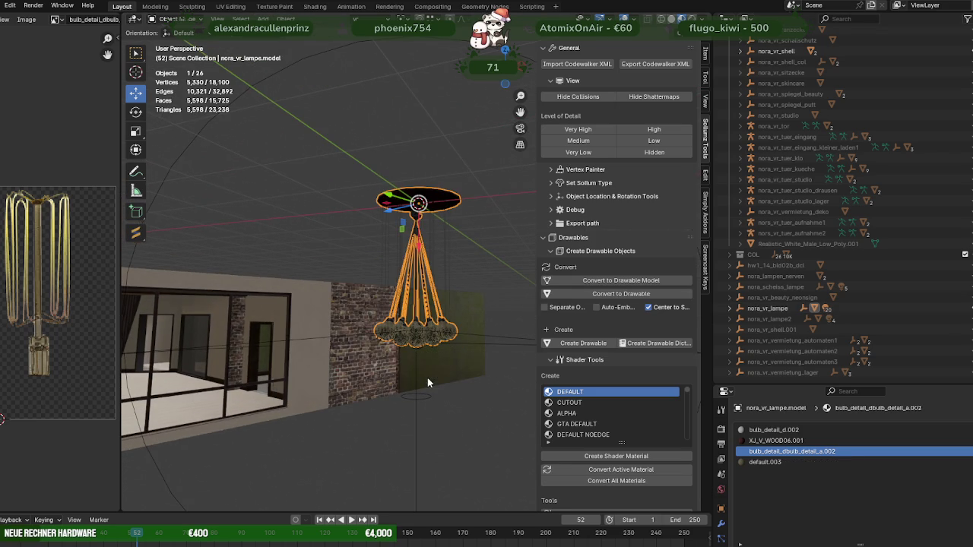
{"action": "scroll", "coordinate": [577, 380], "scroll_direction": "down", "scroll_amount": 1}
{"action": "scroll", "coordinate": [600, 396], "scroll_direction": "down", "scroll_amount": 3}
{"action": "left_click", "coordinate": [628, 404]}
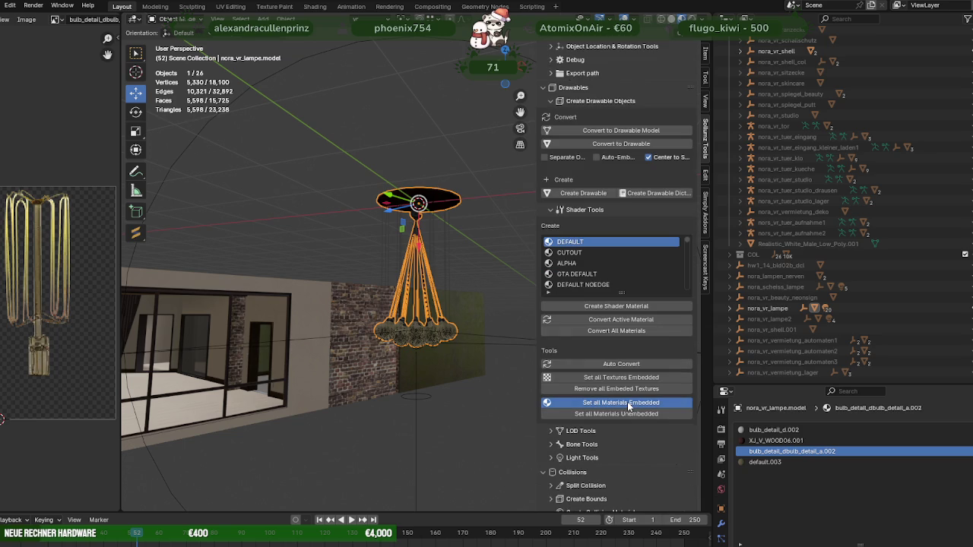
Export nora_vr_lampe as CodeWalker XML into ProjekteNEUF\EXPORT\fixesPANDA
{"action": "left_click", "coordinate": [772, 308]}
{"action": "scroll", "coordinate": [664, 119], "scroll_direction": "up", "scroll_amount": 2}
{"action": "left_click", "coordinate": [656, 65]}
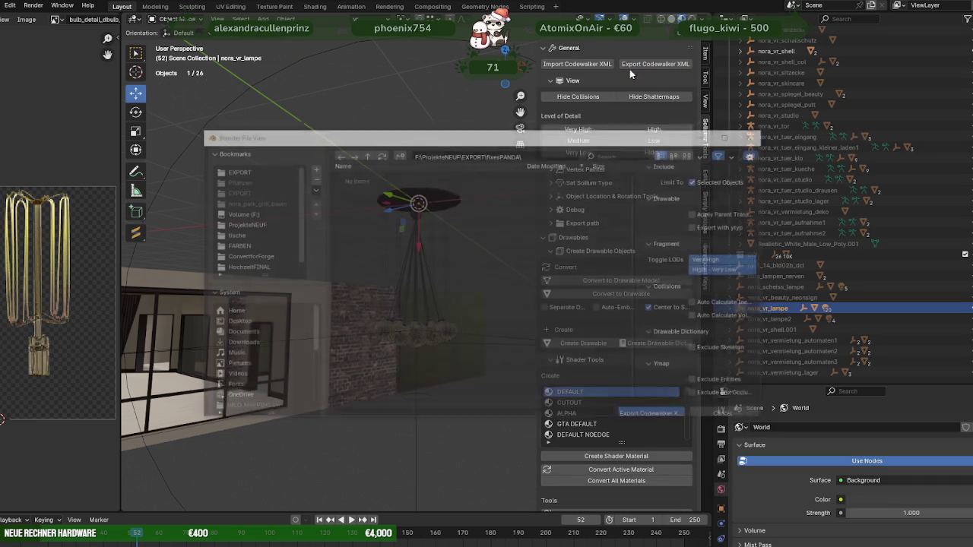
{"action": "left_click", "coordinate": [654, 407]}
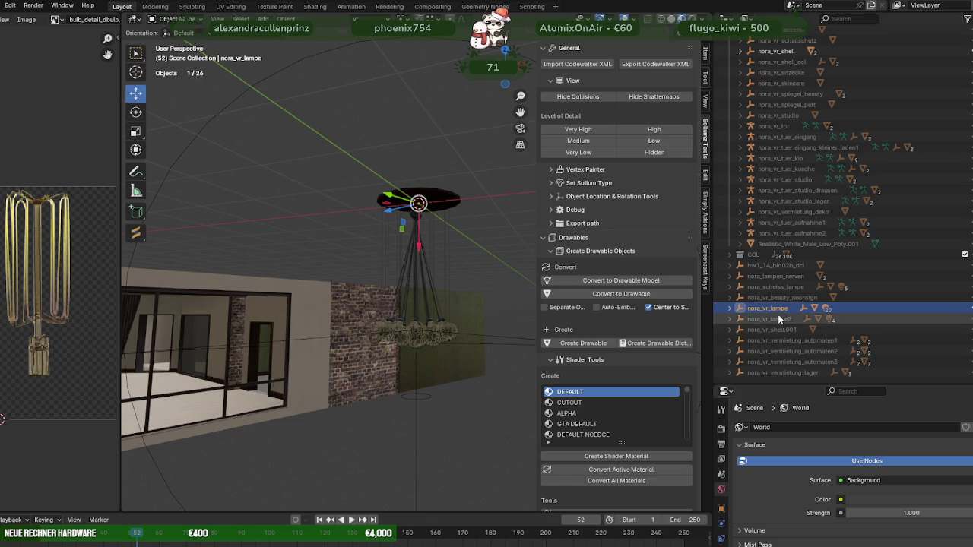
{"action": "left_click", "coordinate": [942, 311]}
In Edit Mode, duplicate one face of the lamp and move it beside the lamp
{"action": "mouse_move", "coordinate": [519, 304]}
{"action": "middle_mouse_down"}
{"action": "mouse_move", "coordinate": [448, 350]}
{"action": "mouse_move", "coordinate": [441, 284]}
{"action": "mouse_move", "coordinate": [450, 481]}
{"action": "middle_mouse_up"}
{"action": "left_click", "coordinate": [467, 356]}
{"action": "key", "text": "Tab"}
{"action": "left_click", "coordinate": [470, 360]}
{"action": "key", "text": "shift+d"}
{"action": "left_click", "coordinate": [429, 308]}
{"action": "key", "text": "g"}
{"action": "left_click", "coordinate": [437, 300]}
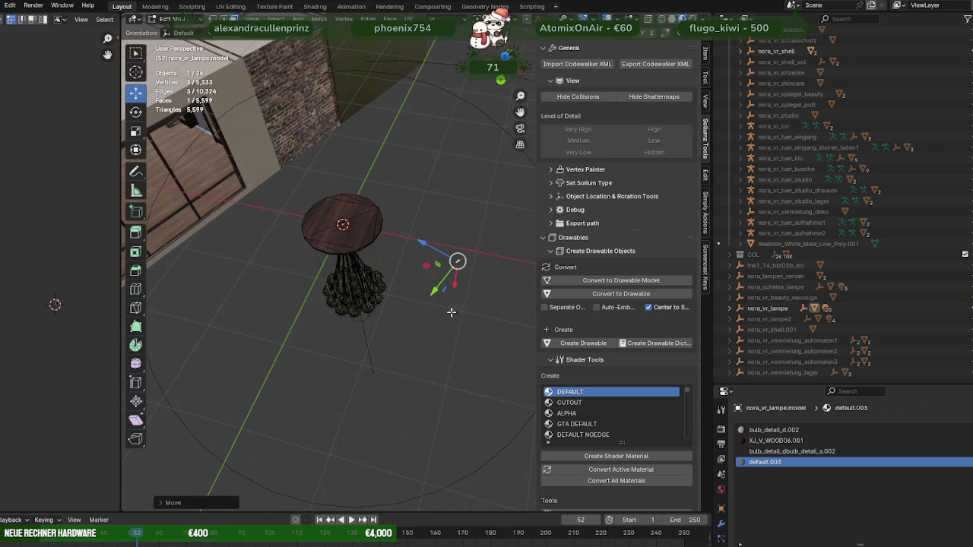
Separate the duplicated face into nora_vr_lampe.model.001 and check it in the outliner
{"action": "key", "text": "ctrl+f"}
{"action": "mouse_move", "coordinate": [431, 481]}
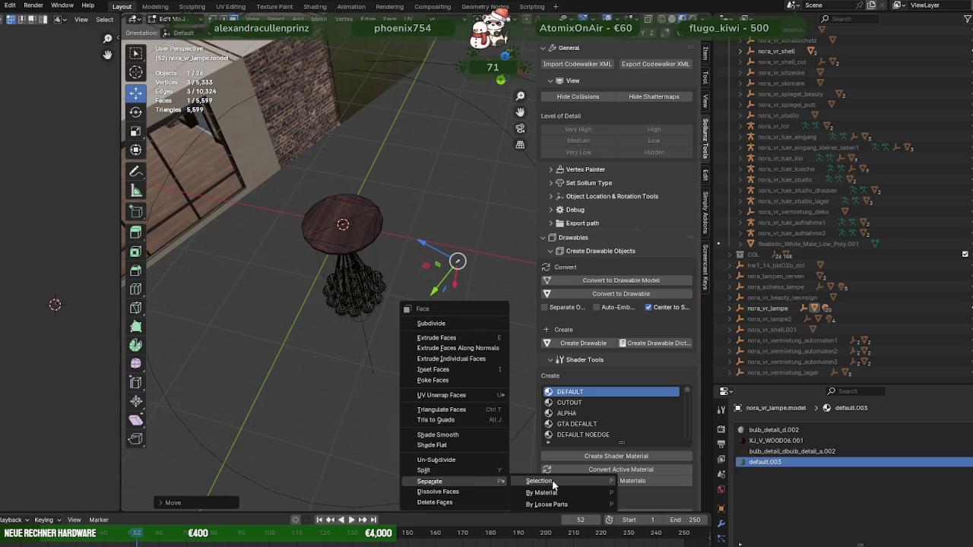
{"action": "left_click", "coordinate": [538, 481]}
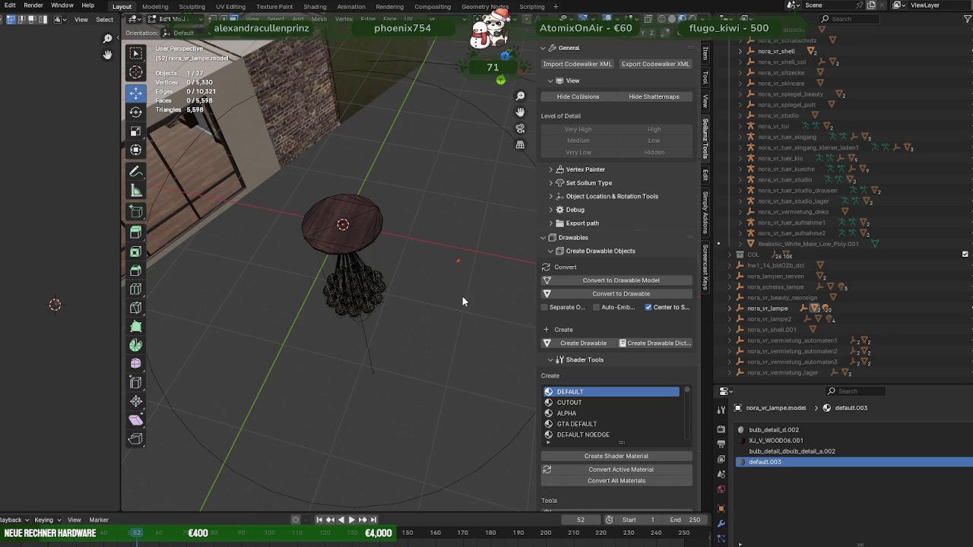
{"action": "key", "text": "Tab"}
{"action": "left_click", "coordinate": [729, 308]}
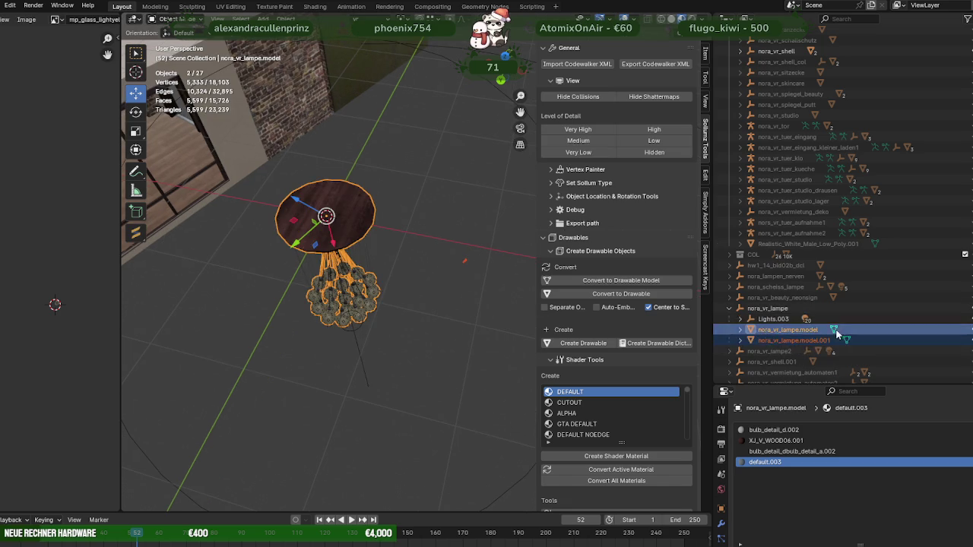
{"action": "key", "text": "h"}
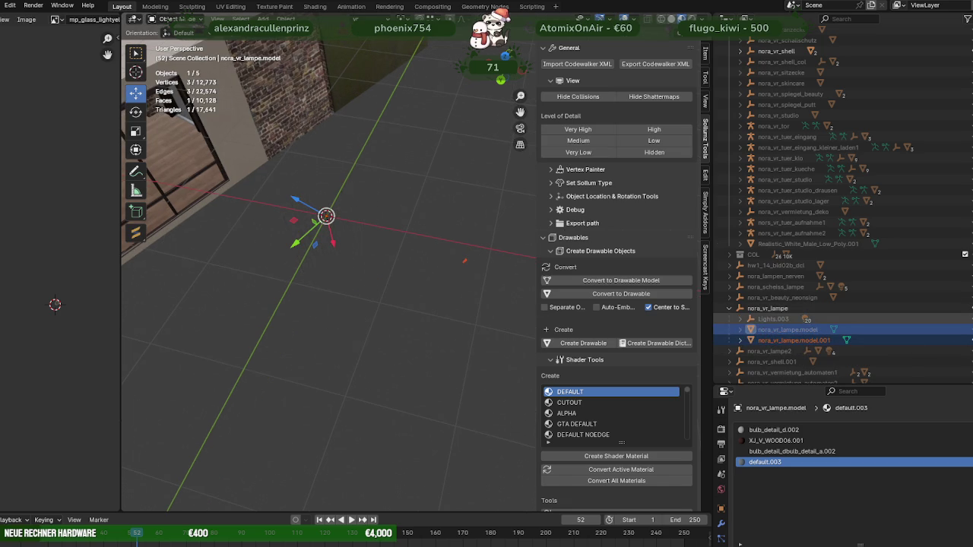
{"action": "key", "text": "alt+h"}
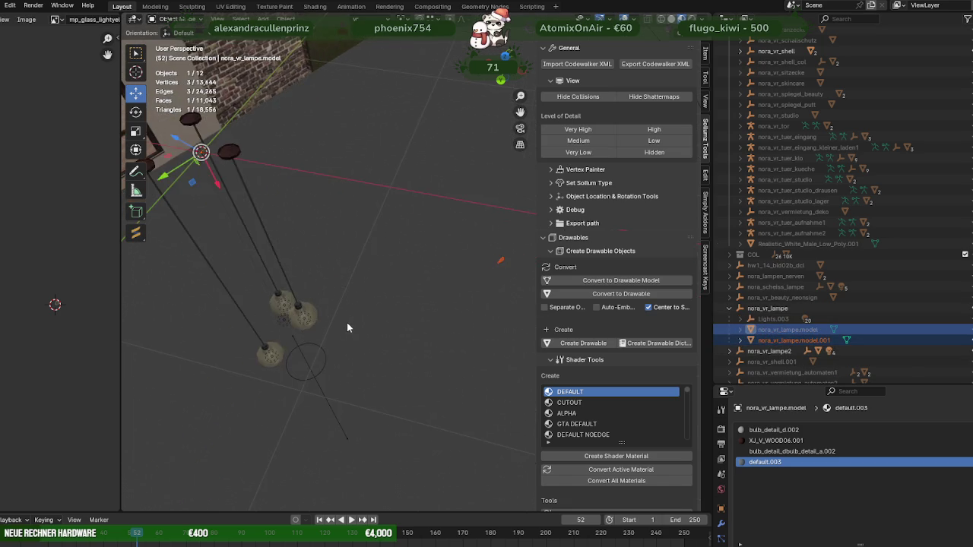
{"action": "middle_click_drag", "start_coordinate": [346, 321], "coordinate": [321, 313]}
Select both hanging lamps and join them into one object with Ctrl+J
{"action": "left_click", "coordinate": [332, 299]}
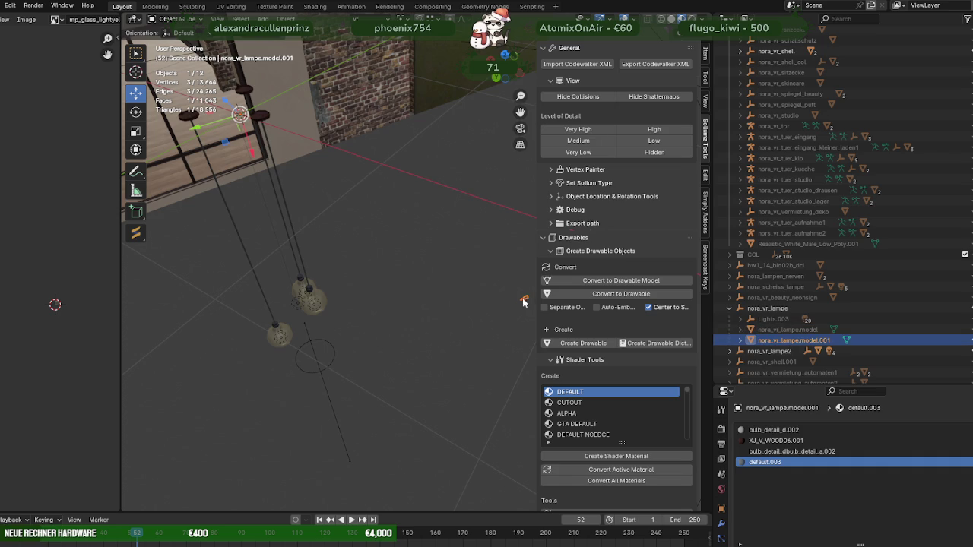
{"action": "left_click", "coordinate": [321, 296], "text": "shift"}
{"action": "right_click", "coordinate": [354, 270]}
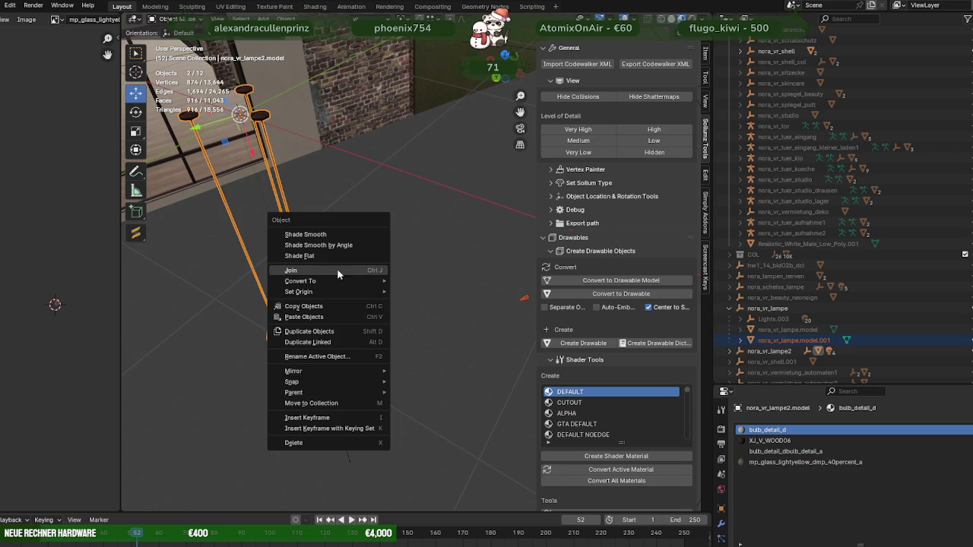
{"action": "key", "text": "ctrl+j"}
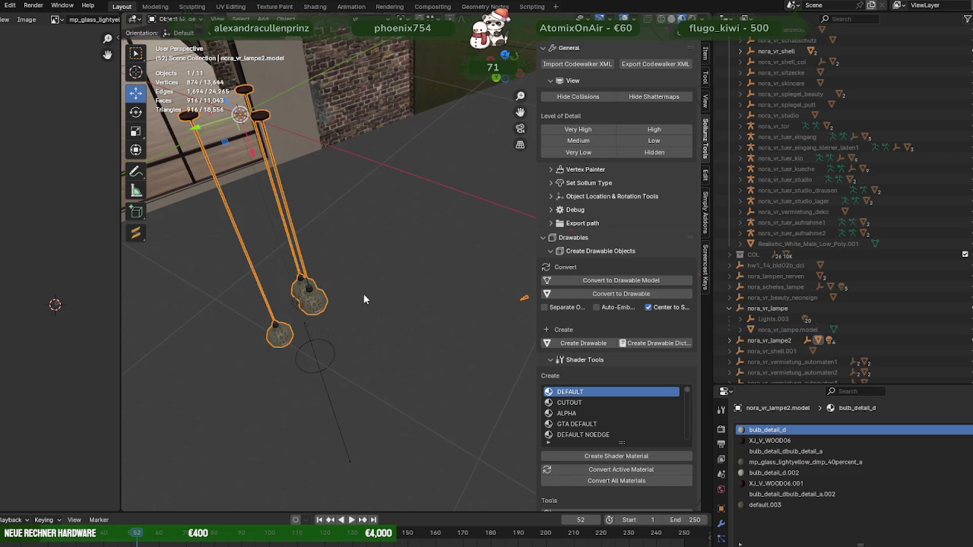
Assign the glass material to the joined lamp's faces and remove unused material slots
{"action": "key", "text": "Tab"}
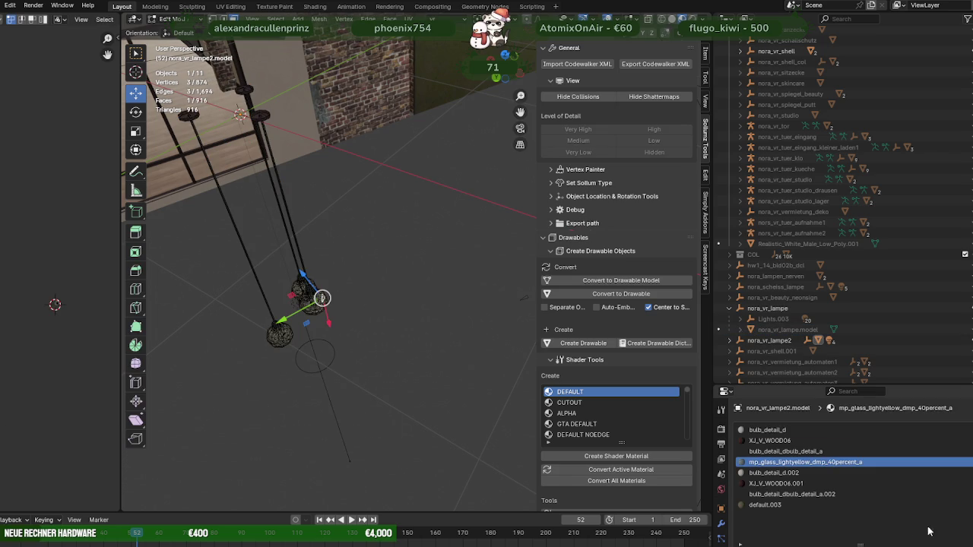
{"action": "scroll", "coordinate": [904, 500], "scroll_direction": "down", "scroll_amount": 3}
{"action": "left_click", "coordinate": [858, 445]}
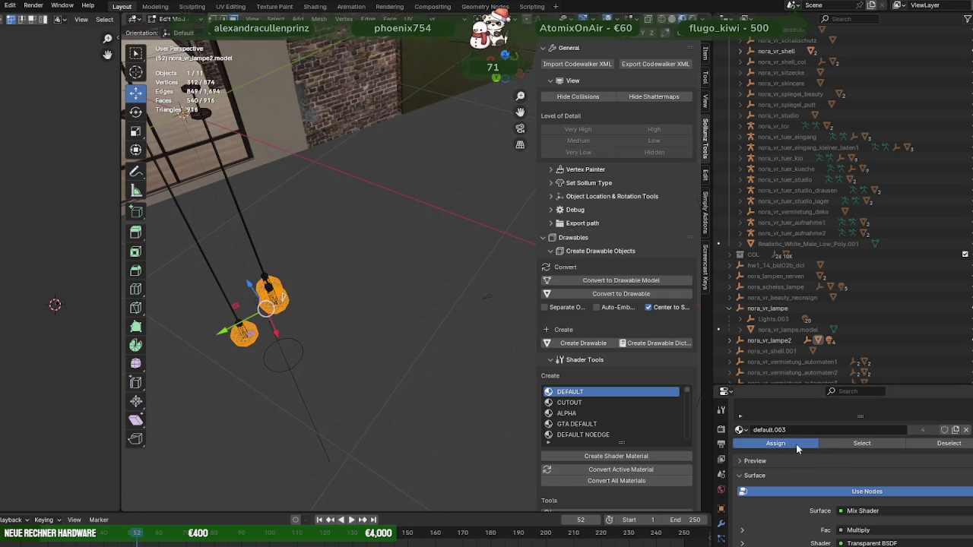
{"action": "left_click", "coordinate": [862, 444]}
{"action": "right_click", "coordinate": [456, 297]}
{"action": "key", "text": "Tab"}
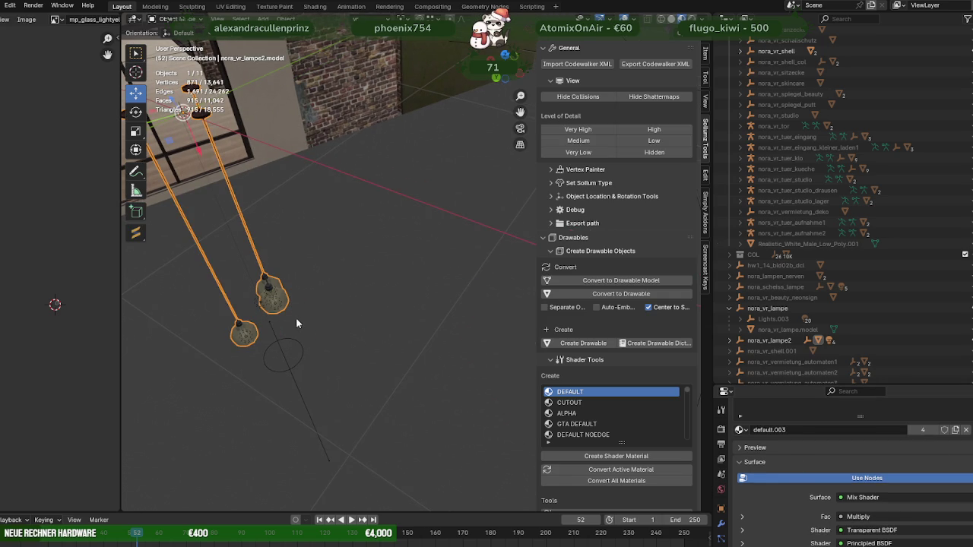
{"action": "left_click", "coordinate": [286, 19]}
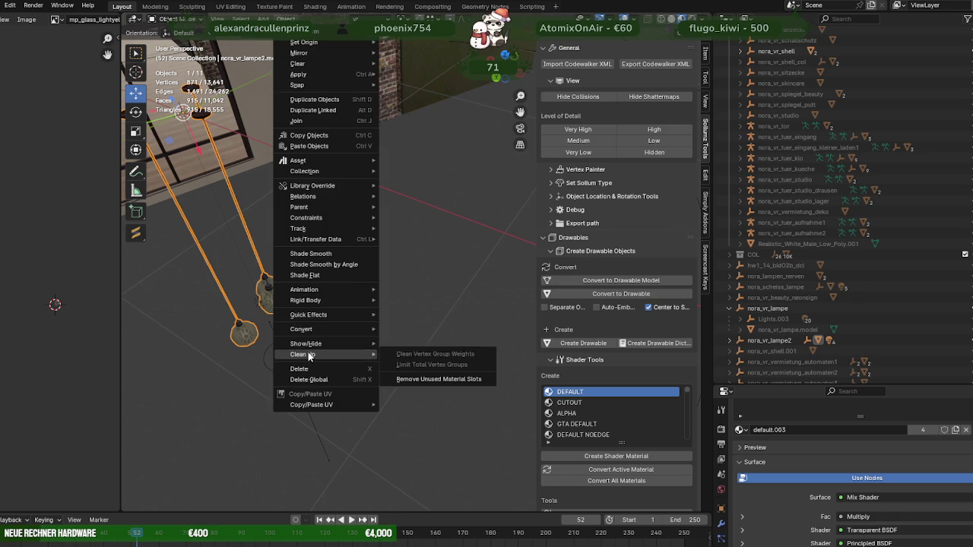
{"action": "mouse_move", "coordinate": [301, 329]}
{"action": "left_click", "coordinate": [431, 384]}
{"action": "mouse_move", "coordinate": [432, 380]}
{"action": "middle_mouse_down"}
{"action": "mouse_move", "coordinate": [410, 312]}
{"action": "mouse_move", "coordinate": [457, 295]}
{"action": "mouse_move", "coordinate": [430, 288]}
{"action": "mouse_move", "coordinate": [448, 263]}
{"action": "mouse_move", "coordinate": [381, 277]}
{"action": "mouse_move", "coordinate": [425, 297]}
{"action": "middle_mouse_up"}
{"action": "left_click", "coordinate": [731, 340]}
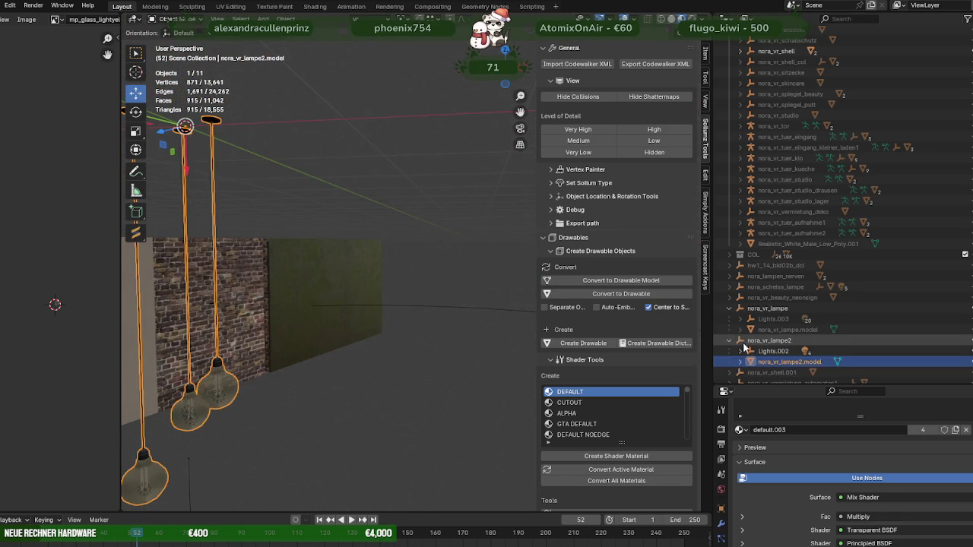
{"action": "left_click", "coordinate": [783, 362]}
Set all materials of nora_vr_lampe.model to embedded
{"action": "scroll", "coordinate": [642, 410], "scroll_direction": "down", "scroll_amount": 5}
{"action": "scroll", "coordinate": [621, 467], "scroll_direction": "down", "scroll_amount": 3}
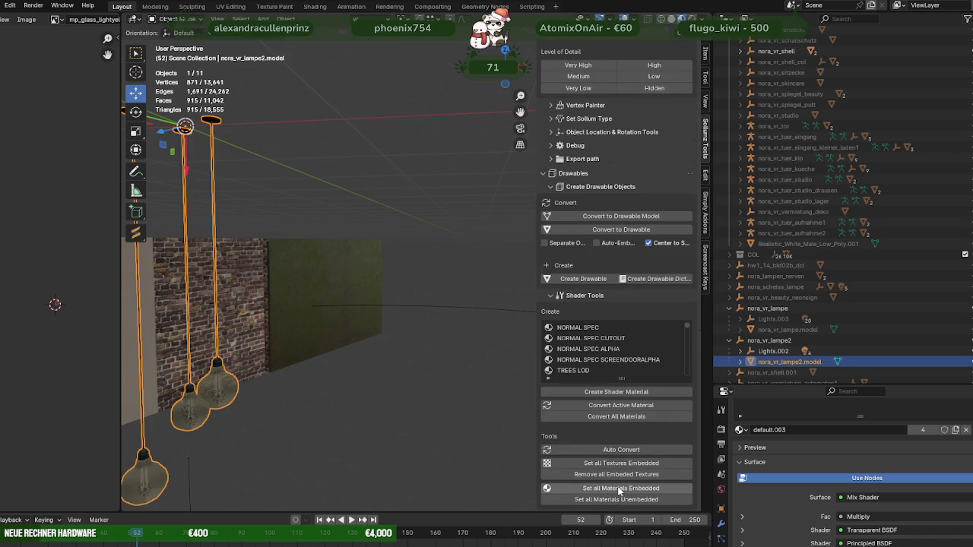
{"action": "left_click", "coordinate": [730, 341]}
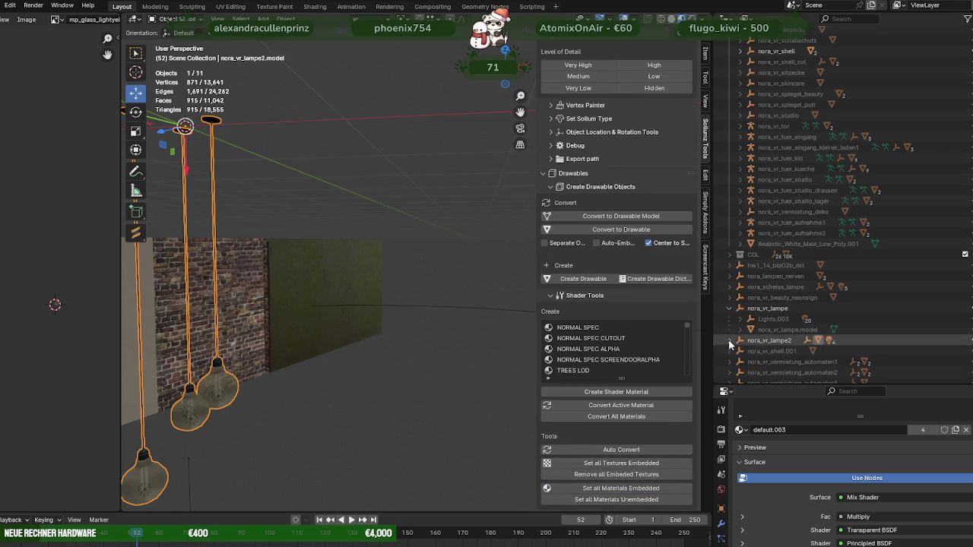
{"action": "left_click", "coordinate": [808, 330]}
{"action": "left_click", "coordinate": [650, 489]}
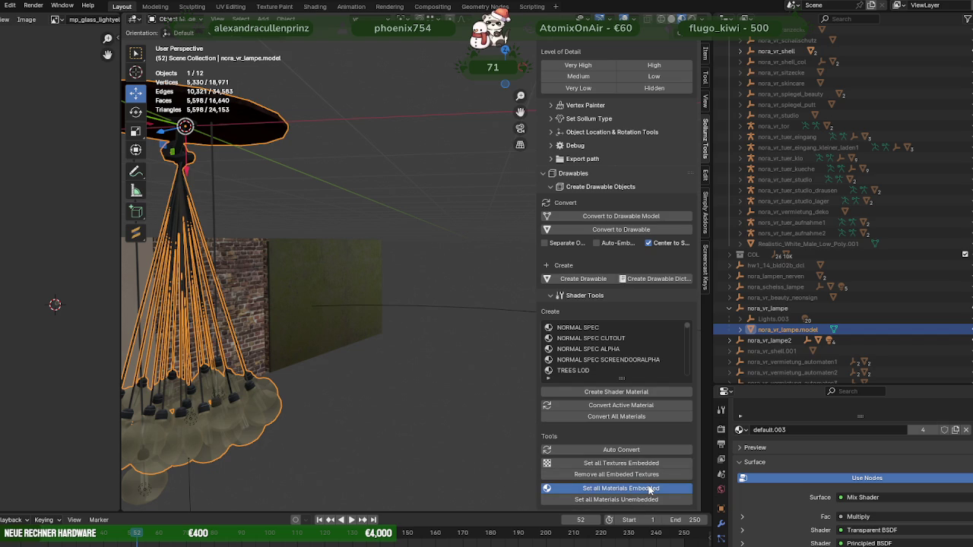
Export nora_vr_lampe and nora_vr_lampe2 as CodeWalker XML into the fixesPANDA folder
{"action": "left_click", "coordinate": [730, 309]}
{"action": "left_click", "coordinate": [755, 308]}
{"action": "left_click", "coordinate": [755, 318], "text": "ctrl"}
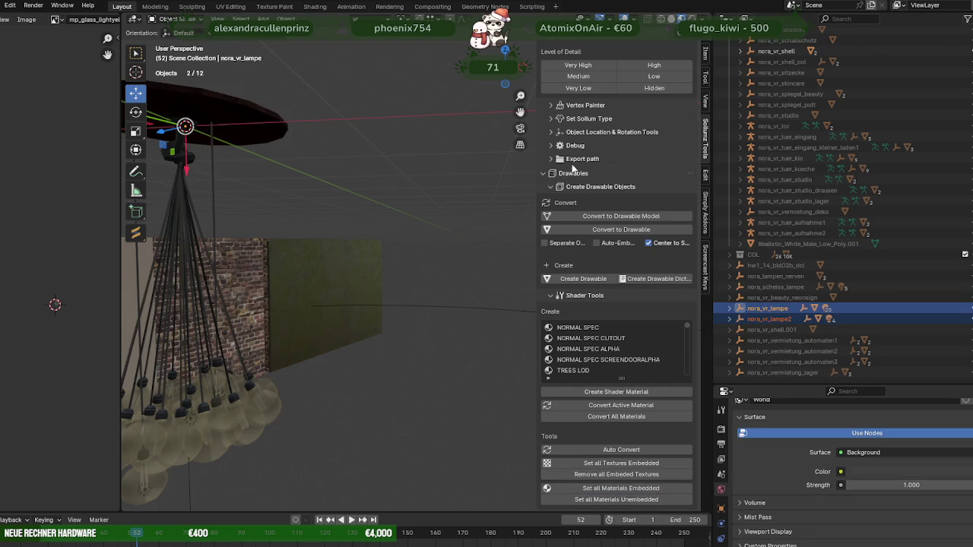
{"action": "scroll", "coordinate": [619, 152], "scroll_direction": "up", "scroll_amount": 3}
{"action": "left_click", "coordinate": [654, 64]}
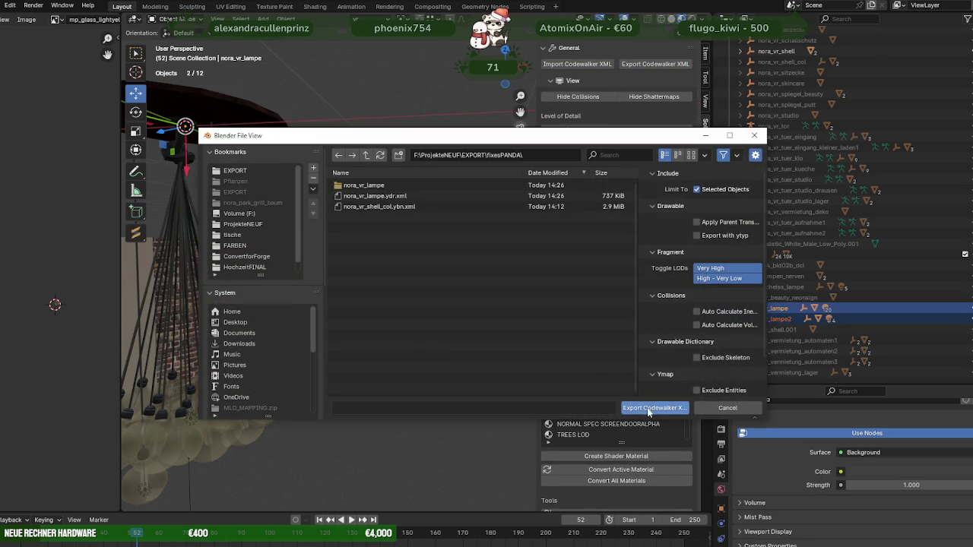
{"action": "left_click", "coordinate": [653, 408]}
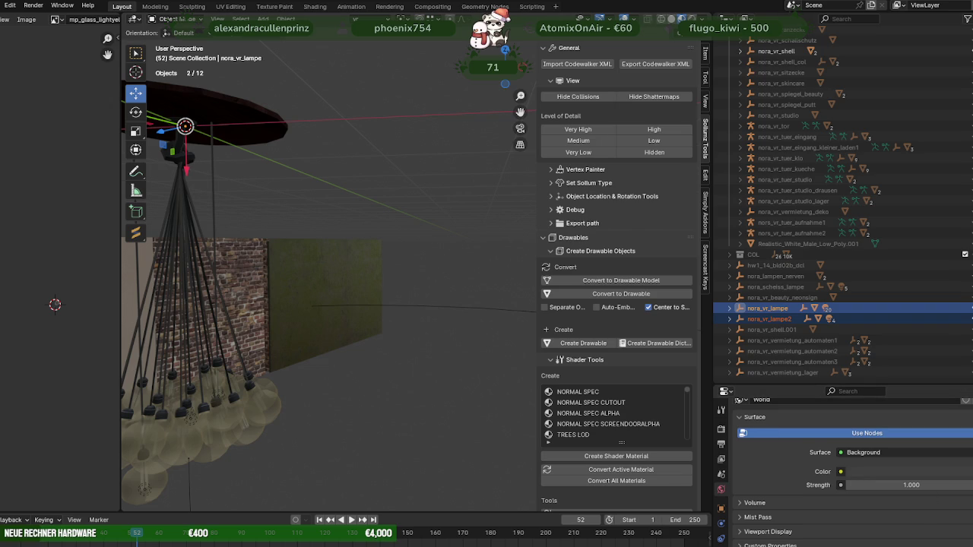
{"action": "key", "text": "KP_Decimal"}
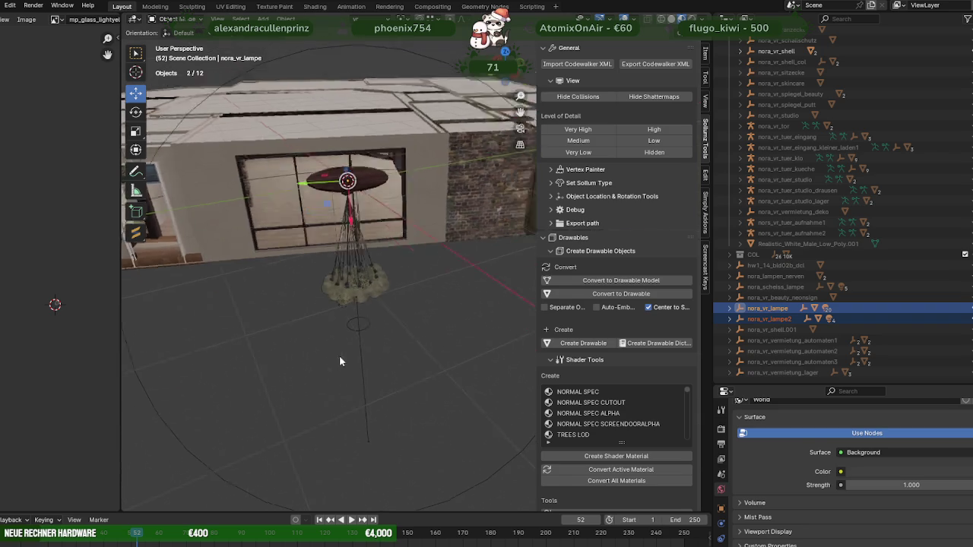
Open the fixesPANDA folder under Volume F: > ProjekteNEU > EXPORT in a new Explorer window
{"action": "key", "text": "alt+Tab"}
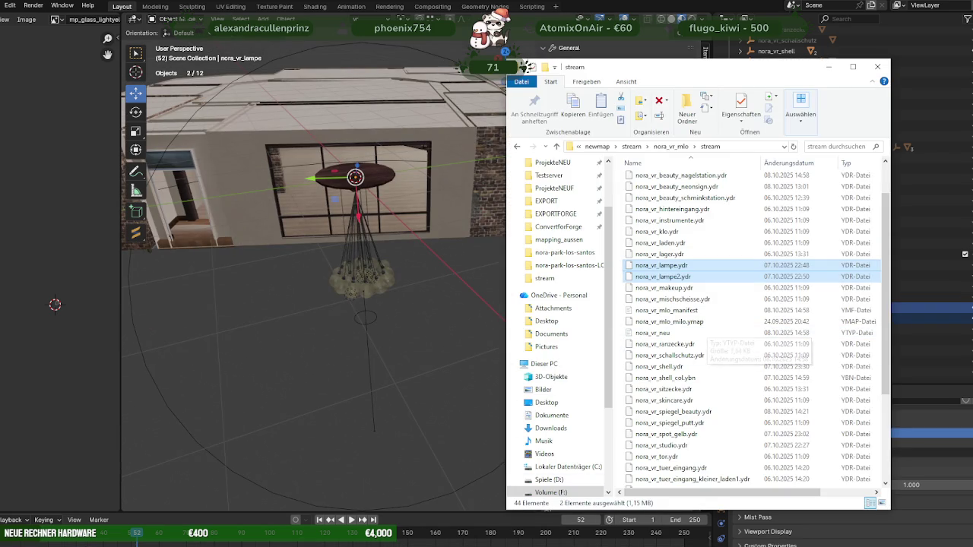
{"action": "right_click", "coordinate": [165, 546]}
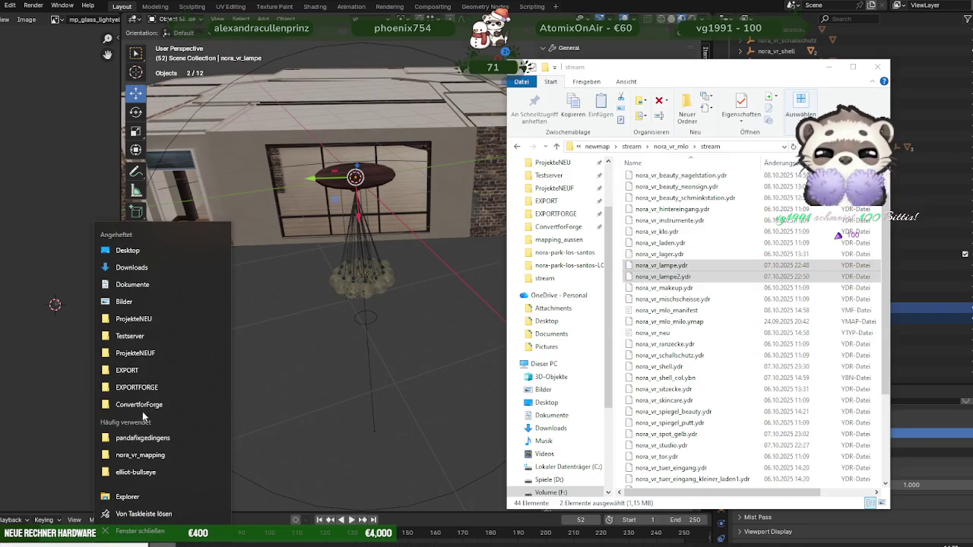
{"action": "mouse_move", "coordinate": [134, 319]}
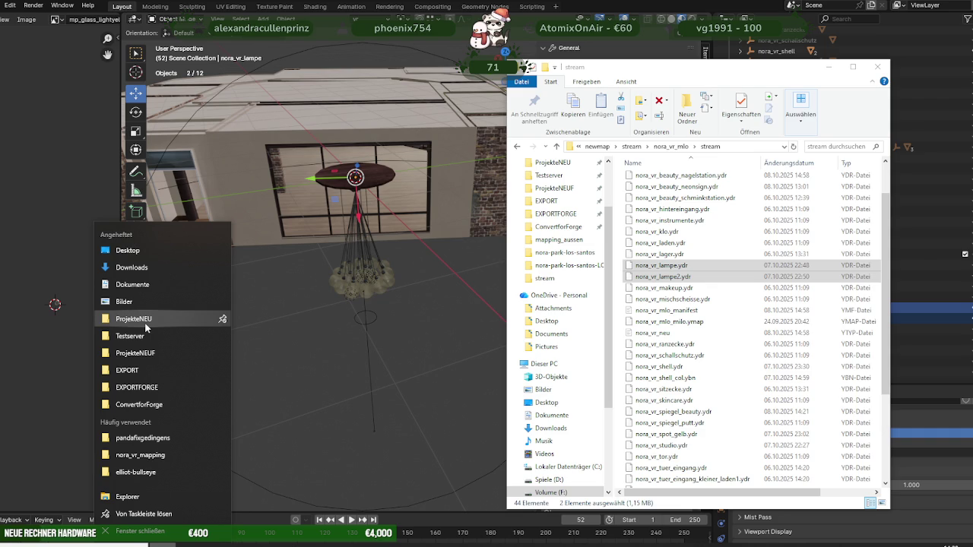
{"action": "left_click", "coordinate": [146, 320]}
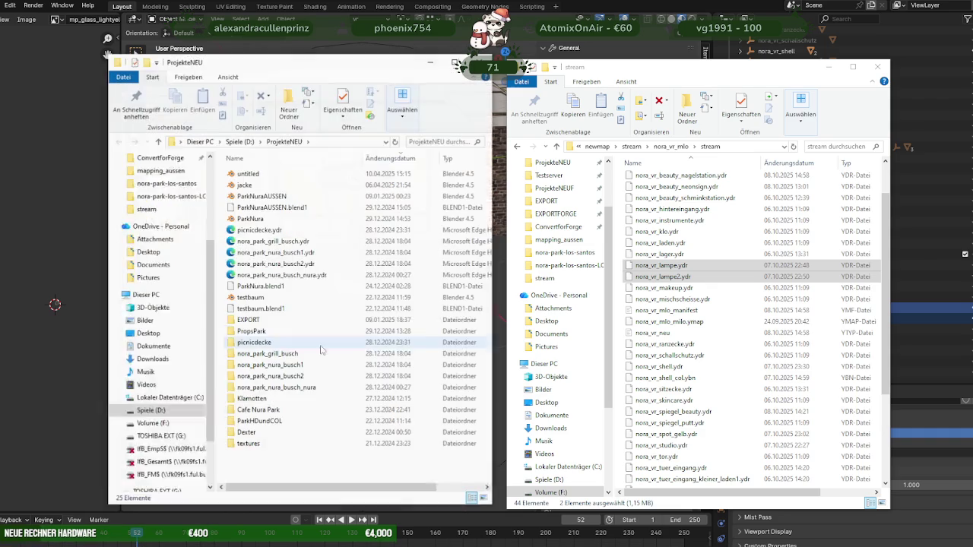
{"action": "left_click", "coordinate": [148, 209]}
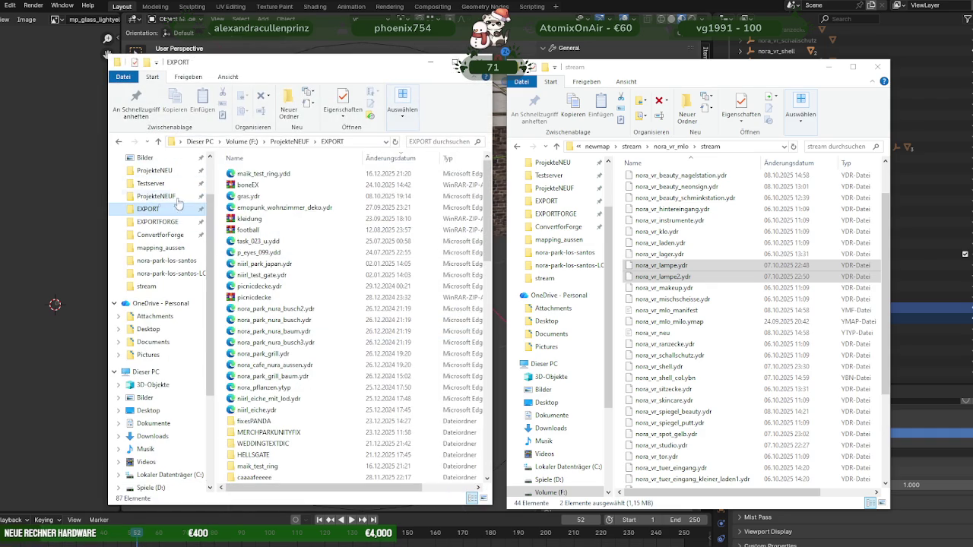
{"action": "double_click", "coordinate": [258, 422]}
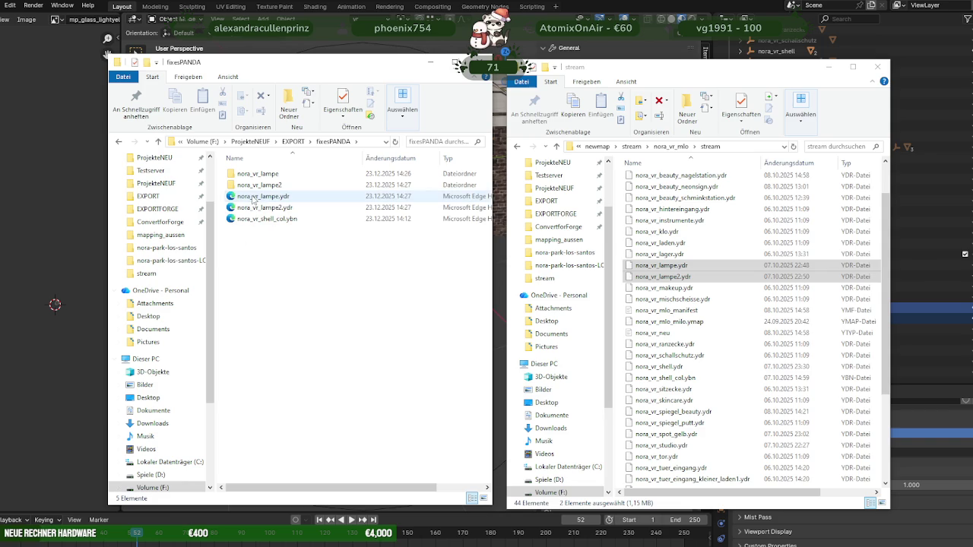
{"action": "key", "text": "alt+Tab"}
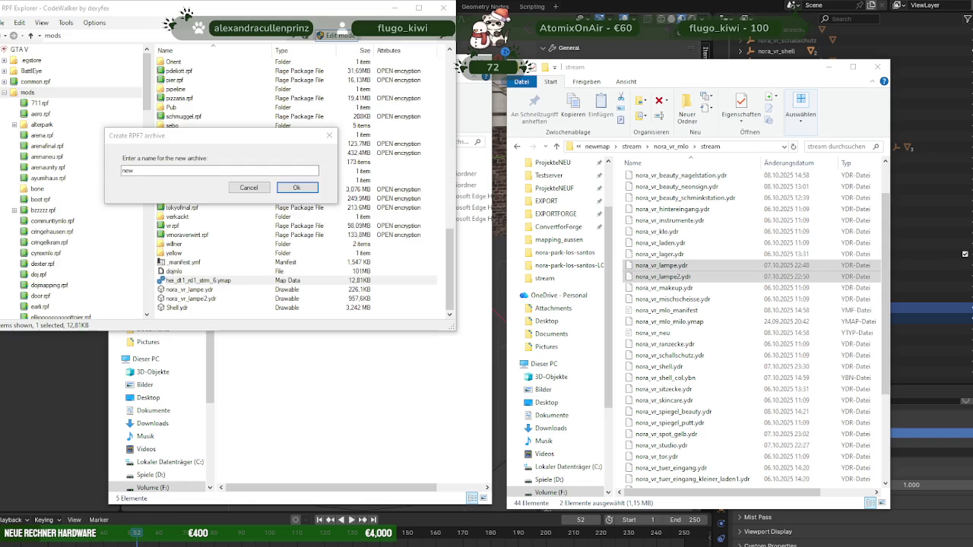
Create a new RPF7 archive named vrfixes.rpf under mods and open it
{"action": "left_click", "coordinate": [145, 171]}
{"action": "type", "text": "vrfixes"}
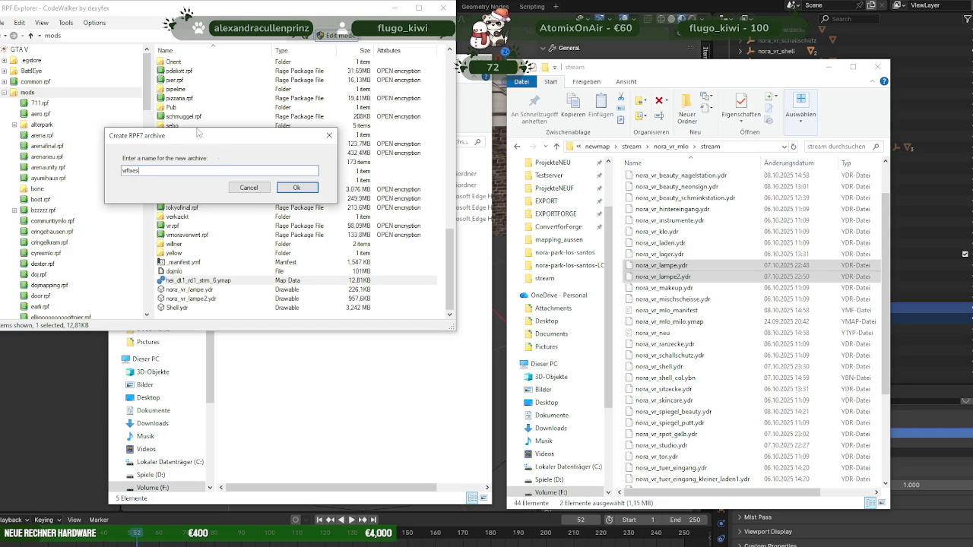
{"action": "left_click", "coordinate": [296, 187]}
{"action": "scroll", "coordinate": [211, 245], "scroll_direction": "down", "scroll_amount": 2}
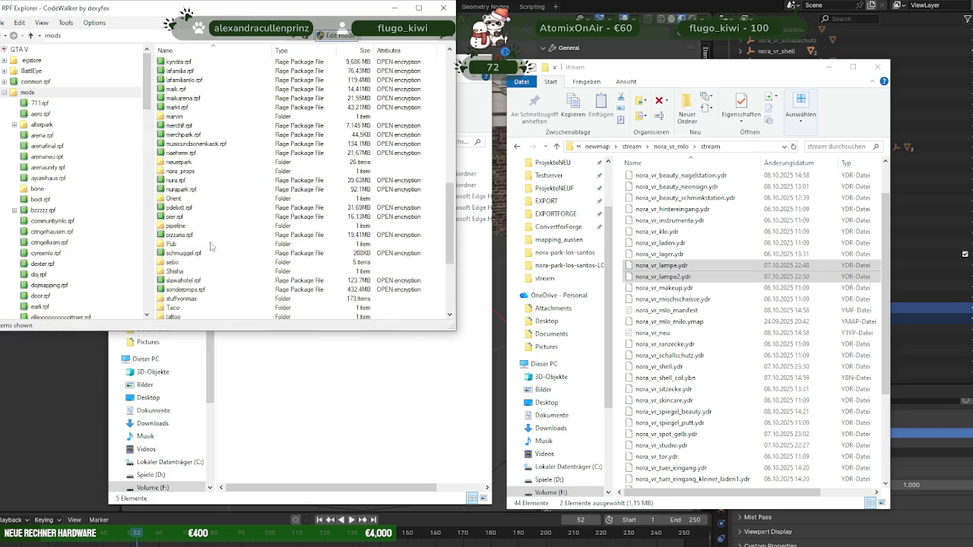
{"action": "double_click", "coordinate": [191, 262]}
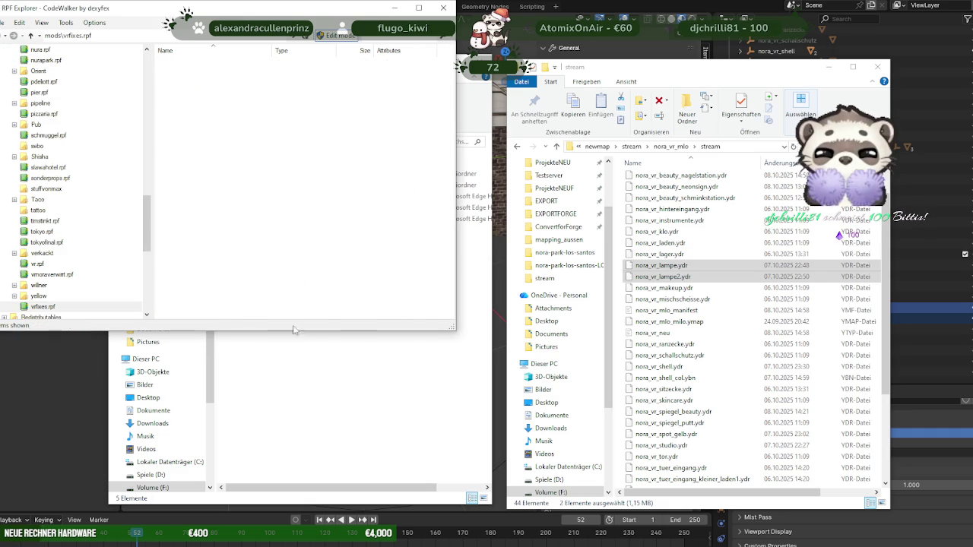
Copy the three exported files from fixesPANDA into vrfixes.rpf
{"action": "left_click", "coordinate": [304, 338]}
{"action": "left_click_drag", "start_coordinate": [250, 69], "coordinate": [604, 77]}
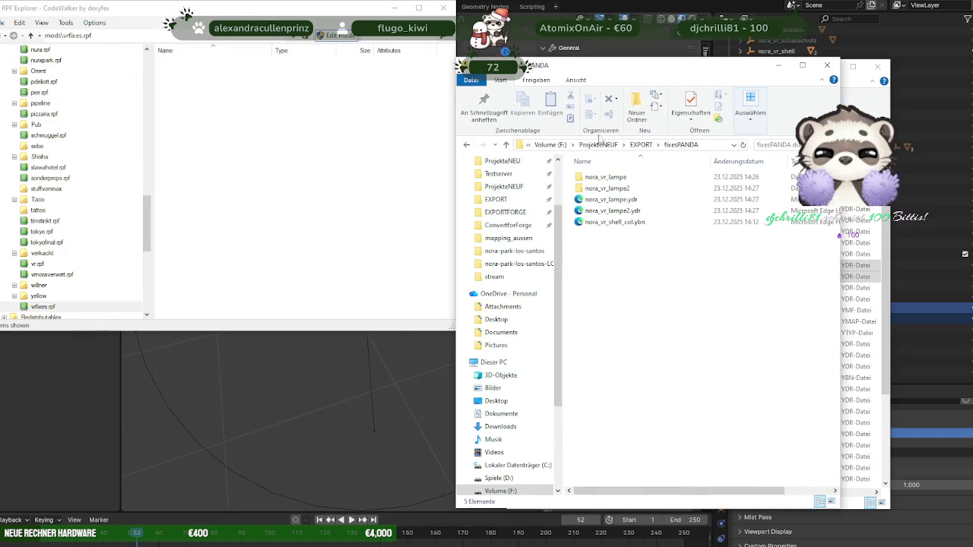
{"action": "left_click", "coordinate": [610, 199]}
{"action": "left_click", "coordinate": [614, 222], "text": "shift"}
{"action": "mouse_move", "coordinate": [615, 222]}
{"action": "left_mouse_down"}
{"action": "mouse_move", "coordinate": [310, 208]}
{"action": "mouse_move", "coordinate": [296, 198]}
{"action": "left_mouse_up"}
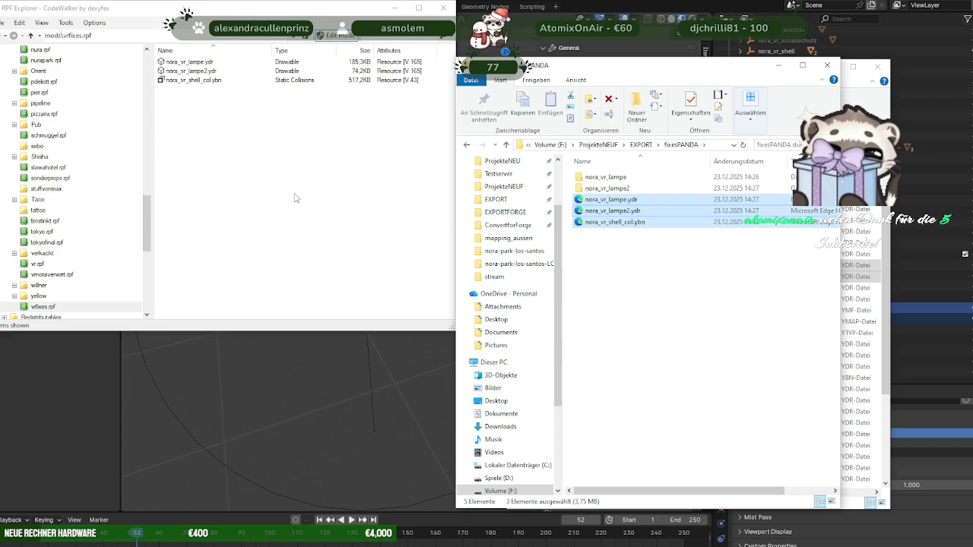
Preview nora_vr_lampe.ydr in the model viewer, inspecting the bulbs and cap from below
{"action": "left_click", "coordinate": [185, 63]}
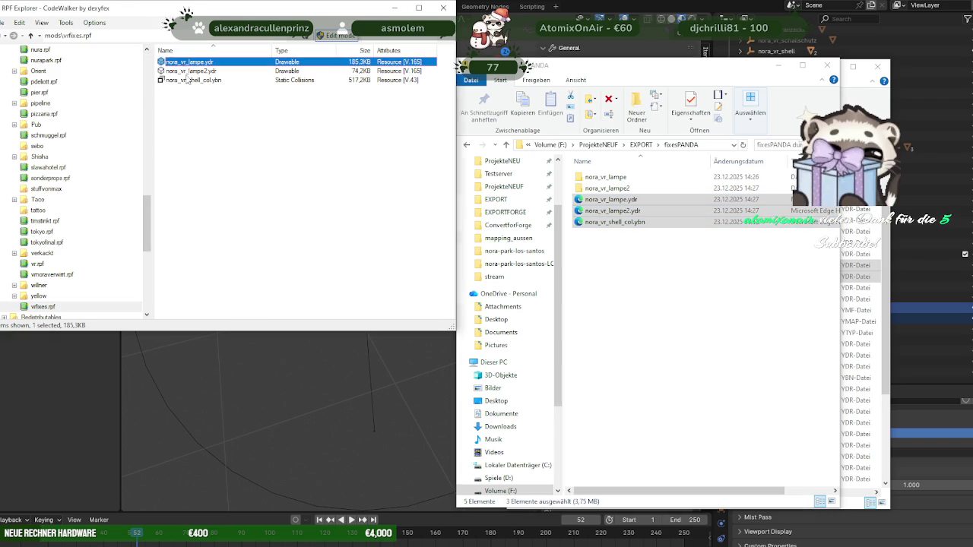
{"action": "double_click", "coordinate": [185, 66]}
{"action": "mouse_move", "coordinate": [181, 127]}
{"action": "left_mouse_down"}
{"action": "mouse_move", "coordinate": [285, 202]}
{"action": "mouse_move", "coordinate": [188, 219]}
{"action": "mouse_move", "coordinate": [162, 276]}
{"action": "mouse_move", "coordinate": [262, 259]}
{"action": "left_mouse_up"}
{"action": "scroll", "coordinate": [228, 228], "scroll_direction": "up", "scroll_amount": 3}
{"action": "mouse_move", "coordinate": [196, 206]}
{"action": "left_mouse_down"}
{"action": "mouse_move", "coordinate": [171, 177]}
{"action": "mouse_move", "coordinate": [329, 226]}
{"action": "mouse_move", "coordinate": [293, 233]}
{"action": "mouse_move", "coordinate": [308, 235]}
{"action": "mouse_move", "coordinate": [259, 268]}
{"action": "mouse_move", "coordinate": [342, 231]}
{"action": "left_mouse_up"}
{"action": "scroll", "coordinate": [312, 235], "scroll_direction": "down", "scroll_amount": 3}
{"action": "scroll", "coordinate": [341, 231], "scroll_direction": "down", "scroll_amount": 3}
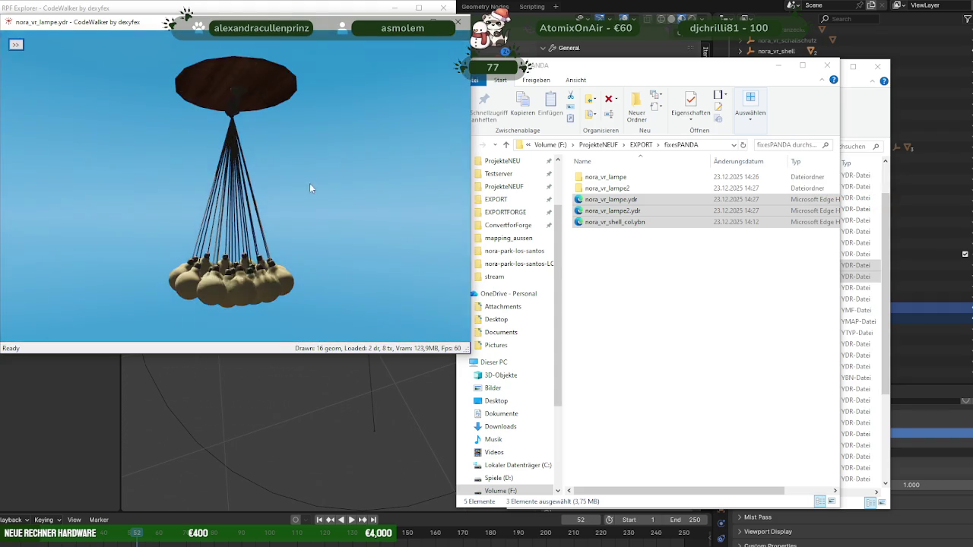
{"action": "left_click", "coordinate": [304, 434]}
{"action": "mouse_move", "coordinate": [278, 438]}
{"action": "middle_mouse_down"}
{"action": "mouse_move", "coordinate": [398, 316]}
{"action": "mouse_move", "coordinate": [362, 307]}
{"action": "middle_mouse_up"}
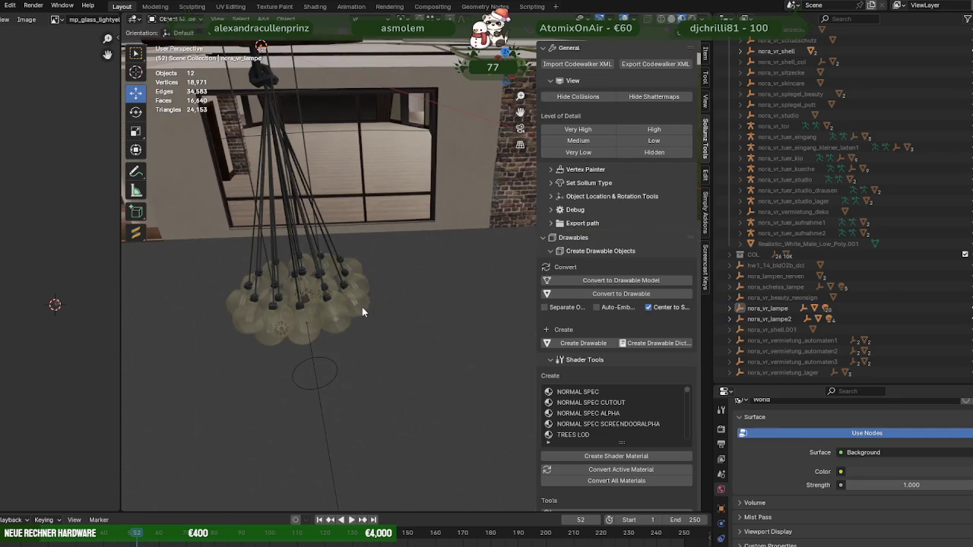
Put the chandelier in Edit Mode with nothing selected, then bring the stream folder forward
{"action": "left_click", "coordinate": [362, 307]}
{"action": "key", "text": "Tab"}
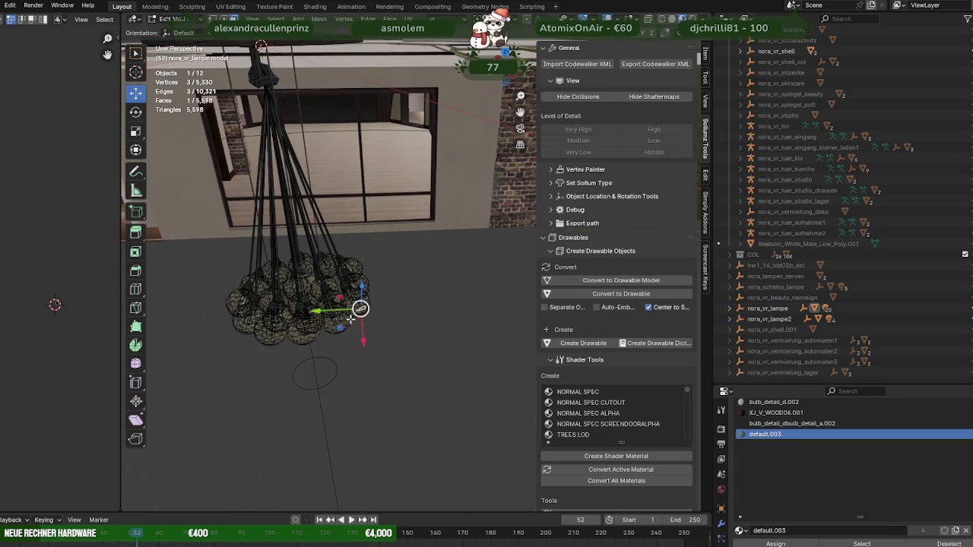
{"action": "left_click", "coordinate": [352, 374]}
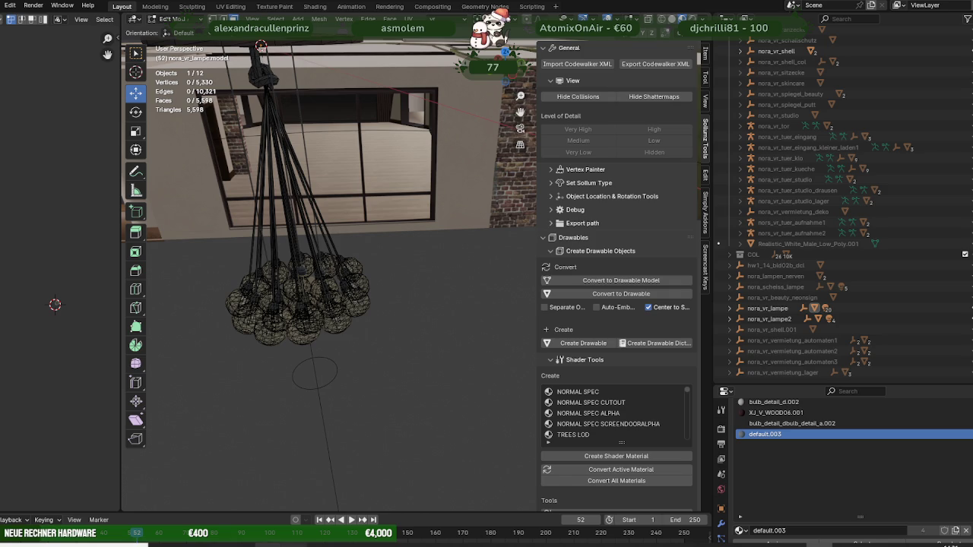
{"action": "left_click", "coordinate": [195, 494]}
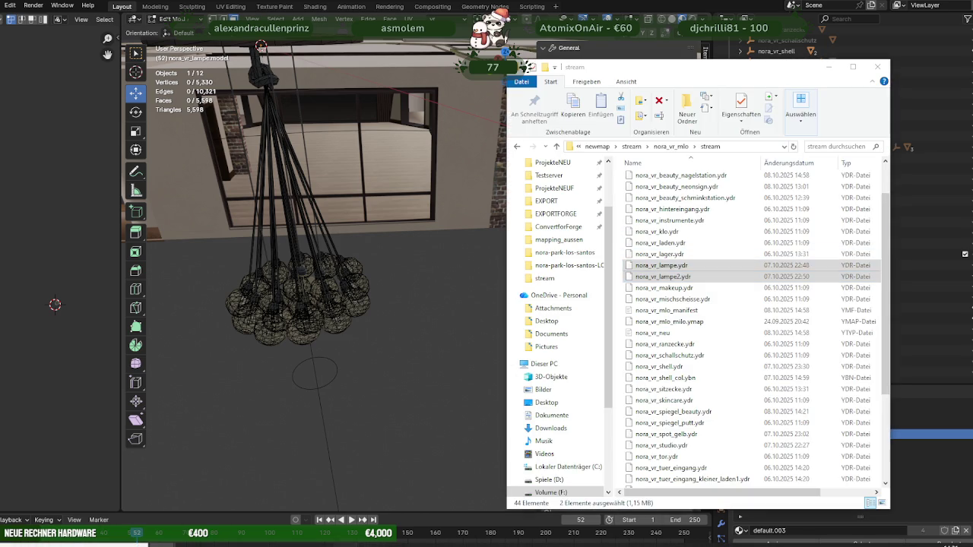
Replace nora_vr_lampe.ydr, nora_vr_lampe2.ydr and nora_vr_shell_col.ybn in the stream folder with the new exports
{"action": "left_click", "coordinate": [297, 494]}
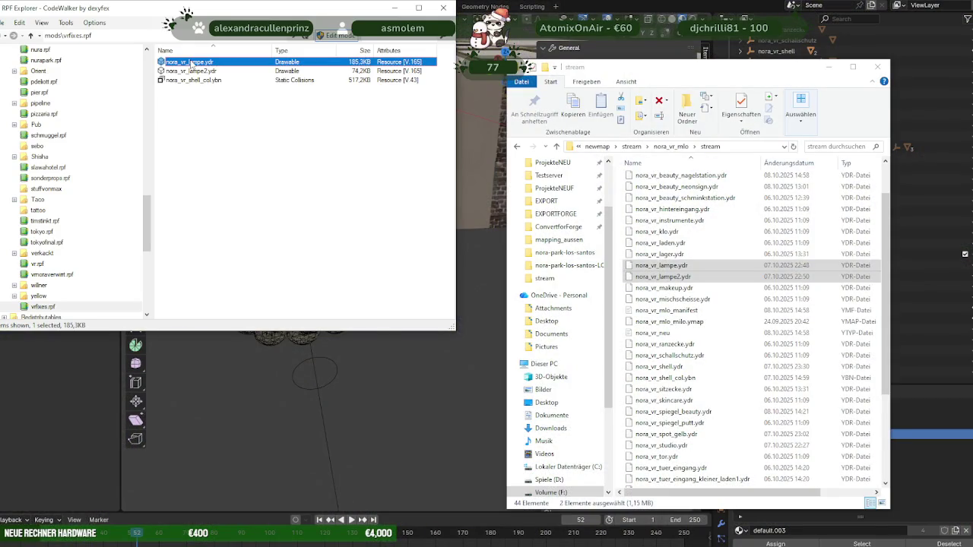
{"action": "left_click", "coordinate": [731, 333]}
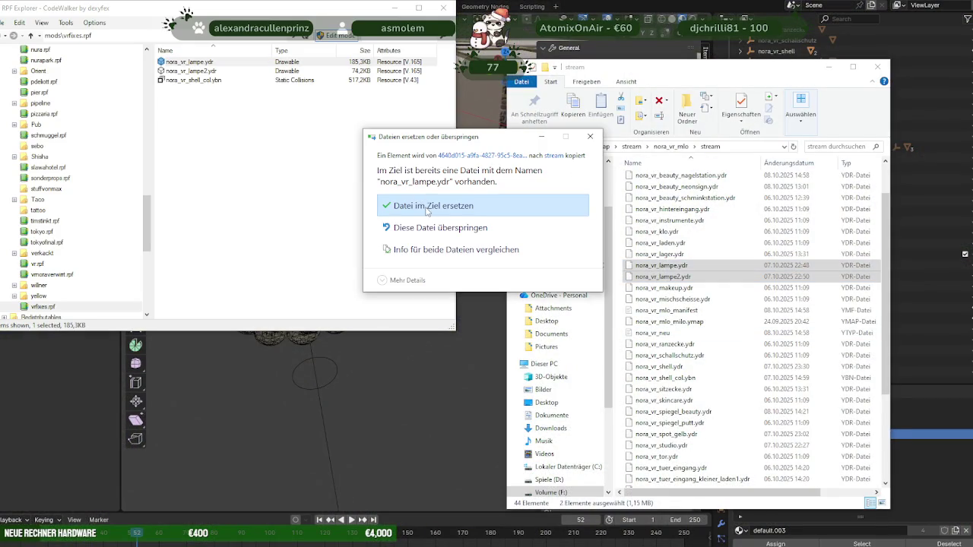
{"action": "left_click", "coordinate": [418, 203]}
{"action": "left_click_drag", "start_coordinate": [207, 71], "coordinate": [729, 333]}
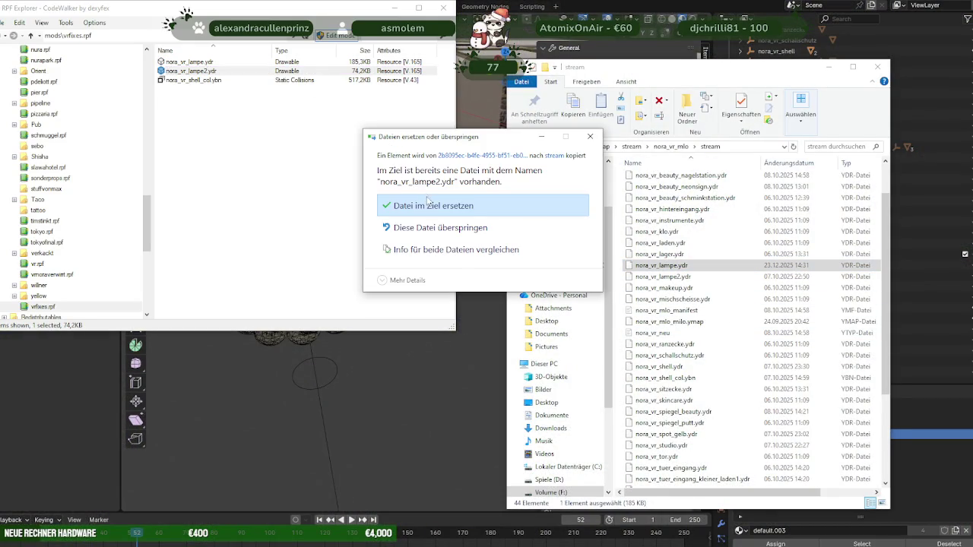
{"action": "left_click", "coordinate": [423, 204]}
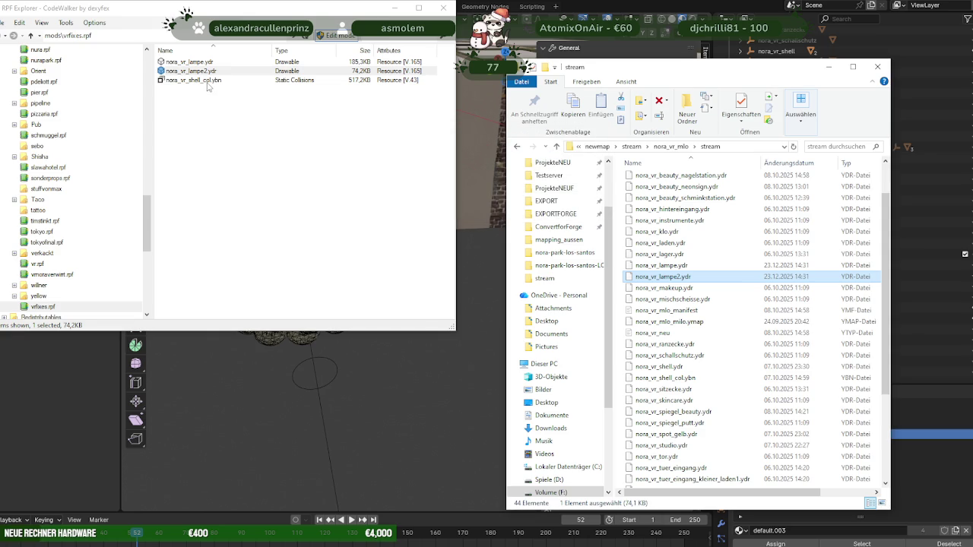
{"action": "left_click", "coordinate": [199, 81]}
{"action": "left_click_drag", "start_coordinate": [199, 82], "coordinate": [760, 321]}
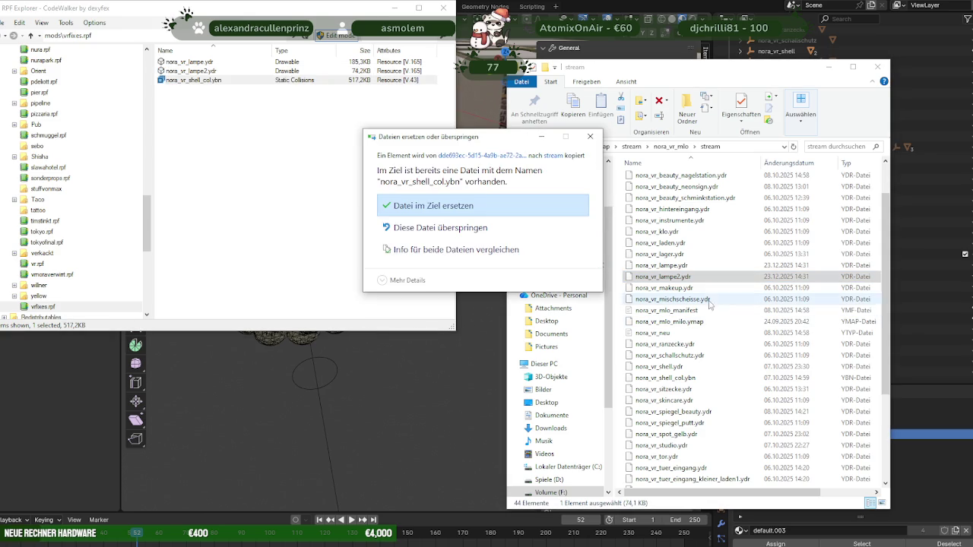
{"action": "left_click", "coordinate": [473, 213]}
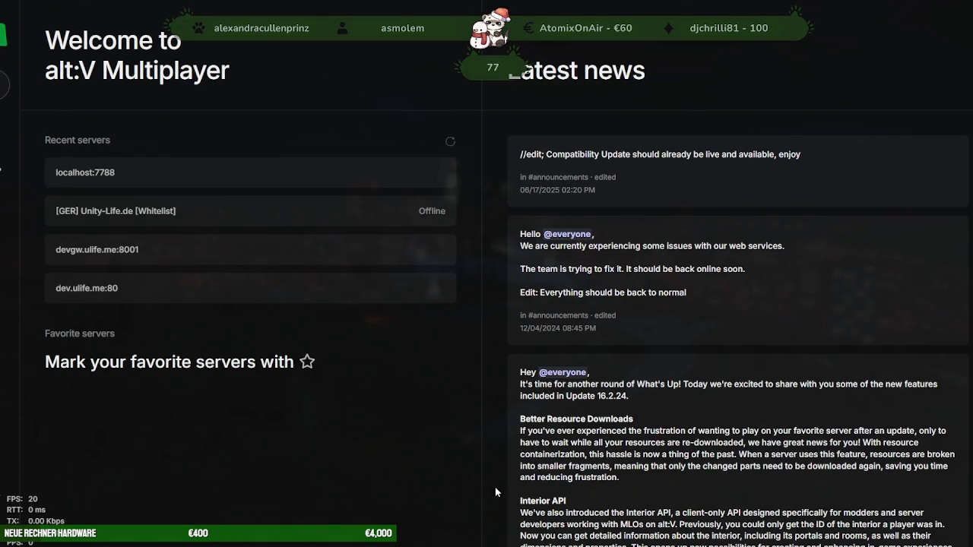
Join localhost:7788 from the alt:V Recent servers list
{"action": "left_click", "coordinate": [218, 174]}
{"action": "left_click", "coordinate": [571, 320]}
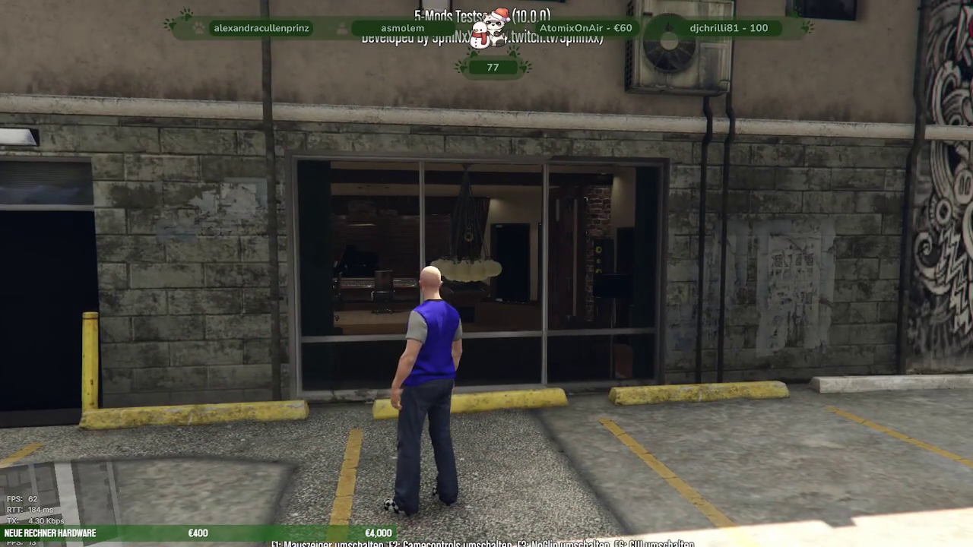
Walk through the back door into the living room to view the new chandelier
{"action": "key", "text": "w"}
{"action": "key", "text": "w"}
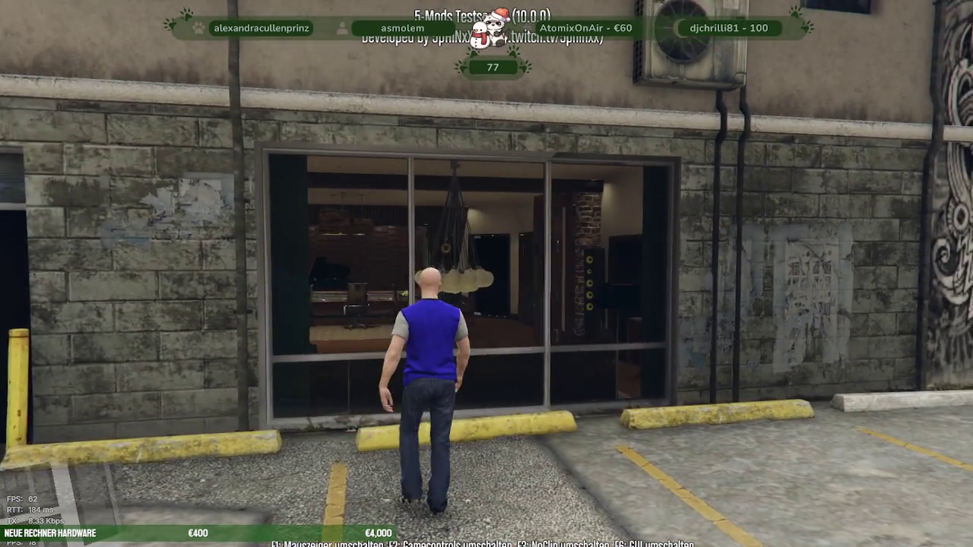
{"action": "key", "text": "s"}
{"action": "key", "text": "s"}
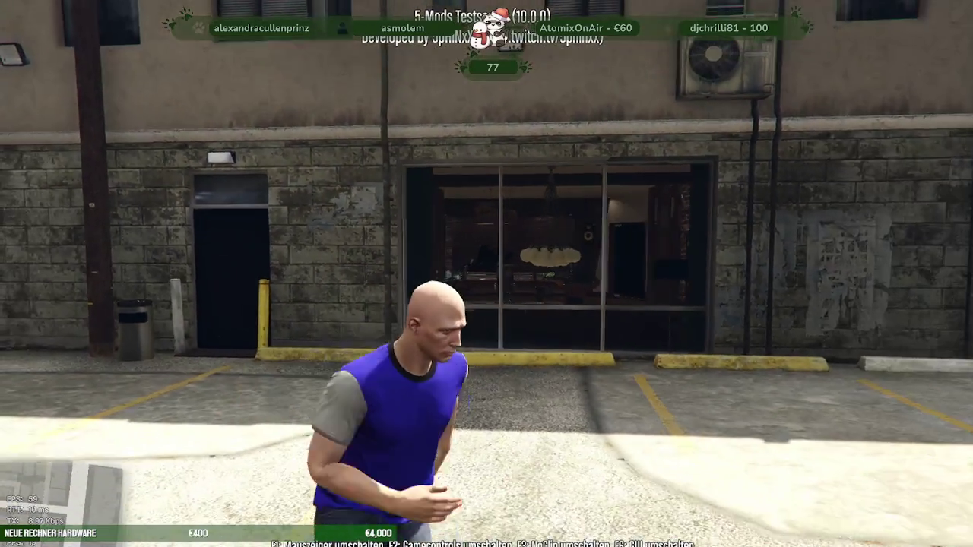
{"action": "key", "text": "w"}
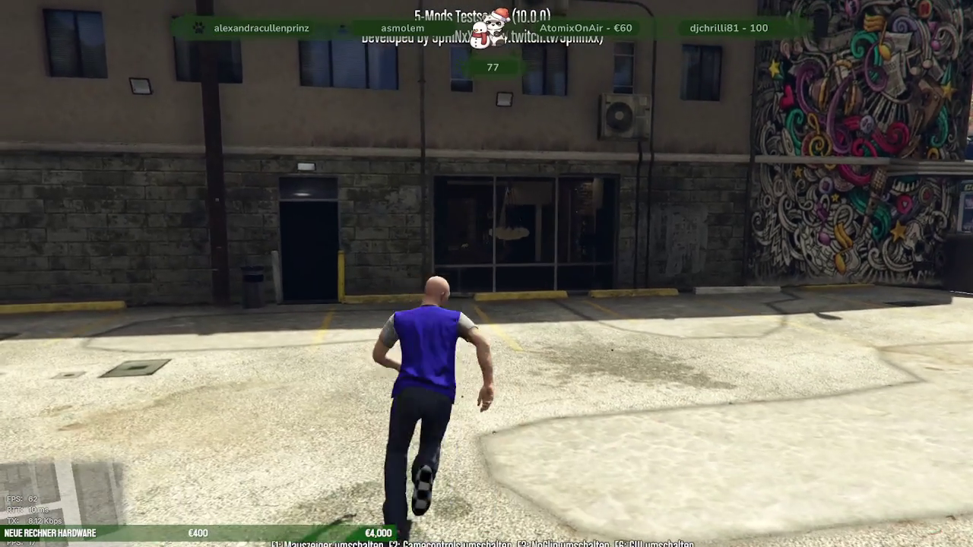
{"action": "key", "text": "w"}
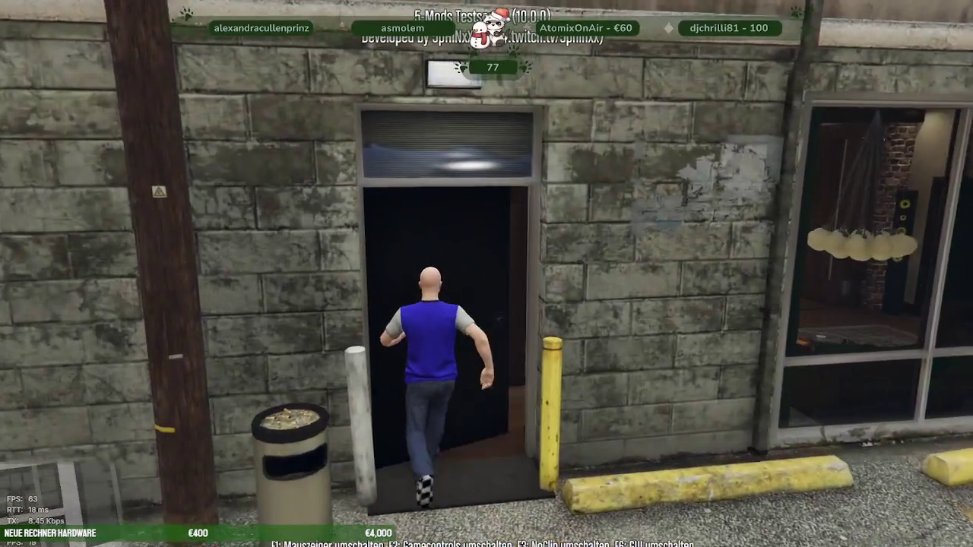
{"action": "key", "text": "w"}
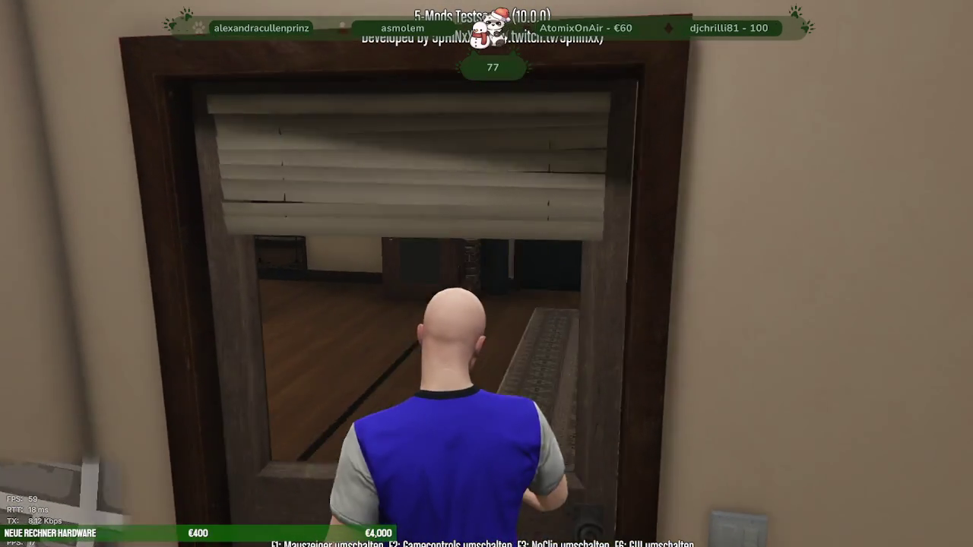
{"action": "key", "text": "s"}
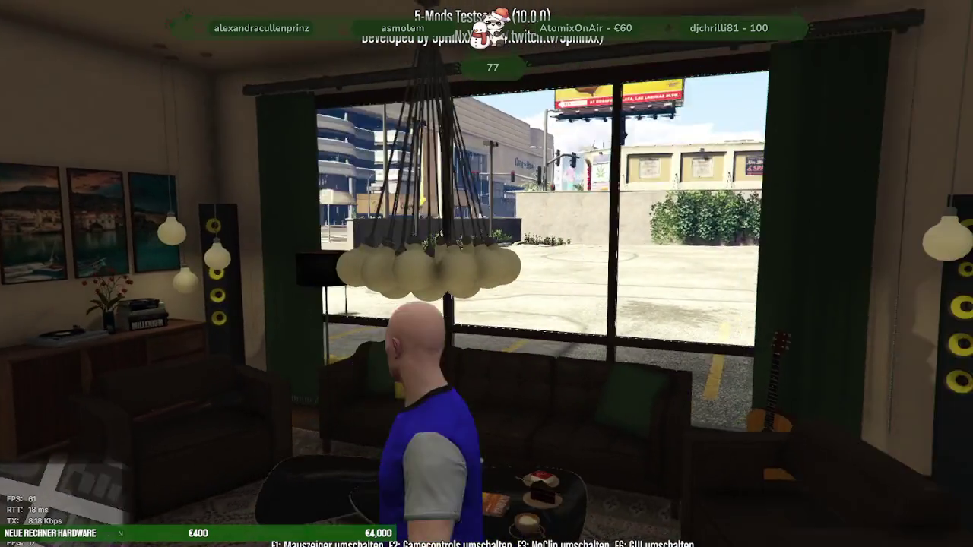
{"action": "key", "text": "w"}
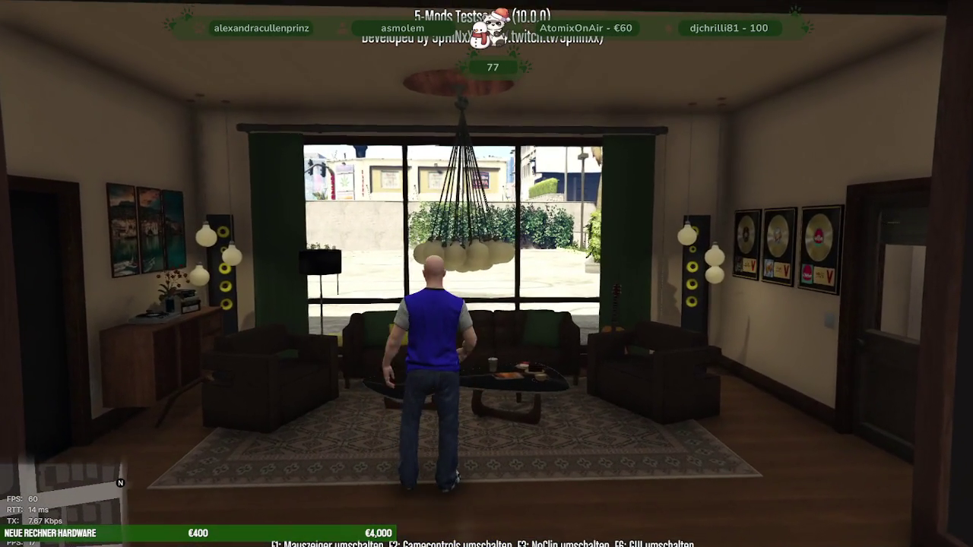
Set the game time to 1 o'clock, then walk outside to see the lit window at night
{"action": "key", "text": "F5"}
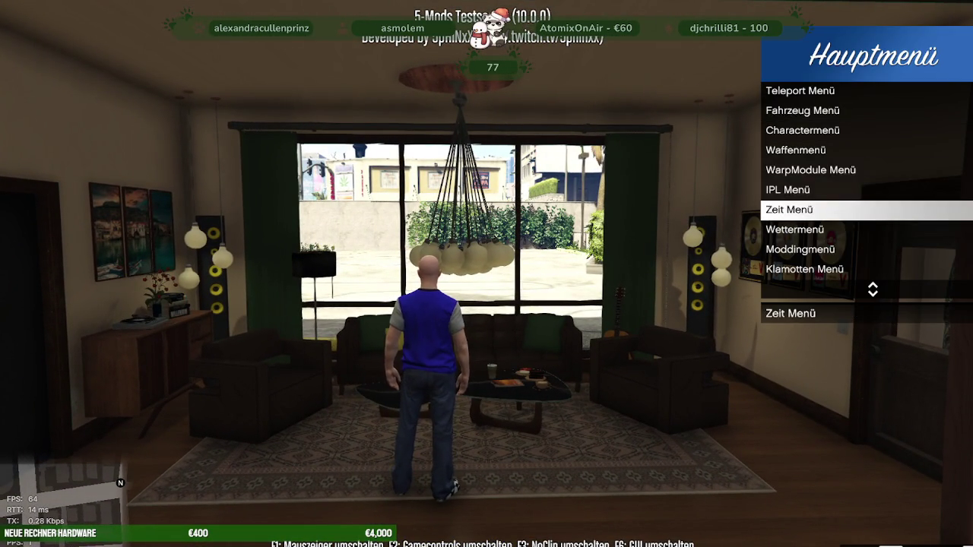
{"action": "key", "text": "Return"}
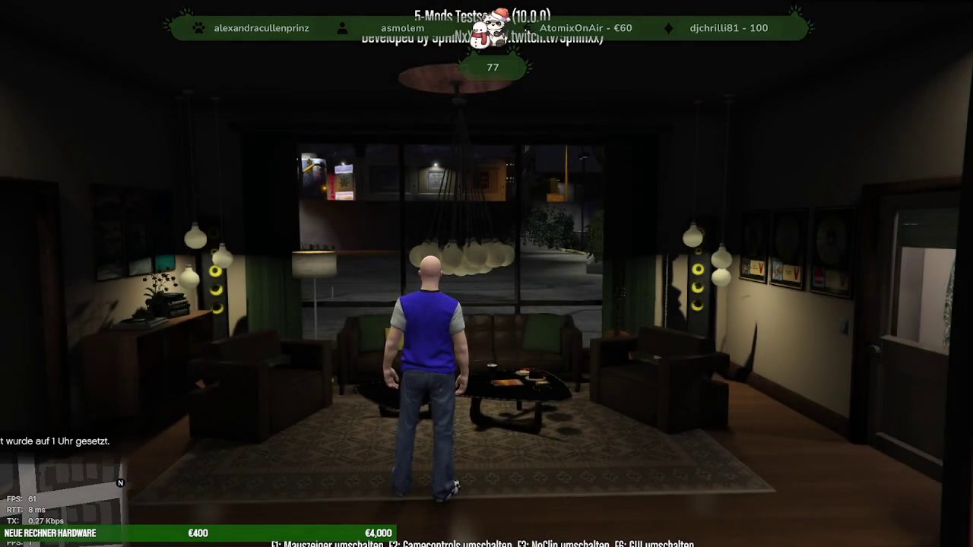
{"action": "key", "text": "w"}
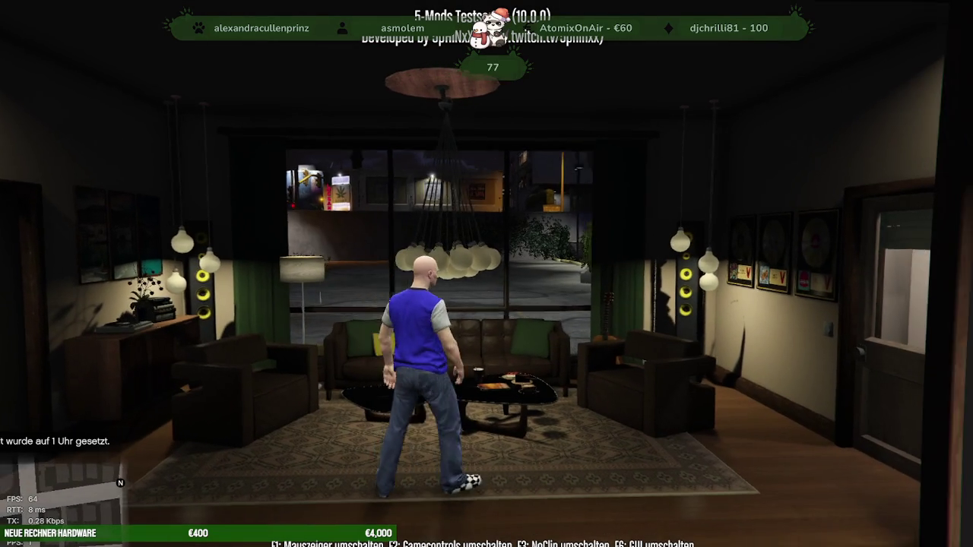
{"action": "key", "text": "w"}
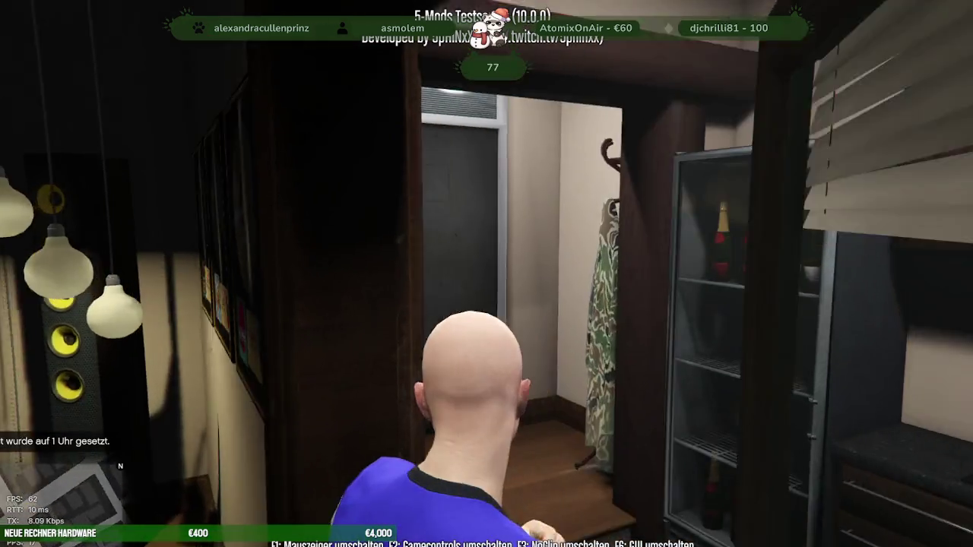
{"action": "key", "text": "w"}
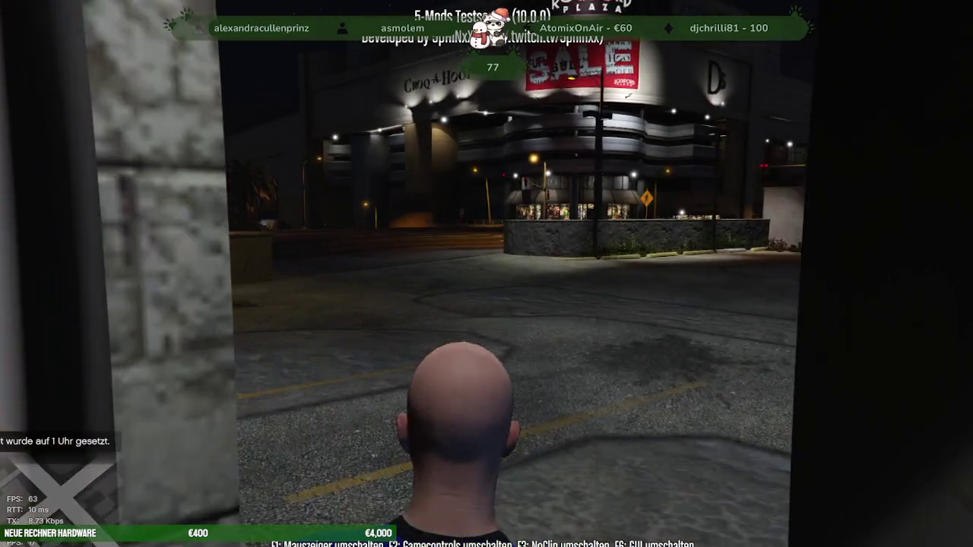
{"action": "key", "text": "w"}
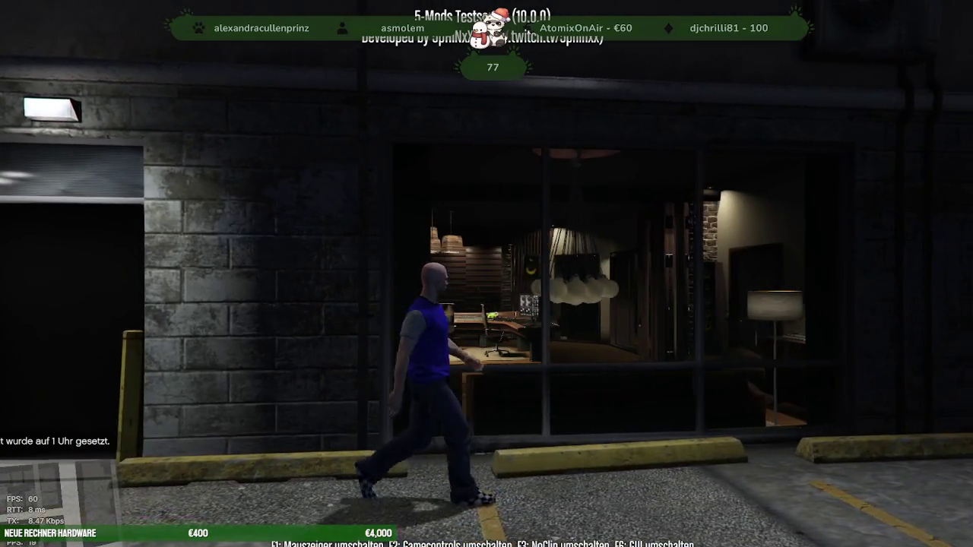
{"action": "key", "text": "d"}
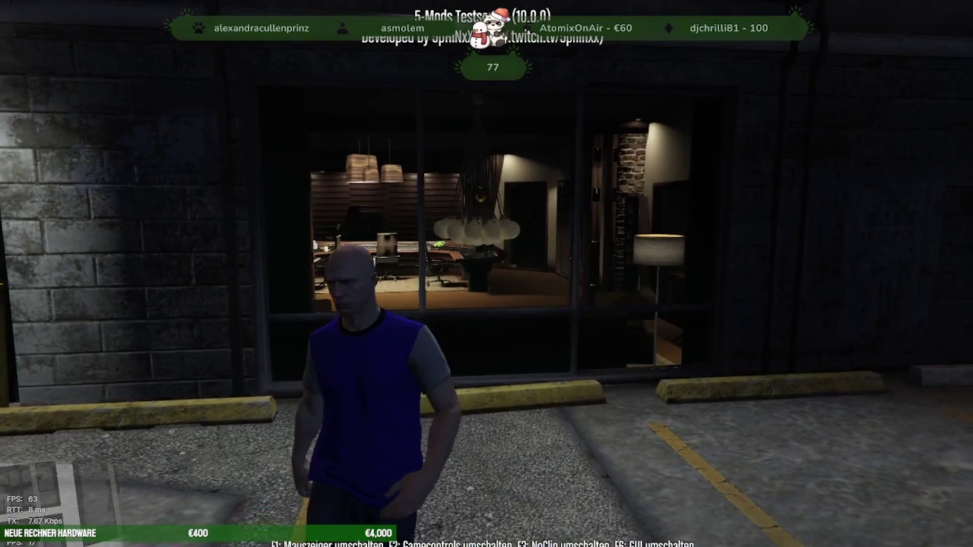
Switch from the game back to the Blender project
{"action": "key", "text": "w"}
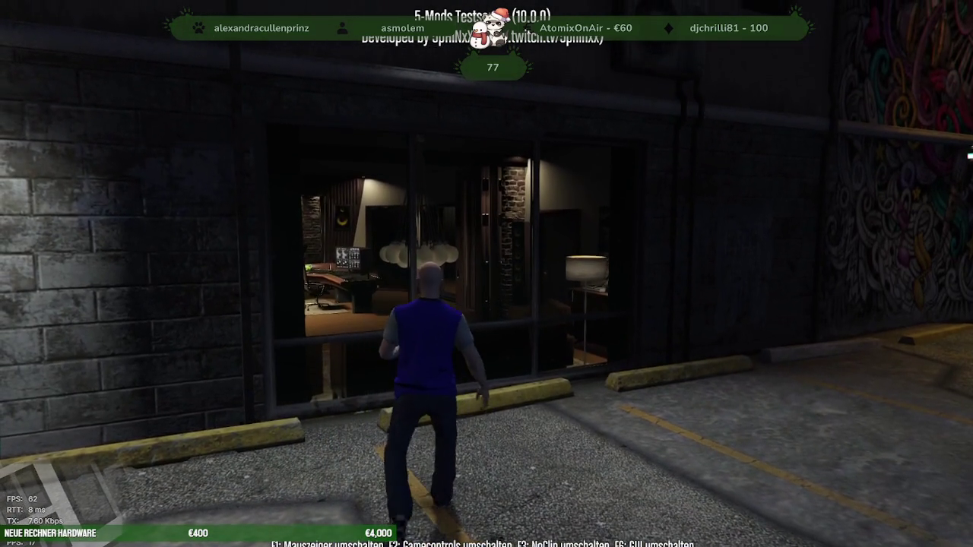
{"action": "key", "text": "alt+Tab"}
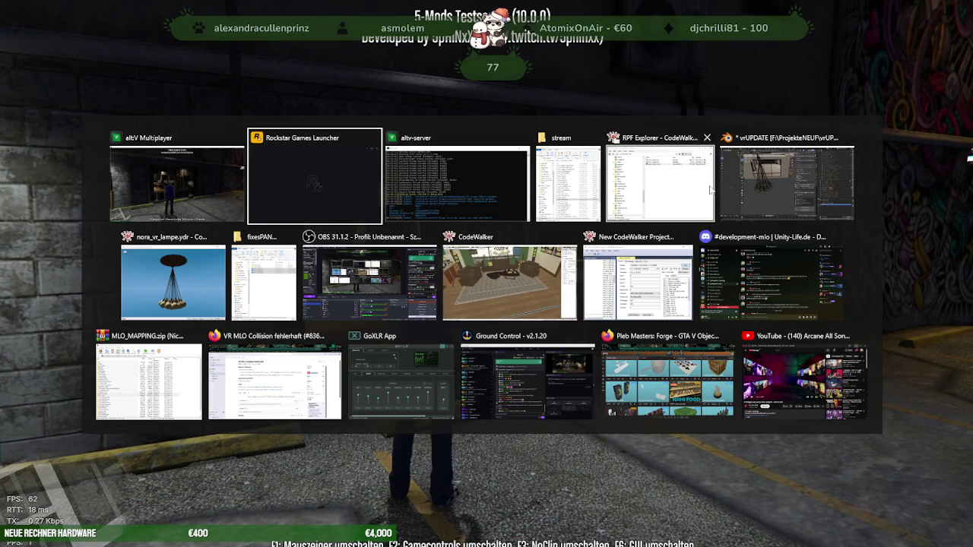
{"action": "left_click", "coordinate": [759, 171]}
Inspect the lamp's glass material nodes, bringing the DiffuseSampler and Multiply nodes into view
{"action": "middle_click_drag", "start_coordinate": [335, 323], "coordinate": [329, 301]}
{"action": "left_click", "coordinate": [329, 300]}
{"action": "left_click", "coordinate": [314, 6]}
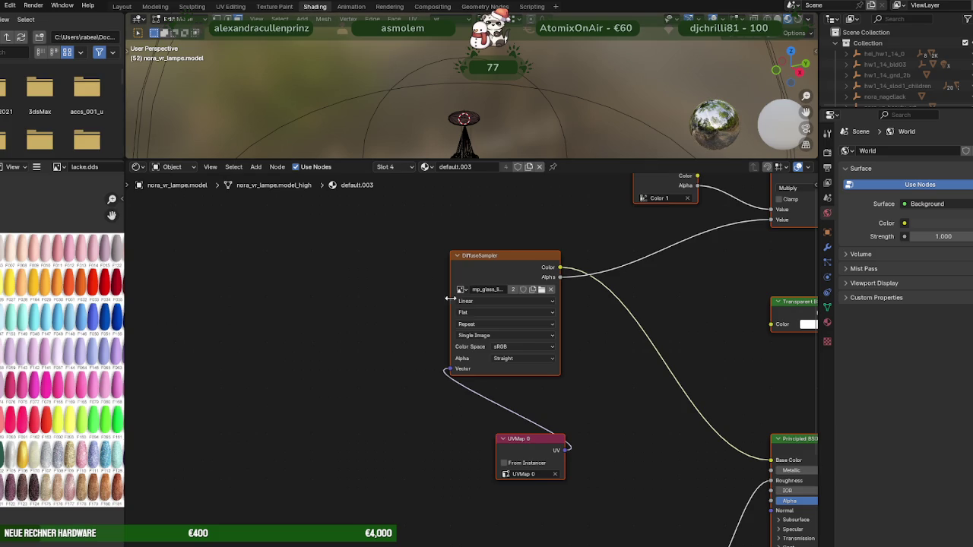
{"action": "scroll", "coordinate": [579, 374], "scroll_direction": "down", "scroll_amount": 2}
{"action": "scroll", "coordinate": [592, 369], "scroll_direction": "down", "scroll_amount": 3}
{"action": "middle_click_drag", "start_coordinate": [594, 376], "coordinate": [417, 305]}
{"action": "scroll", "coordinate": [561, 370], "scroll_direction": "up", "scroll_amount": 1}
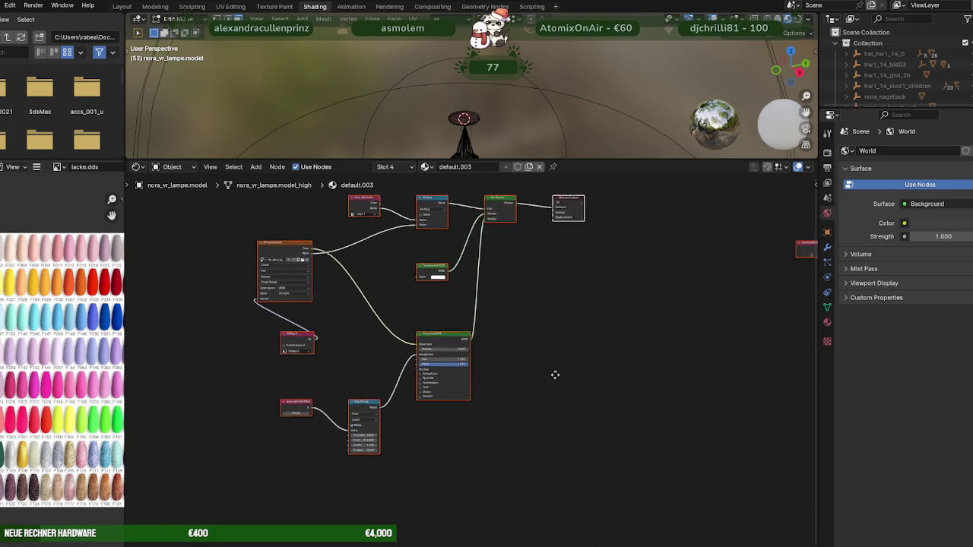
{"action": "scroll", "coordinate": [526, 407], "scroll_direction": "up", "scroll_amount": 1}
{"action": "scroll", "coordinate": [460, 385], "scroll_direction": "up", "scroll_amount": 3}
{"action": "middle_click_drag", "start_coordinate": [348, 342], "coordinate": [462, 398]}
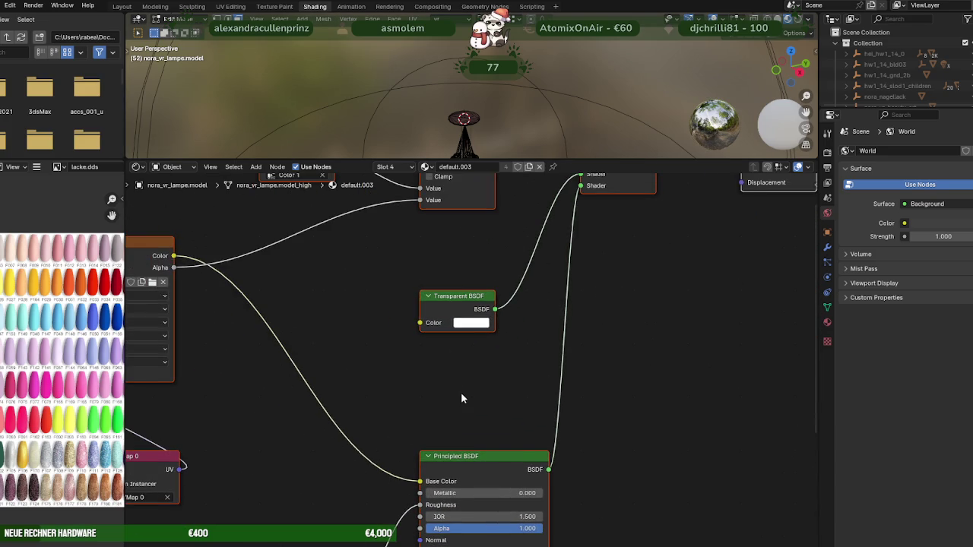
{"action": "mouse_move", "coordinate": [289, 317]}
{"action": "middle_mouse_down"}
{"action": "mouse_move", "coordinate": [471, 349]}
{"action": "mouse_move", "coordinate": [460, 402]}
{"action": "middle_mouse_up"}
{"action": "scroll", "coordinate": [460, 392], "scroll_direction": "up", "scroll_amount": 1}
{"action": "scroll", "coordinate": [460, 384], "scroll_direction": "up", "scroll_amount": 1}
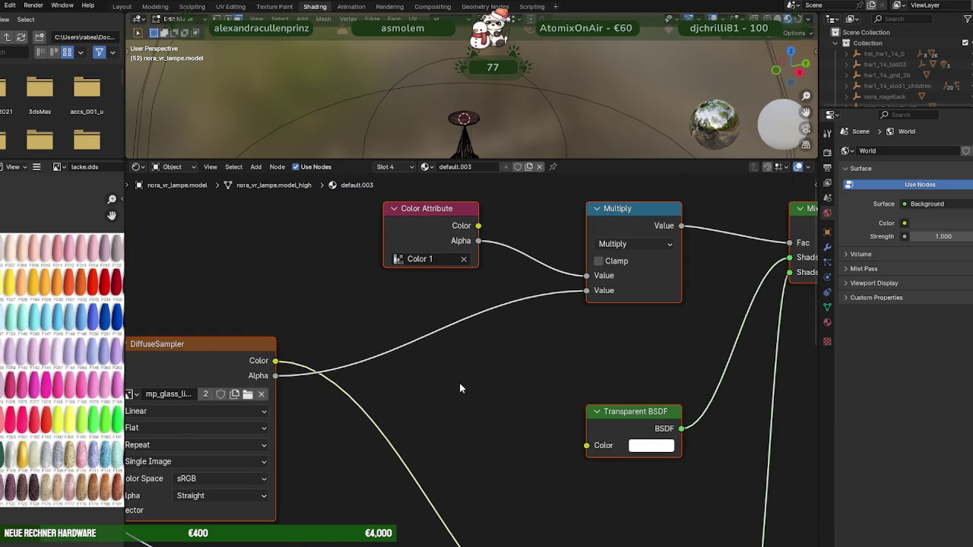
Put the lamp mesh in Edit Mode and browse for a new DiffuseSampler texture image
{"action": "left_click", "coordinate": [121, 6]}
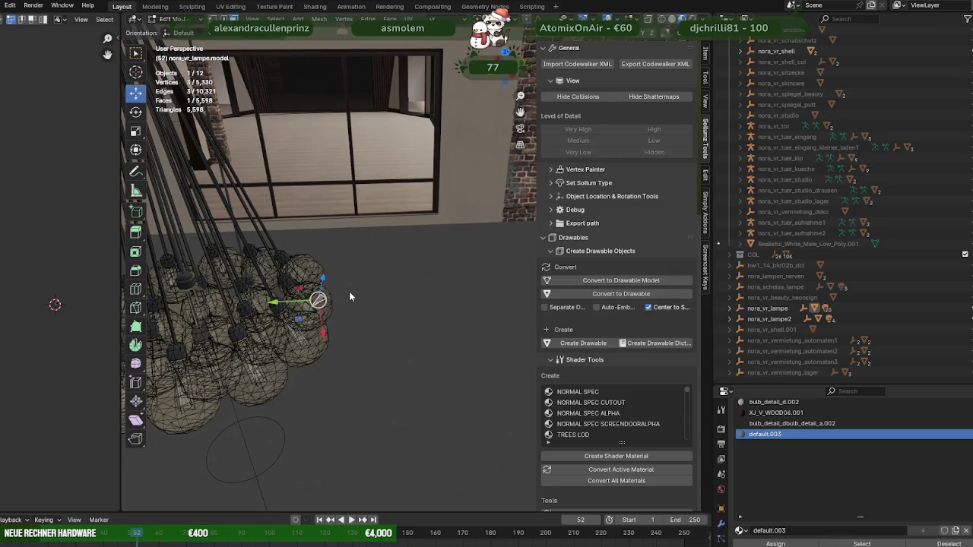
{"action": "left_click", "coordinate": [324, 302]}
{"action": "key", "text": "Tab"}
{"action": "left_click", "coordinate": [315, 6]}
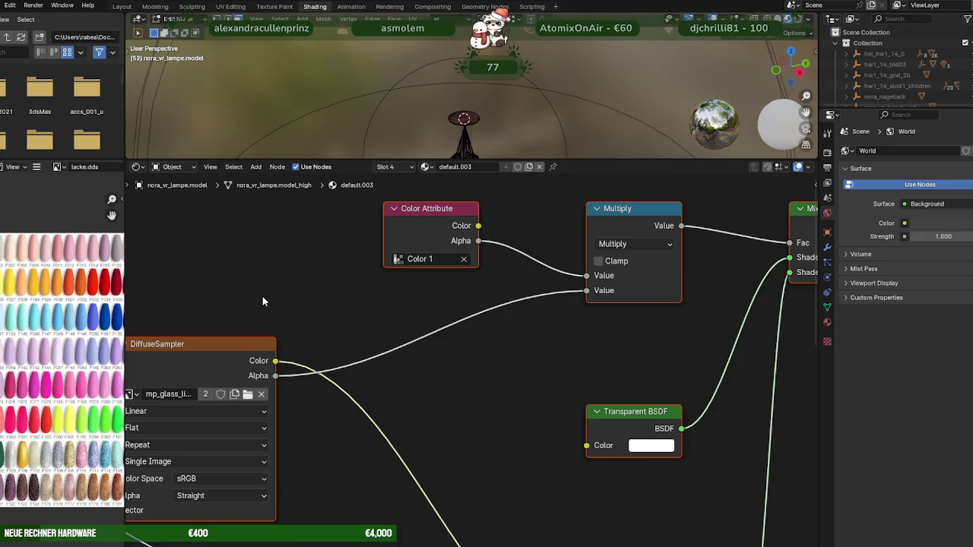
{"action": "scroll", "coordinate": [261, 299], "scroll_direction": "down", "scroll_amount": 2}
{"action": "left_click", "coordinate": [319, 384]}
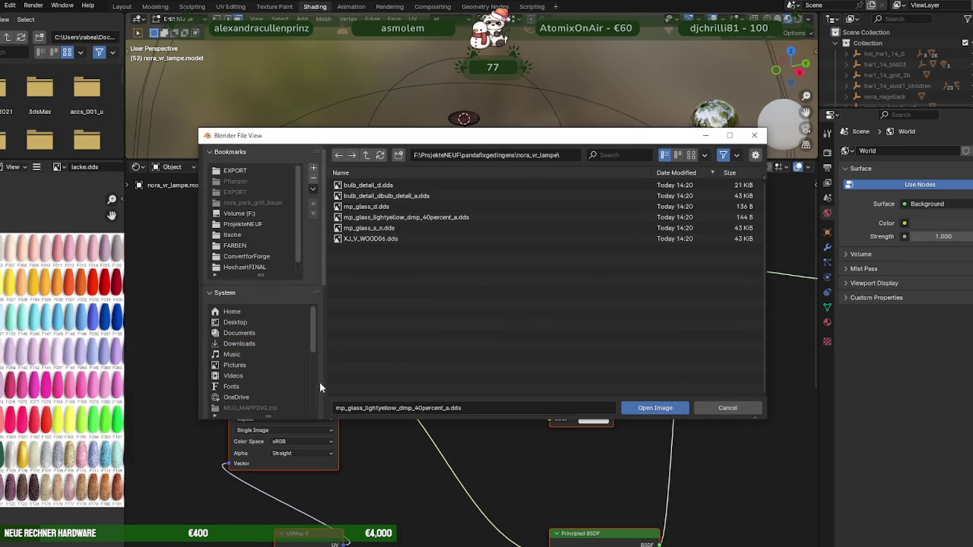
View the texture files as thumbnails, then cancel and zoom the node editor back in
{"action": "left_click", "coordinate": [691, 155]}
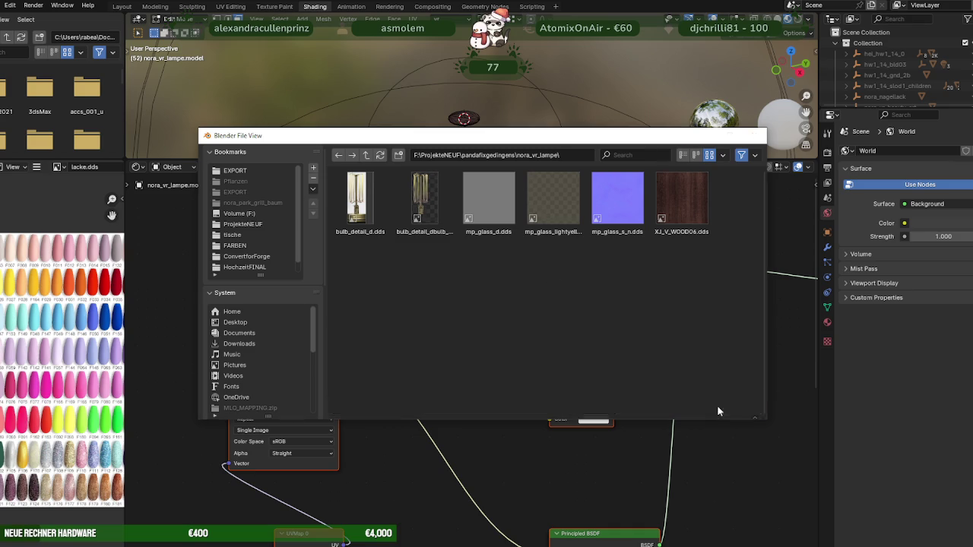
{"action": "left_click", "coordinate": [722, 410]}
{"action": "scroll", "coordinate": [593, 358], "scroll_direction": "down", "scroll_amount": 5}
{"action": "scroll", "coordinate": [554, 426], "scroll_direction": "up", "scroll_amount": 2}
{"action": "scroll", "coordinate": [549, 411], "scroll_direction": "up", "scroll_amount": 3}
{"action": "scroll", "coordinate": [549, 411], "scroll_direction": "up", "scroll_amount": 2}
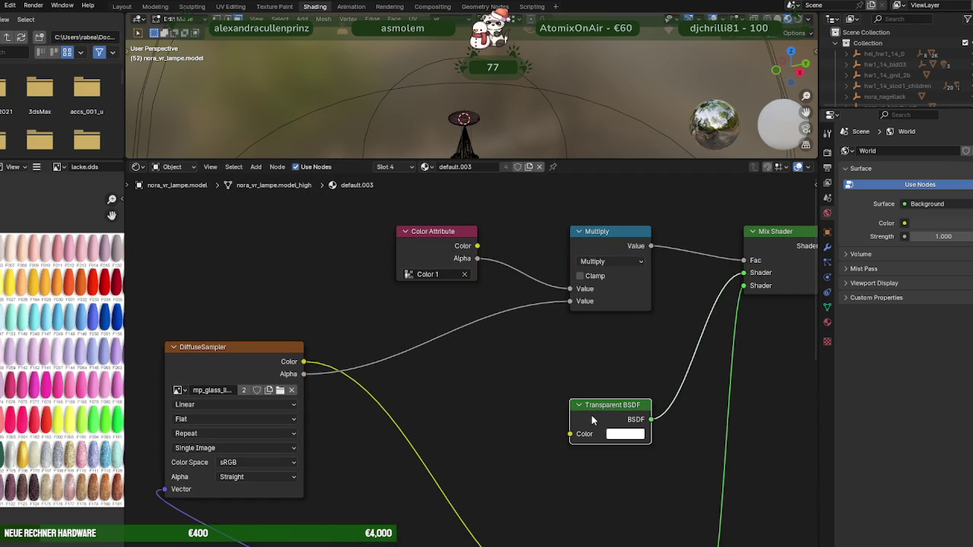
Show default.003's material settings and expand its Sollumz material, texture, value and Fragment panels
{"action": "middle_click_drag", "start_coordinate": [677, 378], "coordinate": [542, 408]}
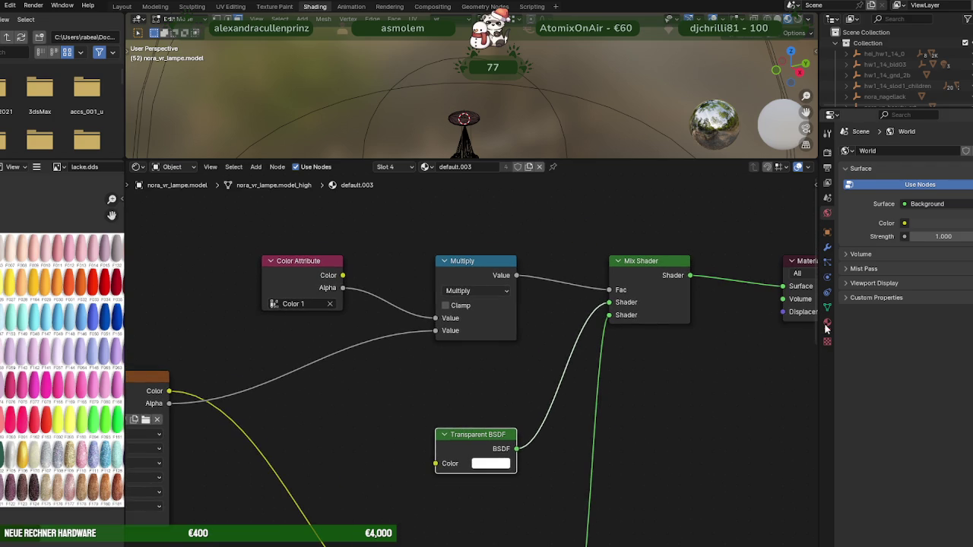
{"action": "left_click", "coordinate": [827, 340]}
{"action": "scroll", "coordinate": [857, 435], "scroll_direction": "down", "scroll_amount": 1}
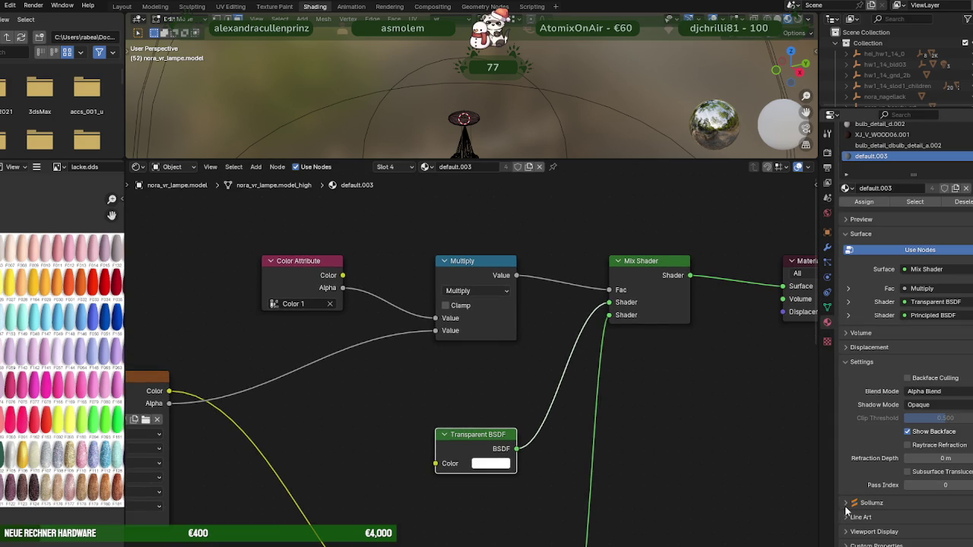
{"action": "left_click", "coordinate": [846, 503]}
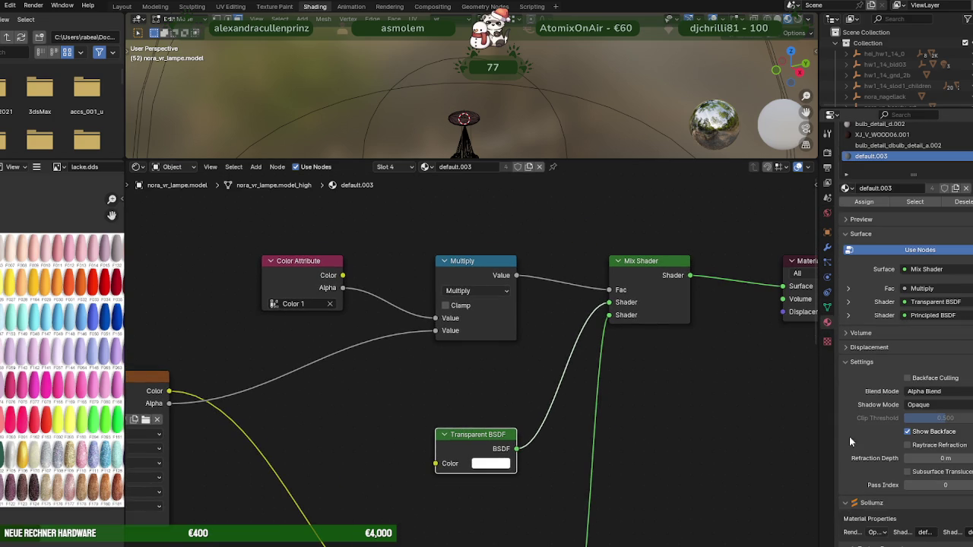
{"action": "scroll", "coordinate": [849, 436], "scroll_direction": "down", "scroll_amount": 3}
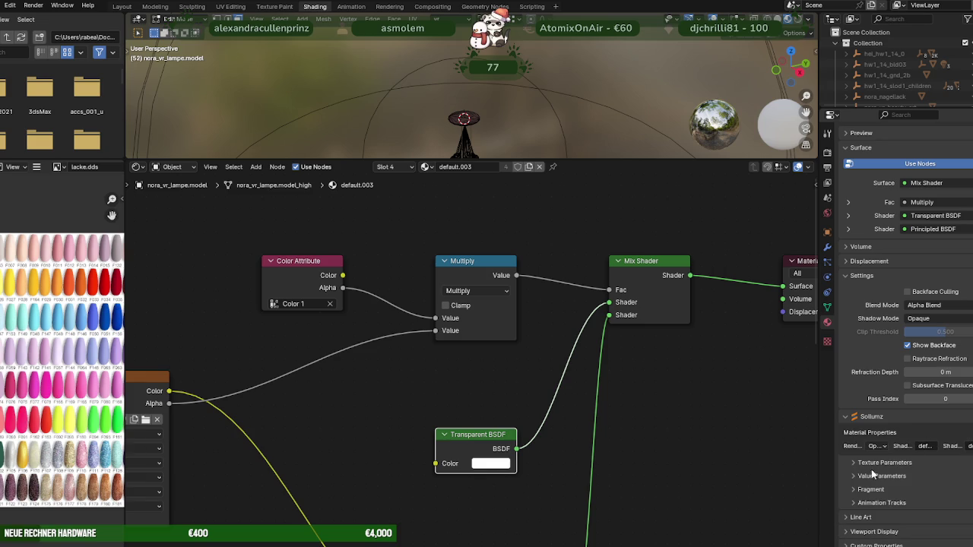
{"action": "left_click", "coordinate": [852, 462]}
{"action": "scroll", "coordinate": [851, 470], "scroll_direction": "down", "scroll_amount": 1}
{"action": "left_click", "coordinate": [849, 476]}
{"action": "scroll", "coordinate": [848, 473], "scroll_direction": "down", "scroll_amount": 2}
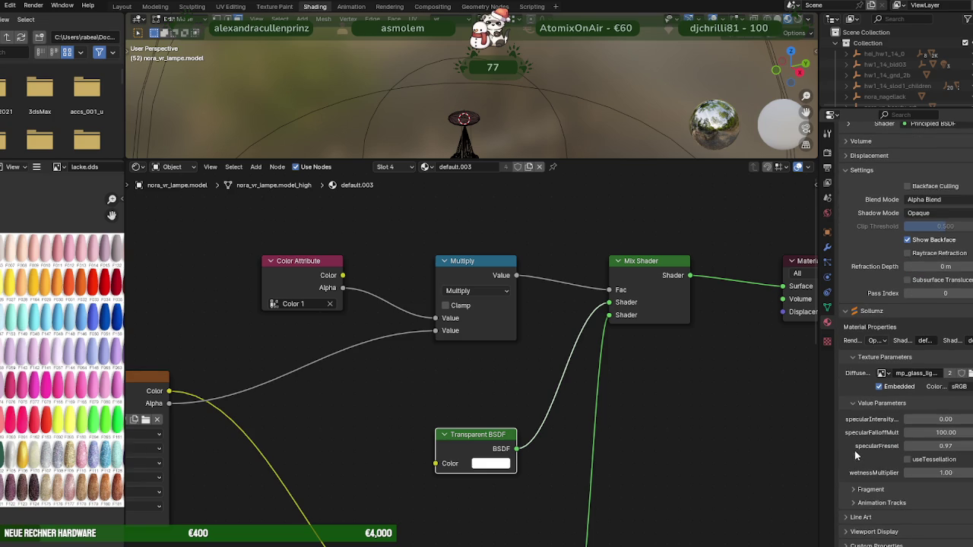
{"action": "left_click", "coordinate": [858, 488]}
{"action": "scroll", "coordinate": [853, 446], "scroll_direction": "down", "scroll_amount": 1}
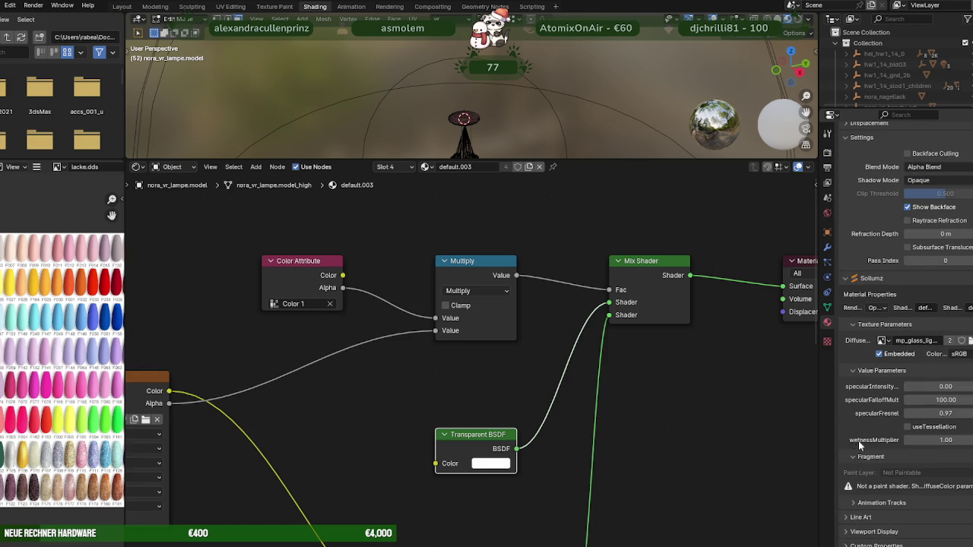
Collapse the Sollumz panels and set the default.003 clip threshold to 0.236
{"action": "left_click", "coordinate": [844, 370]}
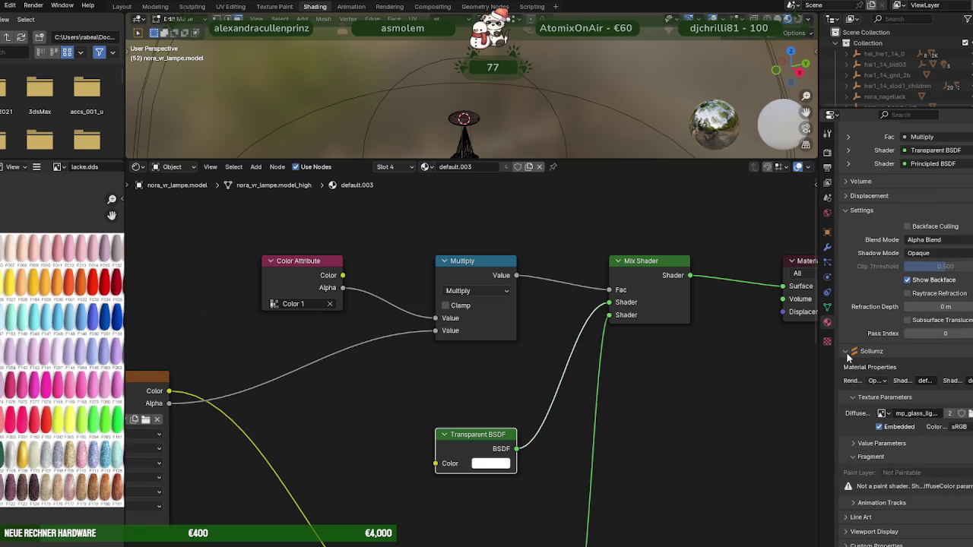
{"action": "left_click", "coordinate": [848, 354]}
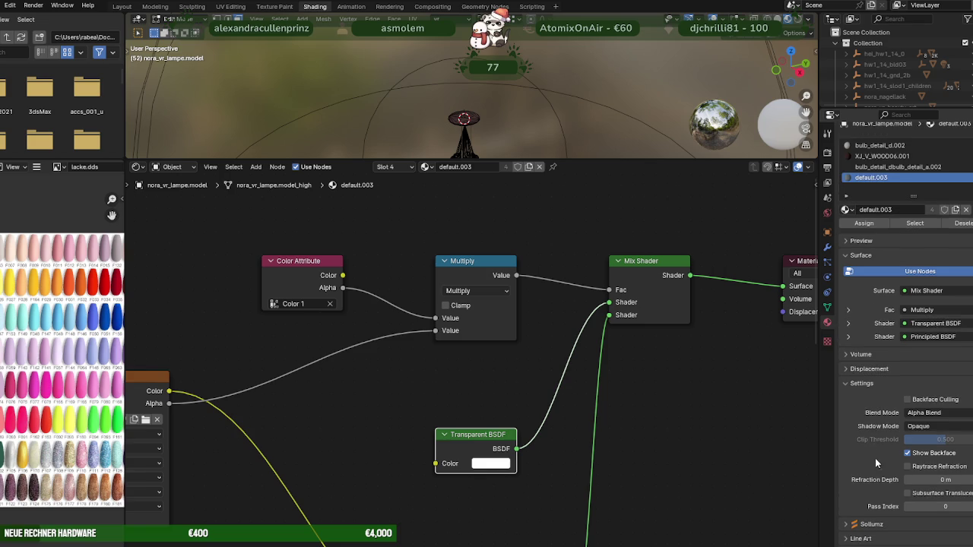
{"action": "scroll", "coordinate": [863, 376], "scroll_direction": "down", "scroll_amount": 1}
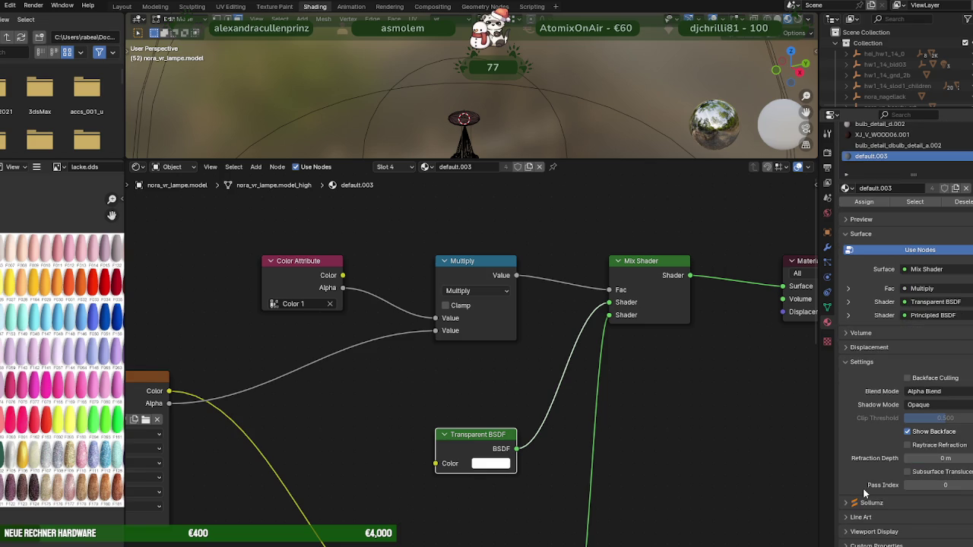
{"action": "left_click_drag", "start_coordinate": [945, 418], "coordinate": [970, 418]}
{"action": "left_click_drag", "start_coordinate": [965, 418], "coordinate": [923, 418]}
In the Layout workspace, keep Shadow Mode Opaque and lower the clip threshold to 0.117
{"action": "left_click", "coordinate": [124, 7]}
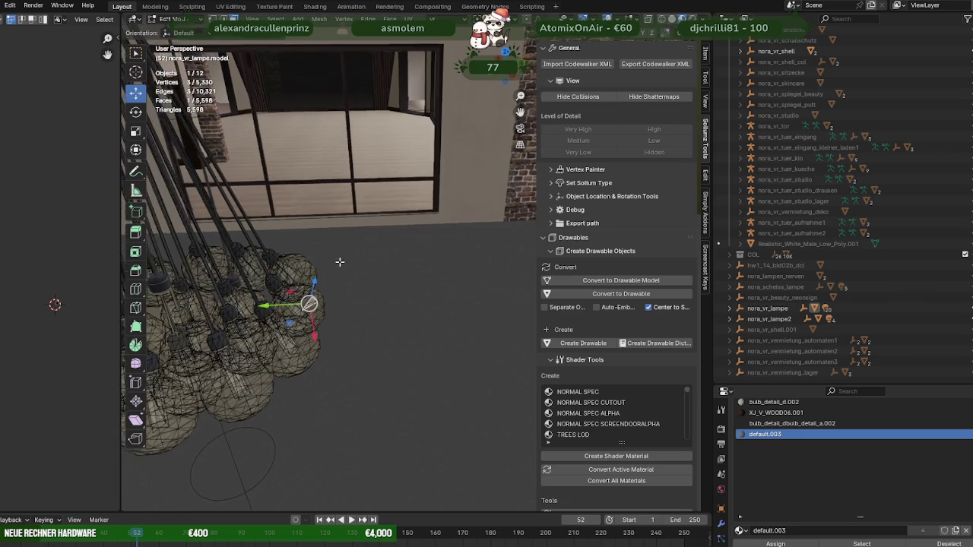
{"action": "scroll", "coordinate": [803, 457], "scroll_direction": "down", "scroll_amount": 4}
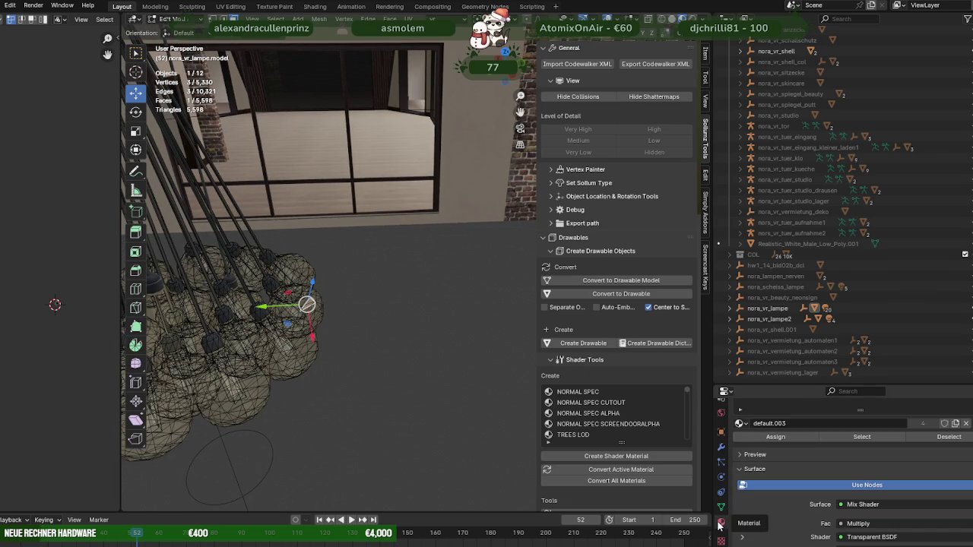
{"action": "scroll", "coordinate": [781, 473], "scroll_direction": "up", "scroll_amount": 4}
{"action": "scroll", "coordinate": [783, 471], "scroll_direction": "down", "scroll_amount": 4}
{"action": "scroll", "coordinate": [767, 481], "scroll_direction": "down", "scroll_amount": 6}
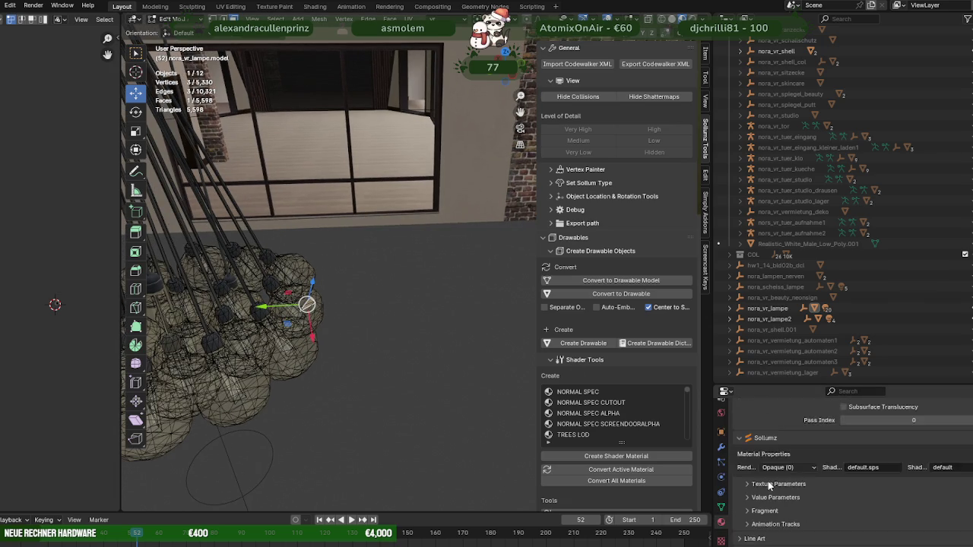
{"action": "scroll", "coordinate": [774, 470], "scroll_direction": "up", "scroll_amount": 5}
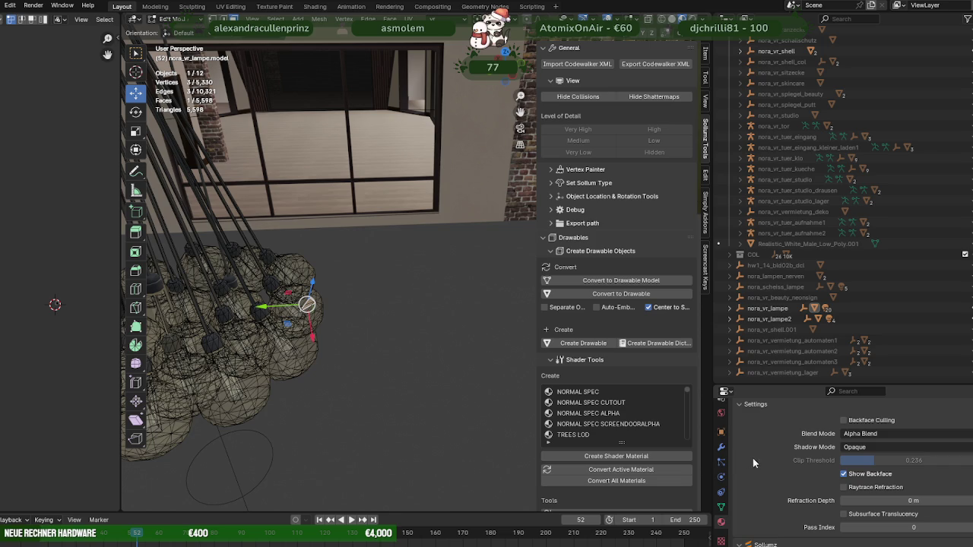
{"action": "left_click", "coordinate": [873, 451]}
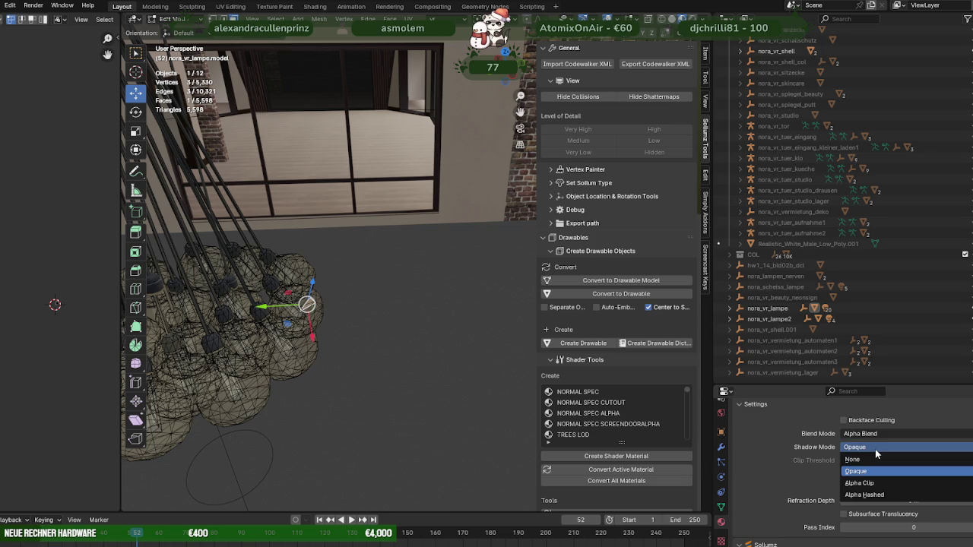
{"action": "left_click", "coordinate": [875, 449]}
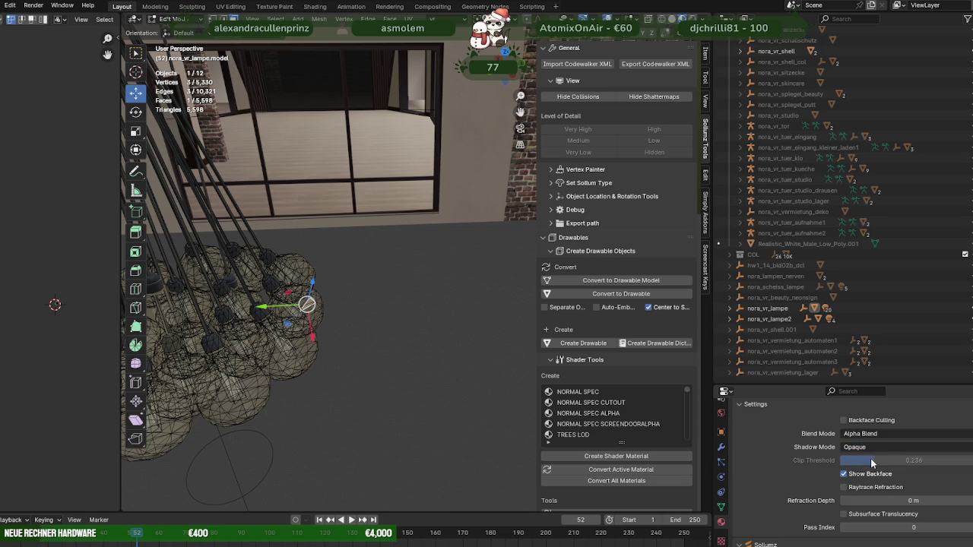
{"action": "left_click_drag", "start_coordinate": [874, 460], "coordinate": [872, 460]}
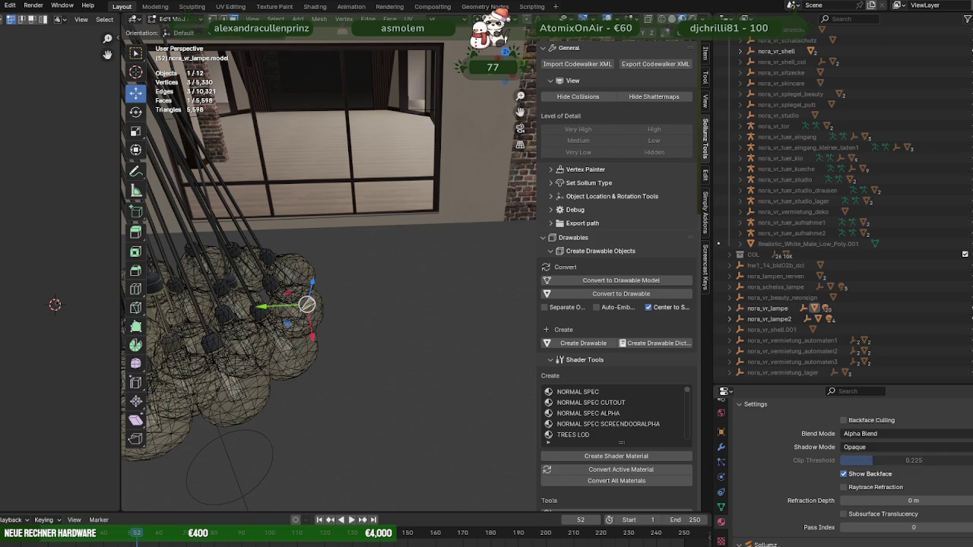
{"action": "left_click_drag", "start_coordinate": [871, 460], "coordinate": [855, 460]}
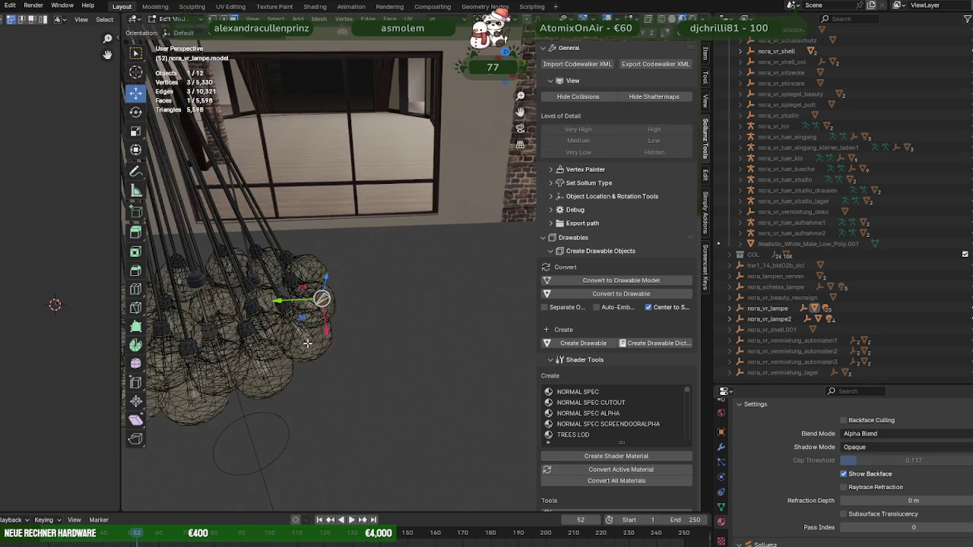
Frame and orbit around the chandelier, then leave Edit Mode for Object Mode
{"action": "middle_click_drag", "start_coordinate": [334, 388], "coordinate": [357, 327]}
{"action": "key", "text": "KP_Decimal"}
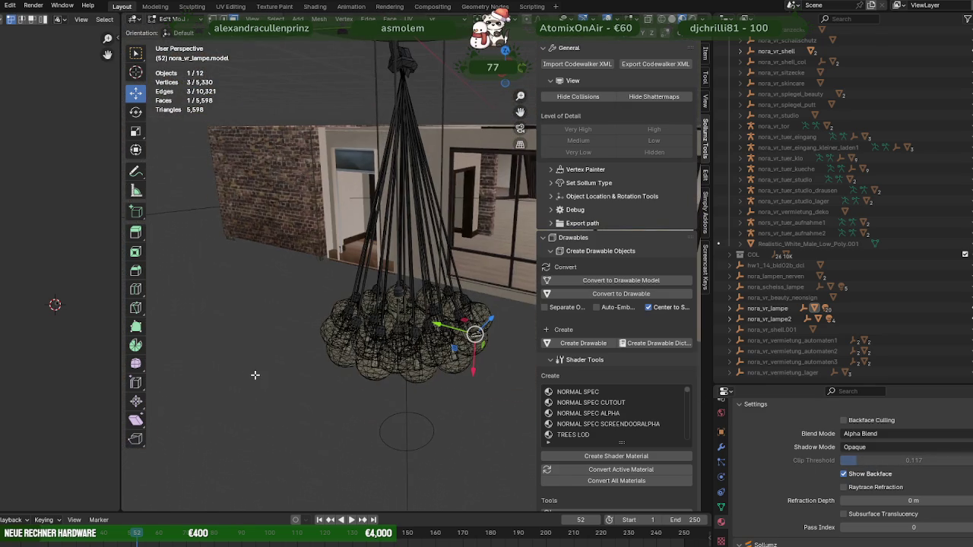
{"action": "scroll", "coordinate": [254, 373], "scroll_direction": "up", "scroll_amount": 5}
{"action": "mouse_move", "coordinate": [254, 373]}
{"action": "middle_mouse_down"}
{"action": "mouse_move", "coordinate": [258, 340]}
{"action": "mouse_move", "coordinate": [287, 317]}
{"action": "mouse_move", "coordinate": [322, 345]}
{"action": "middle_mouse_up"}
{"action": "scroll", "coordinate": [258, 339], "scroll_direction": "down", "scroll_amount": 5}
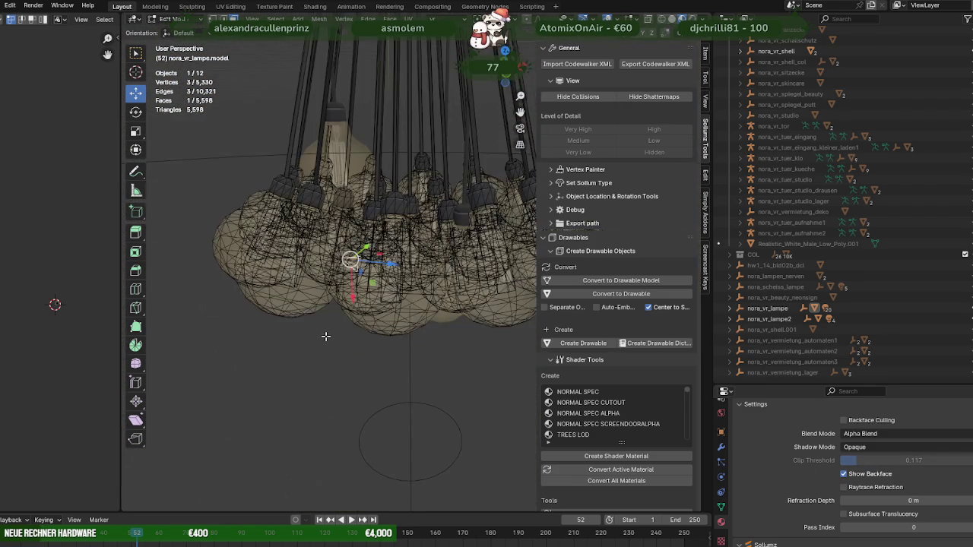
{"action": "key", "text": "Tab"}
{"action": "scroll", "coordinate": [322, 353], "scroll_direction": "down", "scroll_amount": 4}
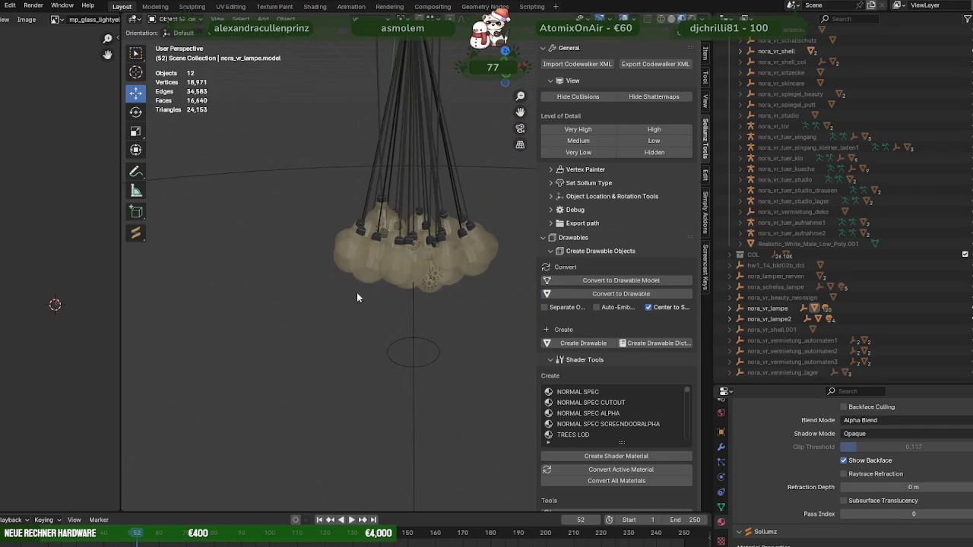
Hide the nora_vr_lampe and nora_vr_lampe2 objects with H
{"action": "left_click", "coordinate": [775, 311]}
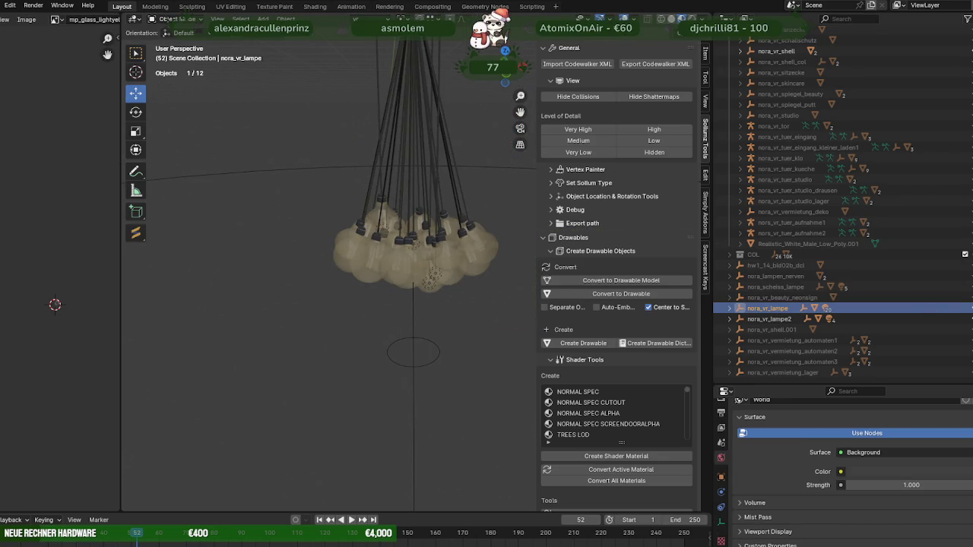
{"action": "key", "text": "h"}
{"action": "left_click", "coordinate": [855, 318]}
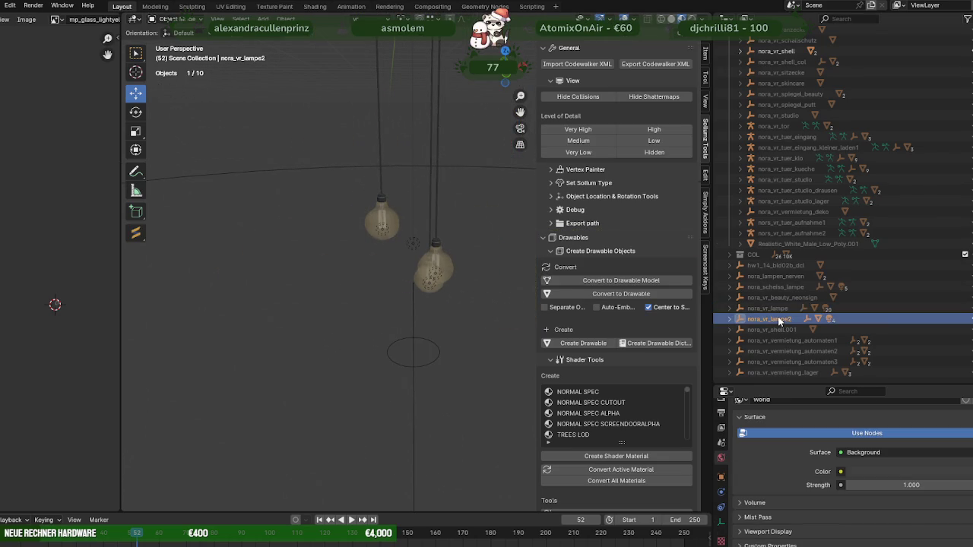
{"action": "key", "text": "h"}
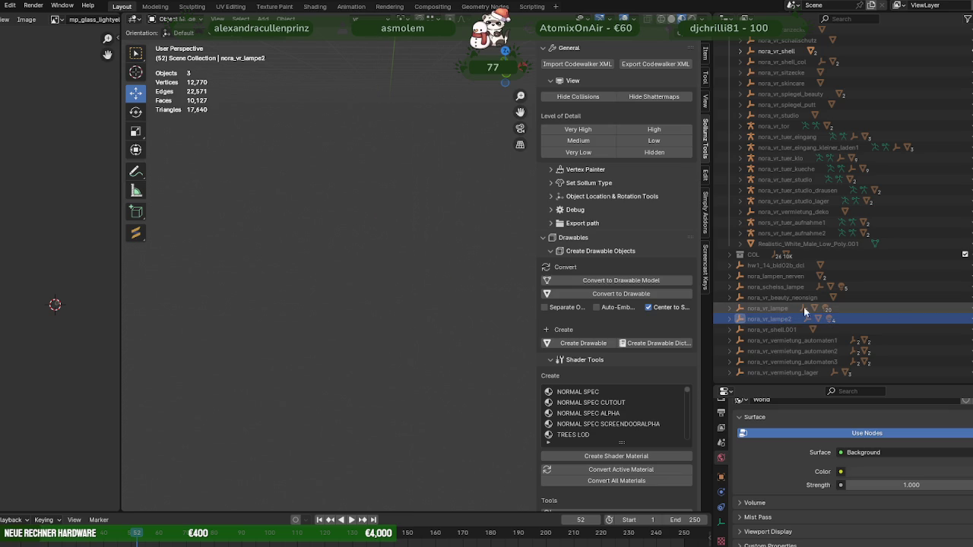
Reselect nora_vr_lampe, frame its bulb cluster, and select the glass bulbs
{"action": "left_click", "coordinate": [774, 308]}
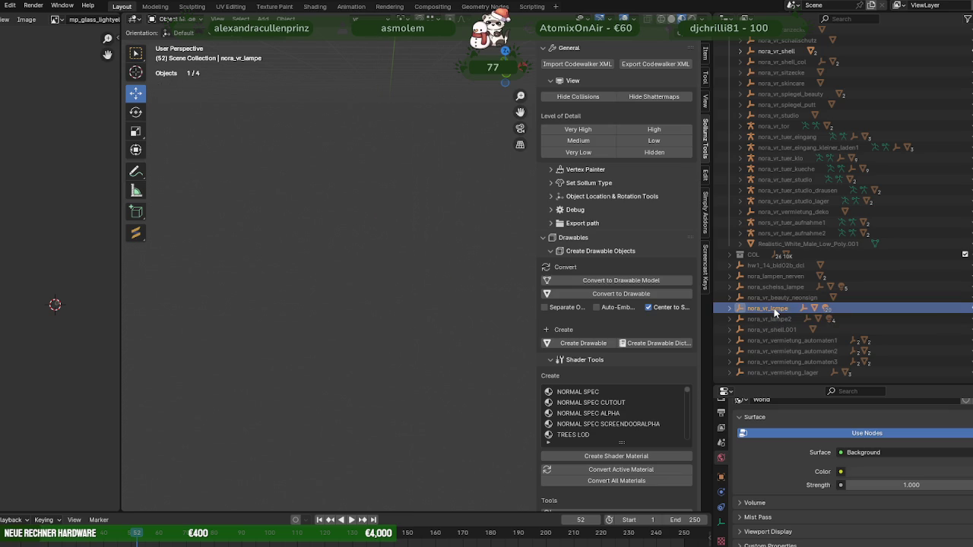
{"action": "key", "text": "KP_Decimal"}
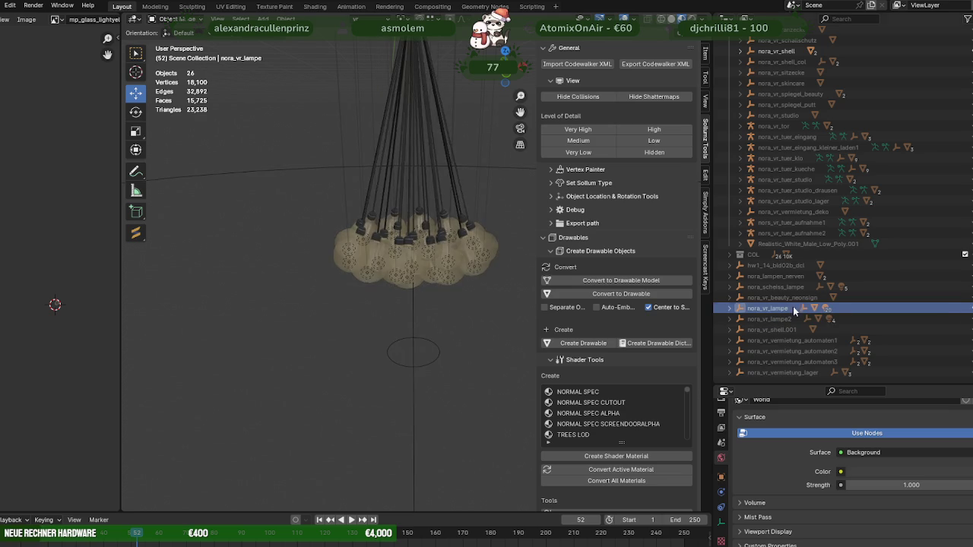
{"action": "left_click", "coordinate": [427, 274]}
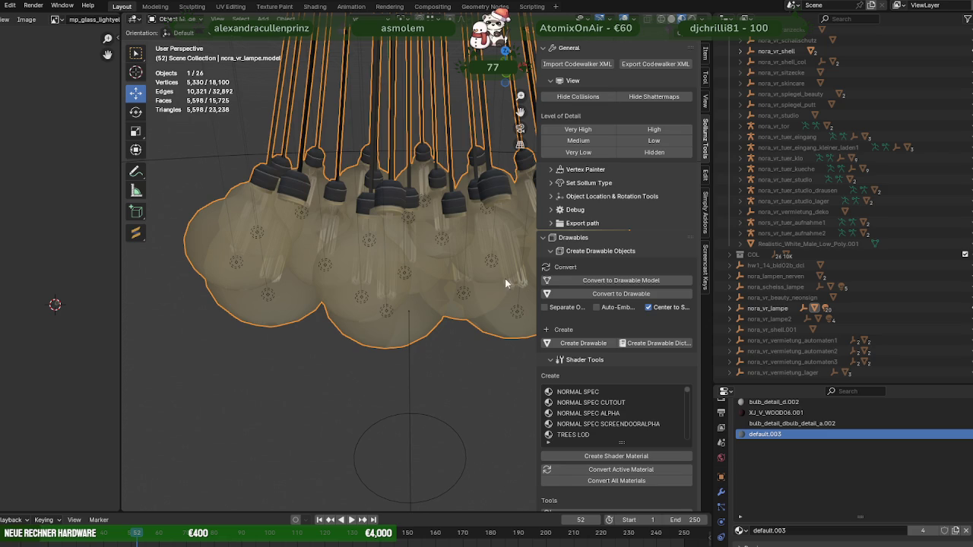
Deselect the lamp cluster and orbit around the hanging lamp to inspect it
{"action": "scroll", "coordinate": [342, 305], "scroll_direction": "down", "scroll_amount": 3}
{"action": "scroll", "coordinate": [397, 295], "scroll_direction": "up", "scroll_amount": 3}
{"action": "mouse_move", "coordinate": [398, 295]}
{"action": "middle_mouse_down"}
{"action": "mouse_move", "coordinate": [297, 275]}
{"action": "mouse_move", "coordinate": [331, 303]}
{"action": "mouse_move", "coordinate": [308, 312]}
{"action": "mouse_move", "coordinate": [325, 303]}
{"action": "middle_mouse_up"}
{"action": "scroll", "coordinate": [374, 368], "scroll_direction": "down", "scroll_amount": 4}
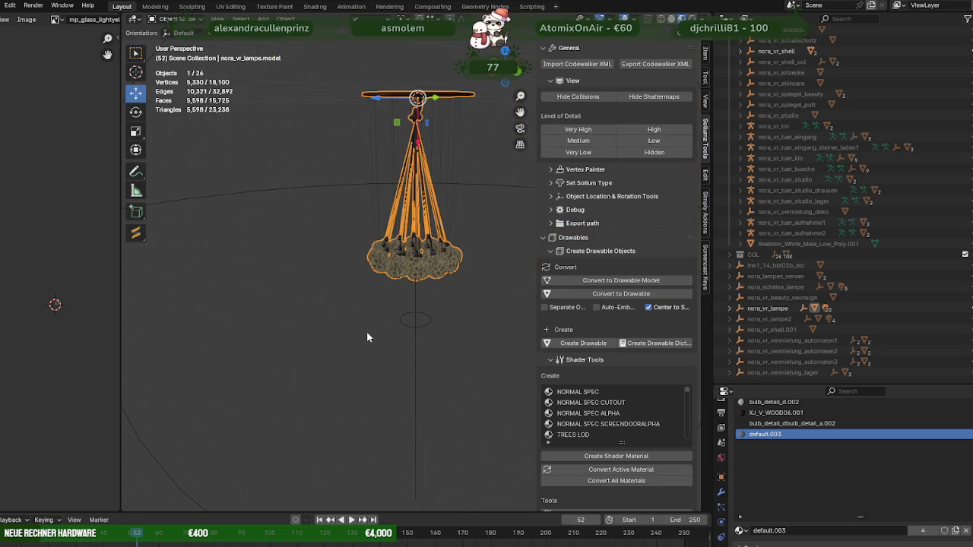
{"action": "left_click", "coordinate": [366, 331]}
{"action": "scroll", "coordinate": [368, 327], "scroll_direction": "up", "scroll_amount": 2}
{"action": "middle_click_drag", "start_coordinate": [370, 325], "coordinate": [382, 360]}
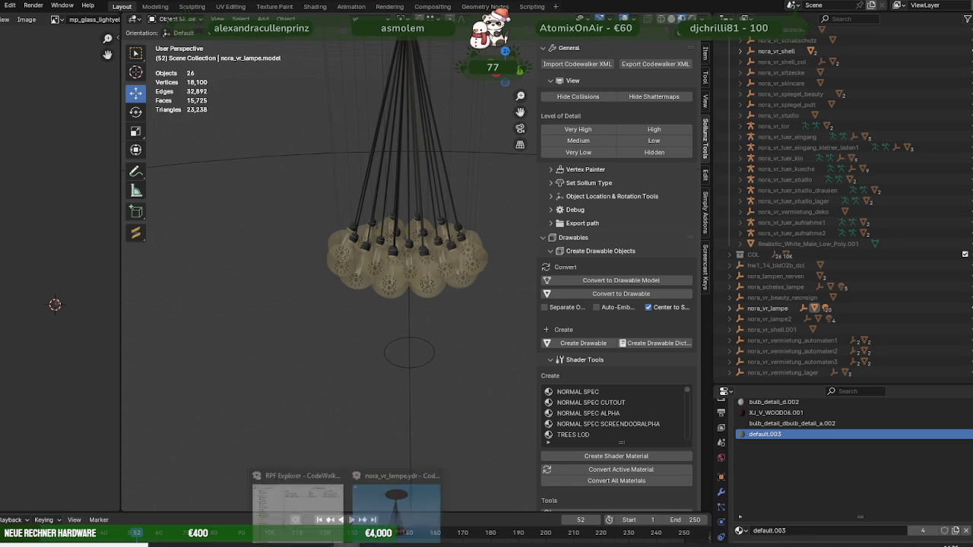
Open fs_nora_chair_white_lilac.ydr from hochzeitspack_furniture.rpf in CodeWalker's model viewer
{"action": "left_click", "coordinate": [293, 505]}
{"action": "scroll", "coordinate": [55, 228], "scroll_direction": "up", "scroll_amount": 5}
{"action": "scroll", "coordinate": [55, 230], "scroll_direction": "up", "scroll_amount": 5}
{"action": "scroll", "coordinate": [56, 237], "scroll_direction": "up", "scroll_amount": 3}
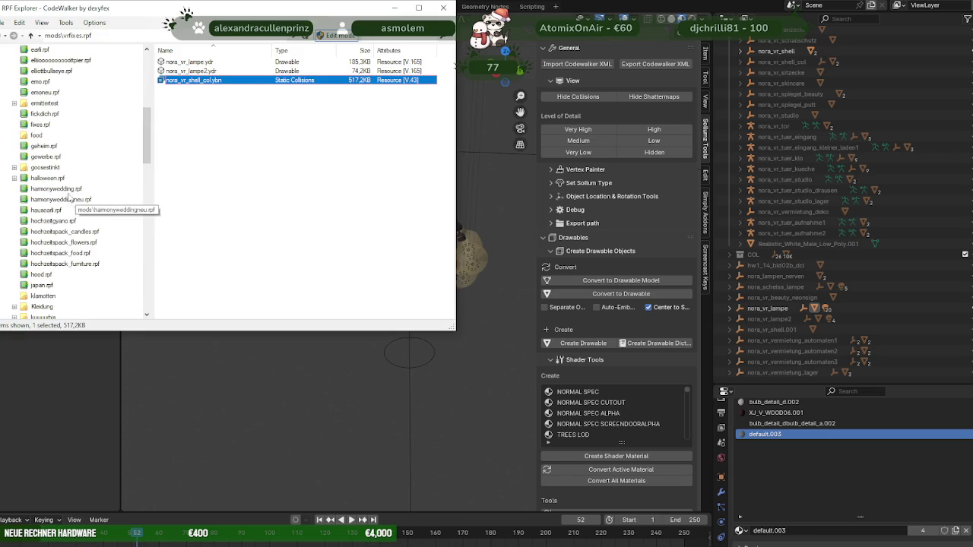
{"action": "left_click", "coordinate": [79, 266]}
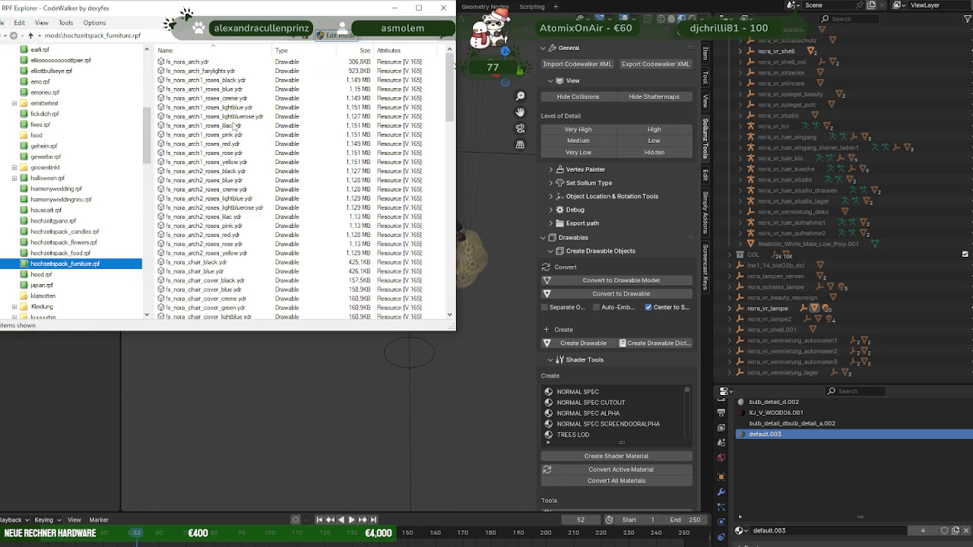
{"action": "scroll", "coordinate": [242, 170], "scroll_direction": "down", "scroll_amount": 5}
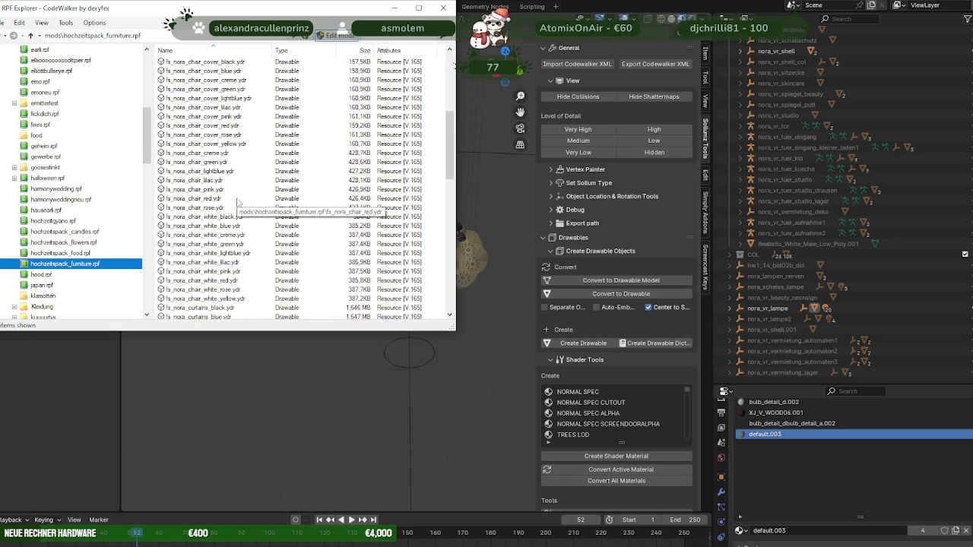
{"action": "double_click", "coordinate": [220, 262]}
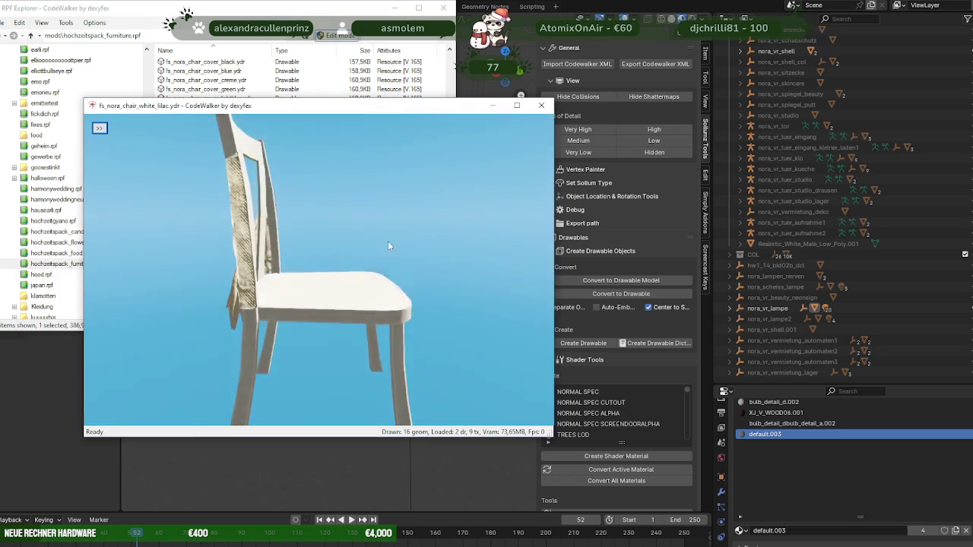
Save all of the lilac chair's textures into the pandafixgedingens folder
{"action": "left_click_drag", "start_coordinate": [312, 253], "coordinate": [154, 135]}
{"action": "left_click", "coordinate": [99, 128]}
{"action": "left_click", "coordinate": [131, 143]}
{"action": "left_click", "coordinate": [185, 155]}
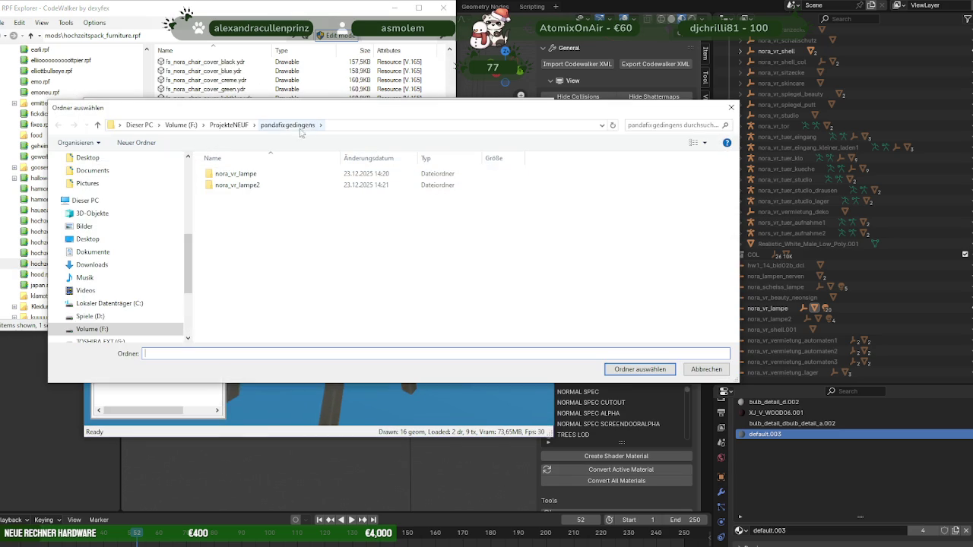
{"action": "left_click", "coordinate": [640, 370]}
{"action": "left_click", "coordinate": [512, 314]}
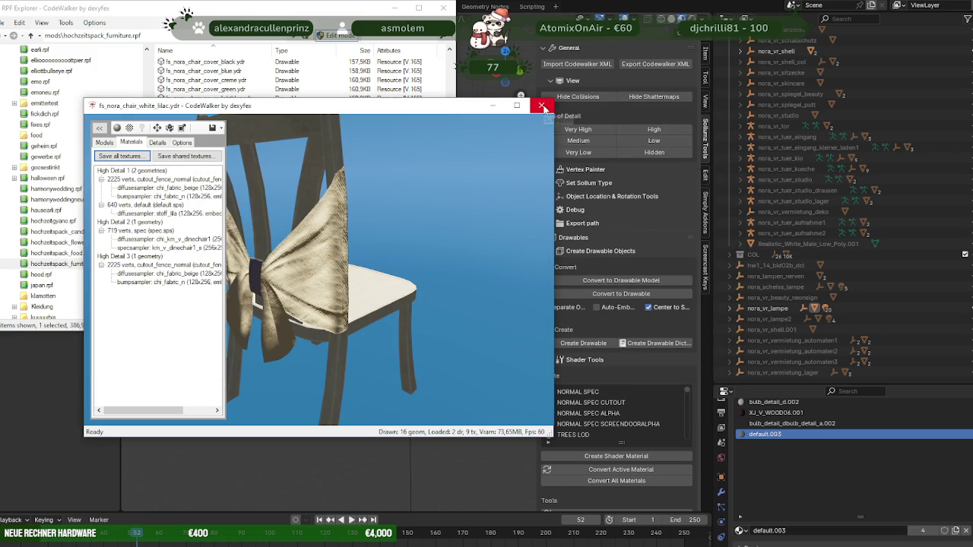
Export fs_nora_chair_white_lilac.ydr as XML into pandafixgedingens
{"action": "left_click", "coordinate": [543, 108]}
{"action": "left_click_drag", "start_coordinate": [199, 262], "coordinate": [204, 262]}
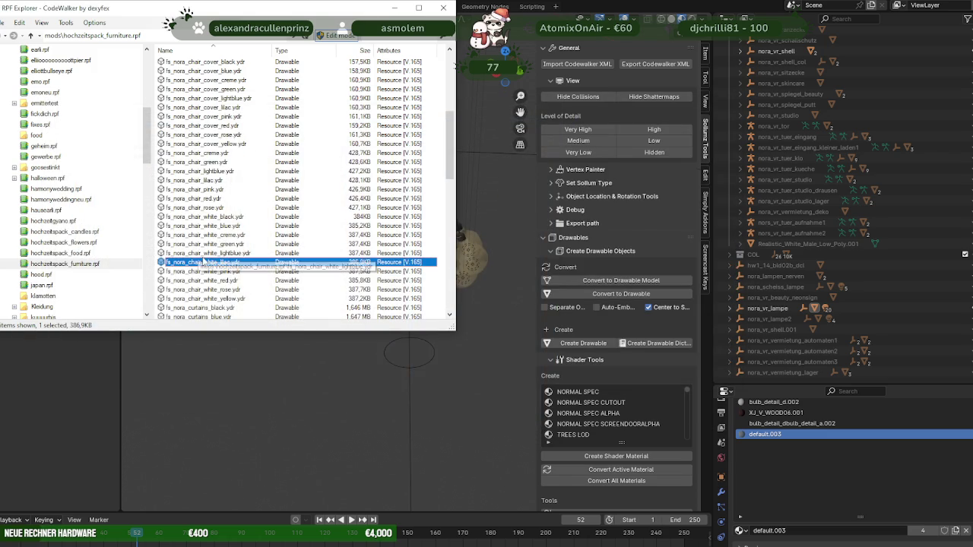
{"action": "right_click", "coordinate": [204, 262]}
{"action": "left_click", "coordinate": [283, 295]}
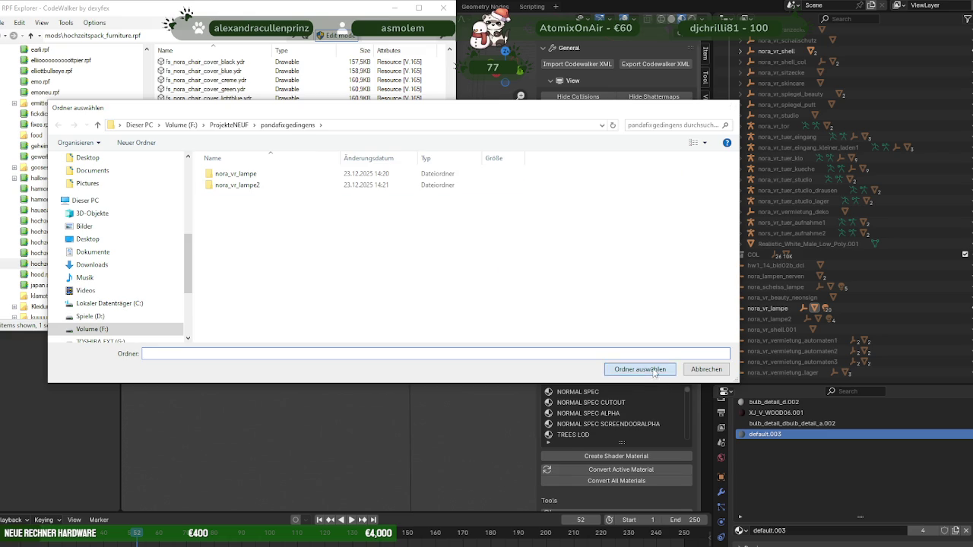
{"action": "left_click", "coordinate": [640, 369]}
{"action": "left_click", "coordinate": [575, 65]}
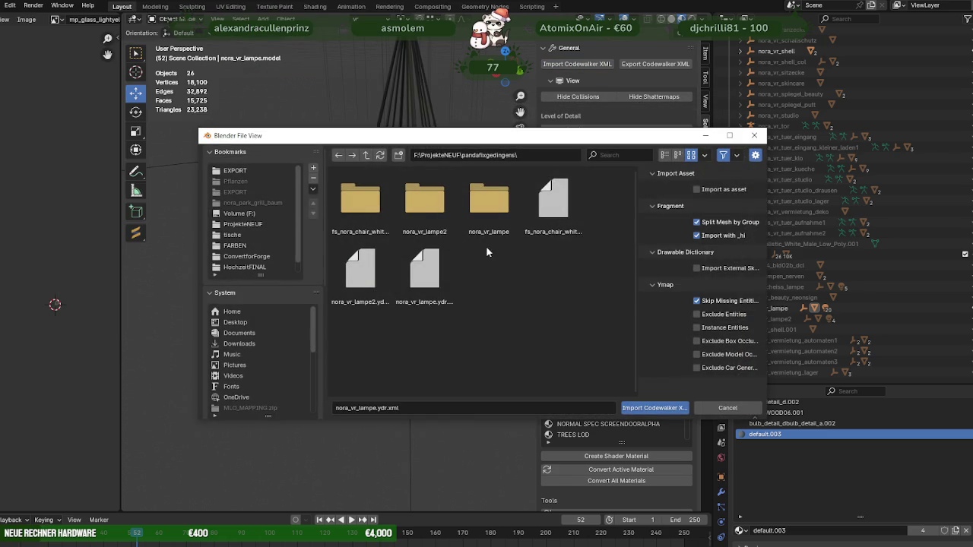
Import the exported lilac chair XML and expand its fs_nora_chair_white_lilac collection
{"action": "left_click", "coordinate": [566, 212]}
{"action": "left_click", "coordinate": [656, 408]}
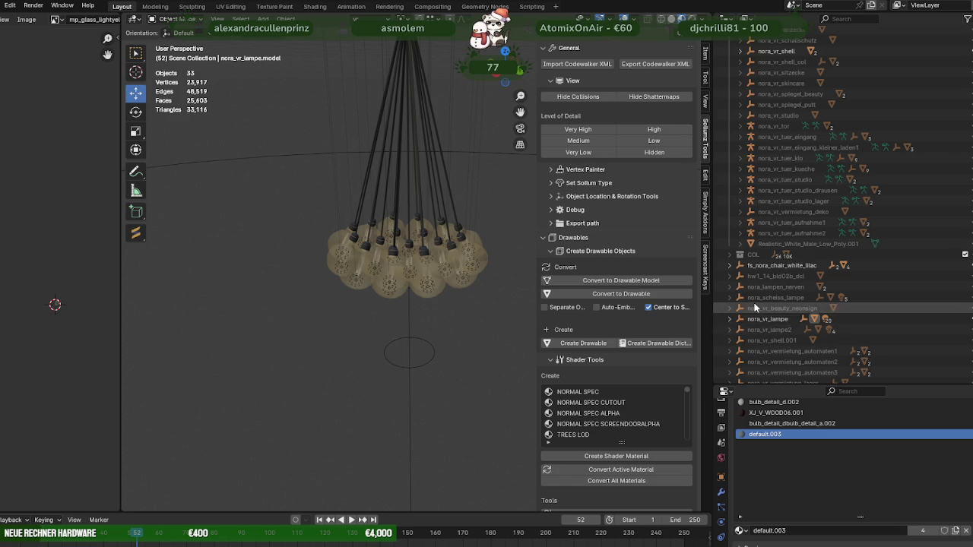
{"action": "scroll", "coordinate": [723, 320], "scroll_direction": "down", "scroll_amount": 1}
{"action": "left_click", "coordinate": [730, 255]}
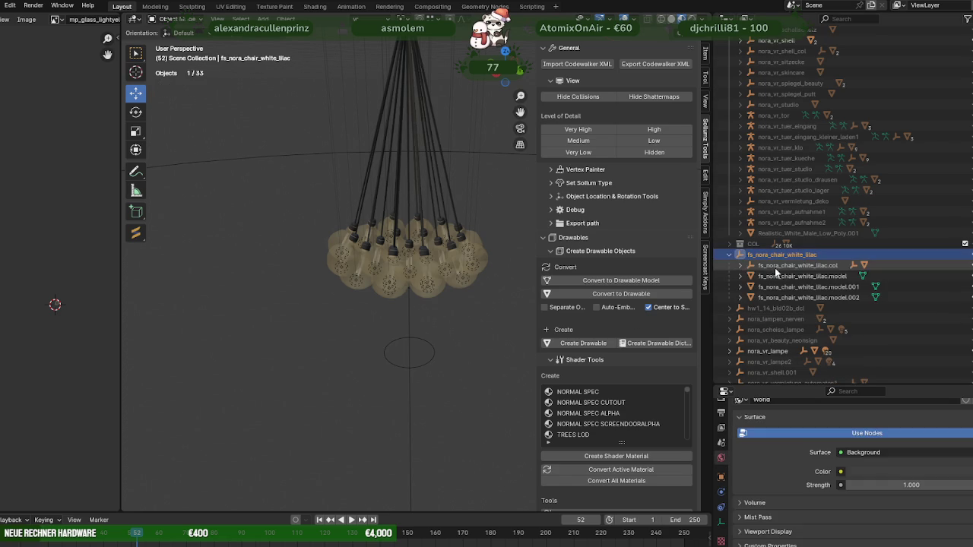
Hide the chair's collision box and enter Edit Mode on the beige fabric bow
{"action": "left_click", "coordinate": [783, 265]}
{"action": "key", "text": "KP_Decimal"}
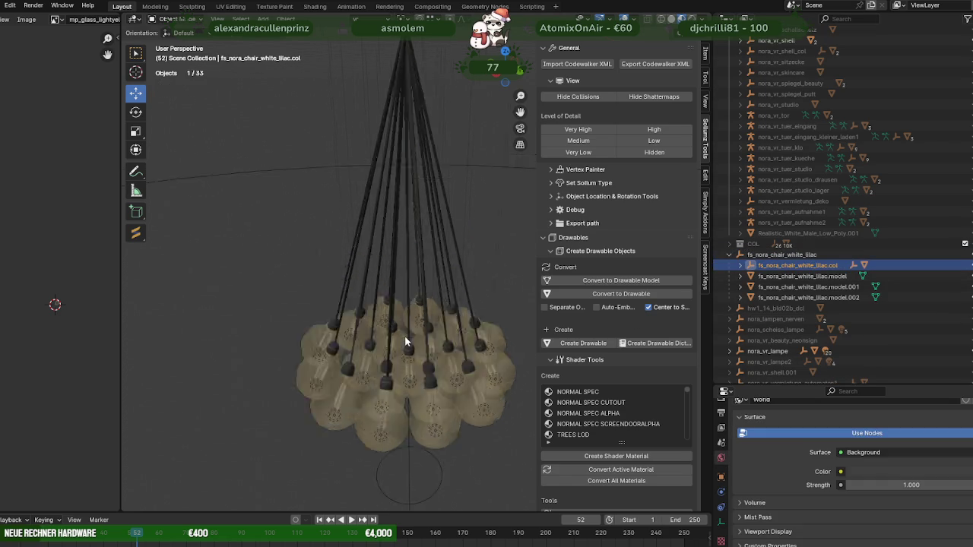
{"action": "scroll", "coordinate": [404, 331], "scroll_direction": "down", "scroll_amount": 5}
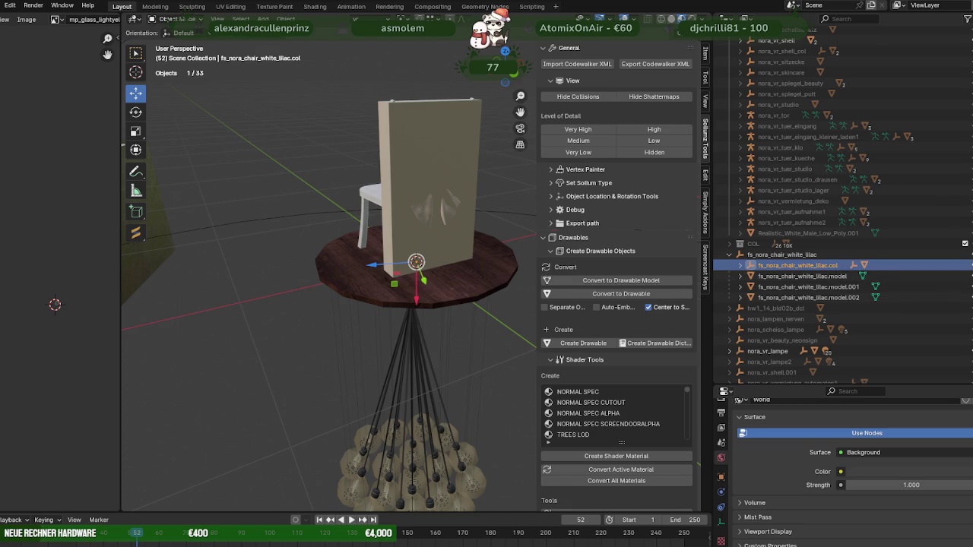
{"action": "key", "text": "h"}
{"action": "left_click", "coordinate": [413, 182]}
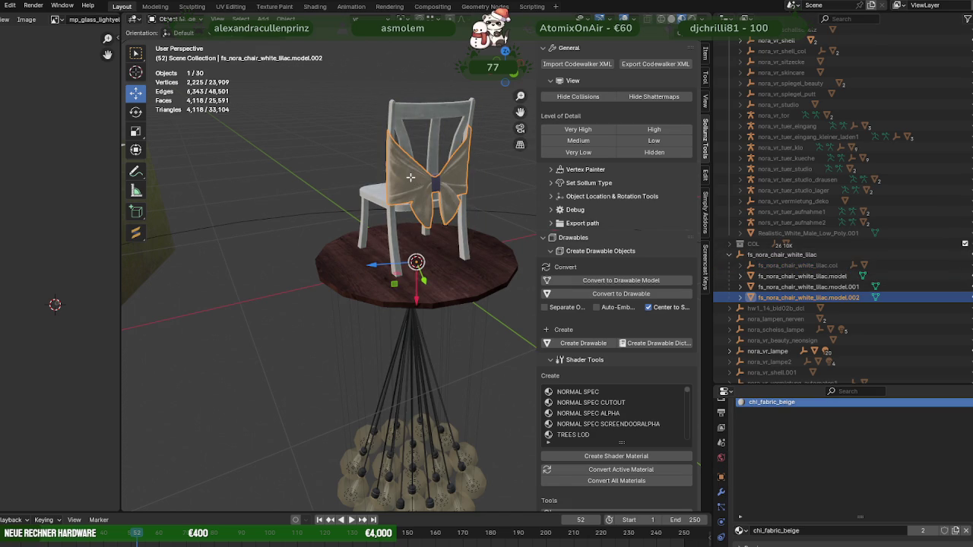
{"action": "key", "text": "Tab"}
Duplicate one triangle of the bow and move the copy down to the lamp
{"action": "left_click", "coordinate": [411, 177]}
{"action": "scroll", "coordinate": [413, 178], "scroll_direction": "down", "scroll_amount": 5}
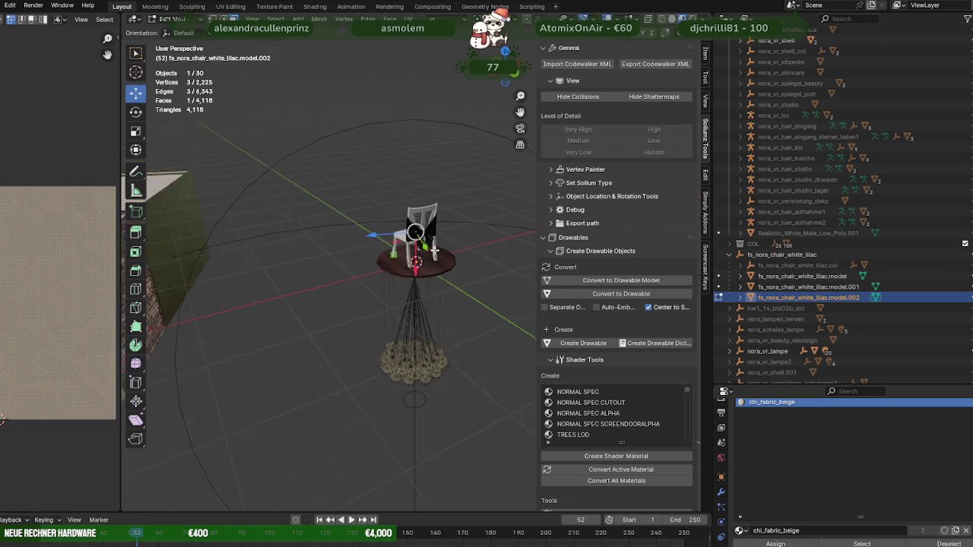
{"action": "key", "text": "shift+d"}
{"action": "right_click", "coordinate": [438, 289]}
{"action": "left_click_drag", "start_coordinate": [421, 266], "coordinate": [436, 408]}
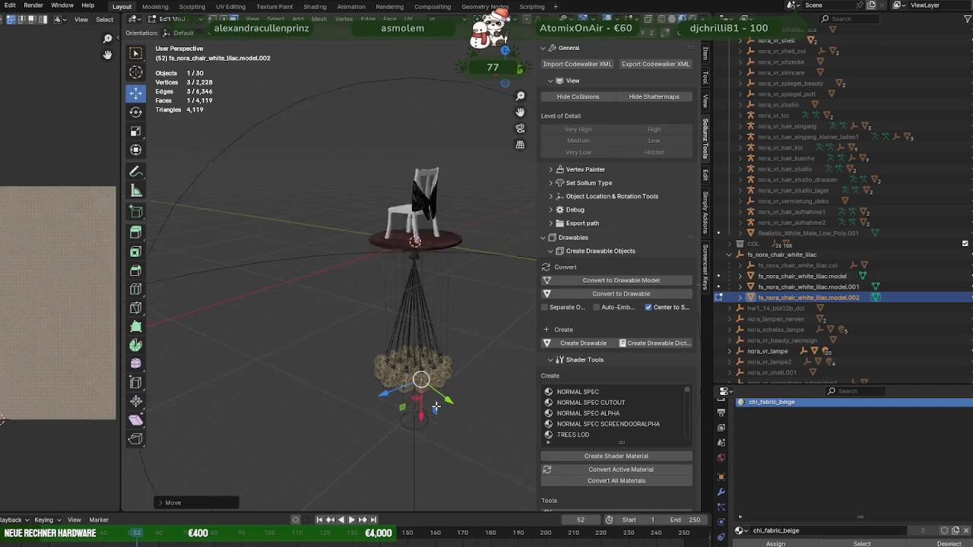
{"action": "key", "text": "KP_Decimal"}
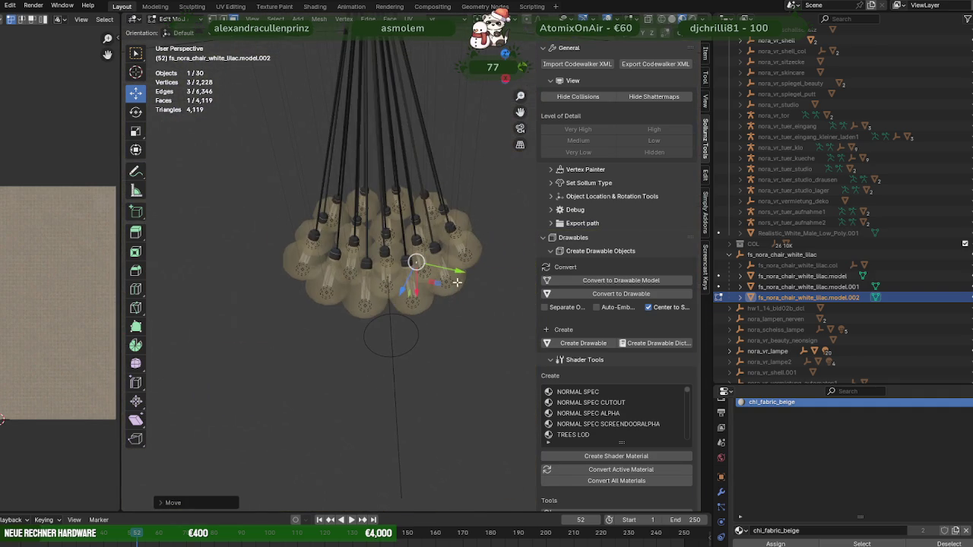
{"action": "left_click_drag", "start_coordinate": [458, 276], "coordinate": [553, 279]}
{"action": "middle_click_drag", "start_coordinate": [553, 278], "coordinate": [470, 296]}
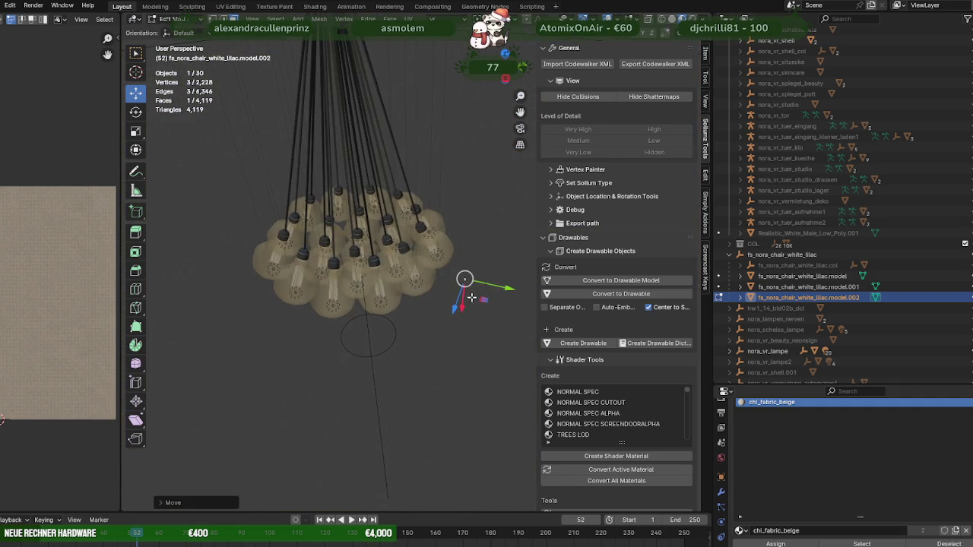
Scale the duplicated triangle and split it off into its own object
{"action": "key", "text": "s"}
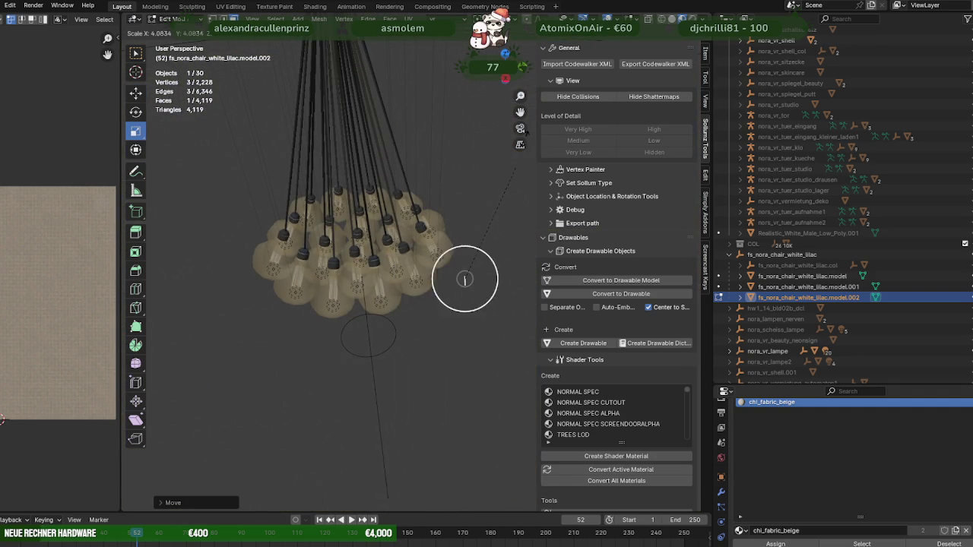
{"action": "scroll", "coordinate": [469, 280], "scroll_direction": "up", "scroll_amount": 5}
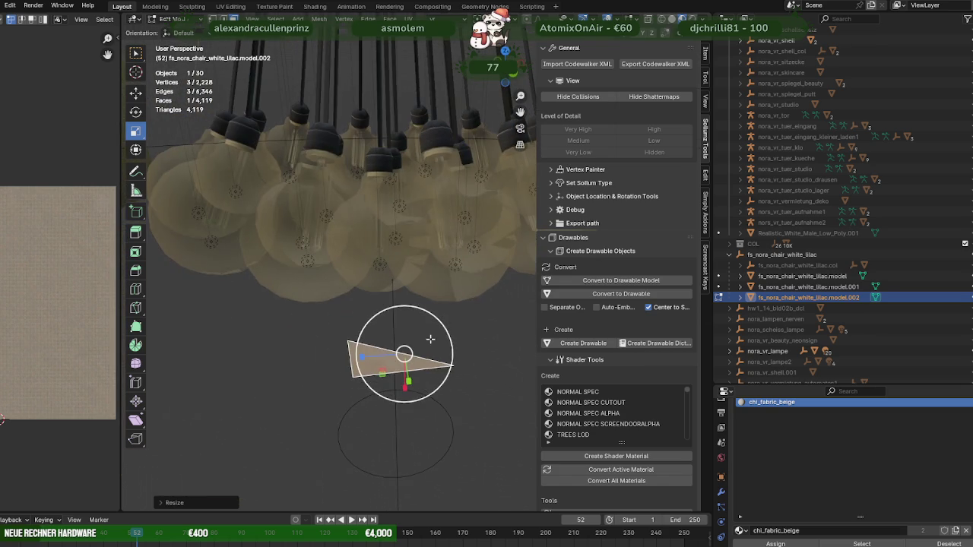
{"action": "scroll", "coordinate": [469, 280], "scroll_direction": "up", "scroll_amount": 2}
{"action": "left_click", "coordinate": [441, 303]}
{"action": "scroll", "coordinate": [441, 303], "scroll_direction": "down", "scroll_amount": 6}
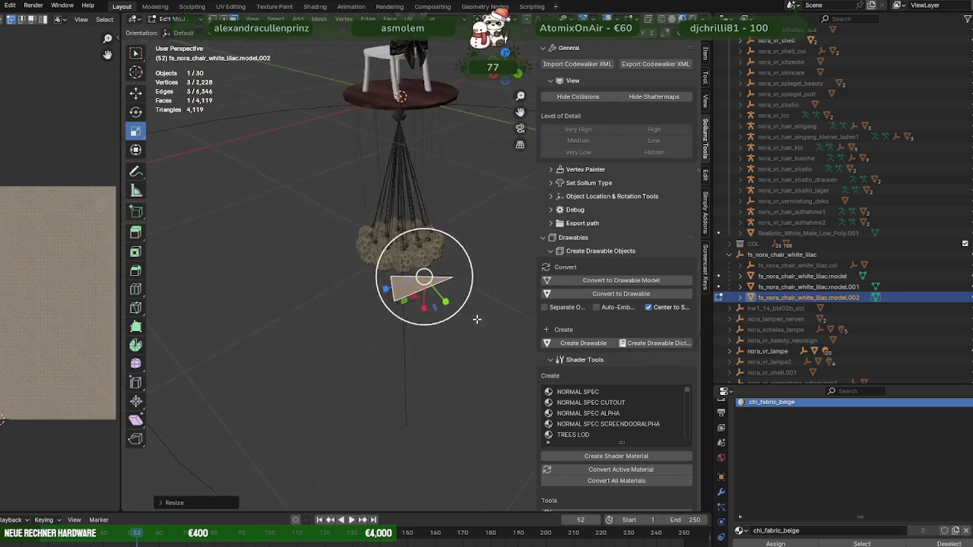
{"action": "scroll", "coordinate": [441, 304], "scroll_direction": "up", "scroll_amount": 2}
{"action": "key", "text": "s"}
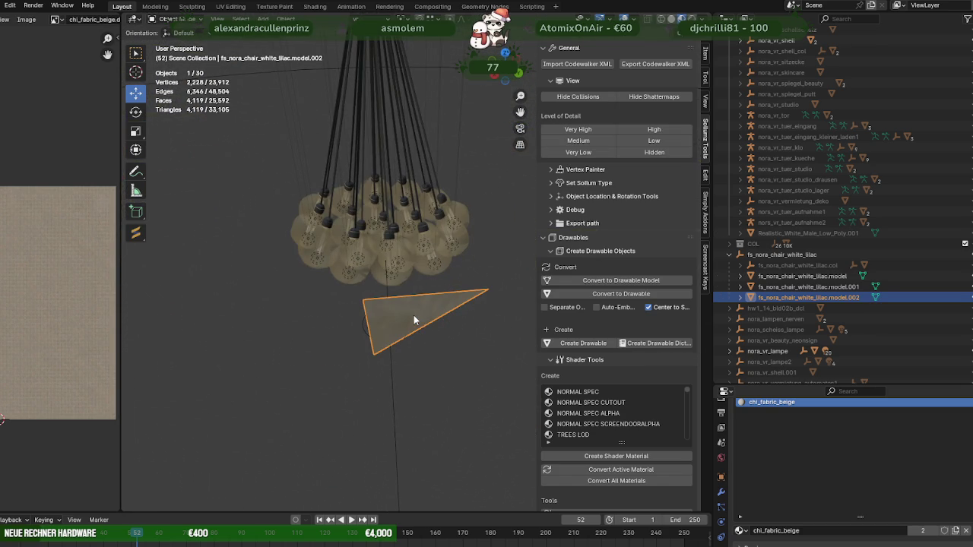
{"action": "key", "text": "Escape"}
{"action": "key", "text": "ctrl+f"}
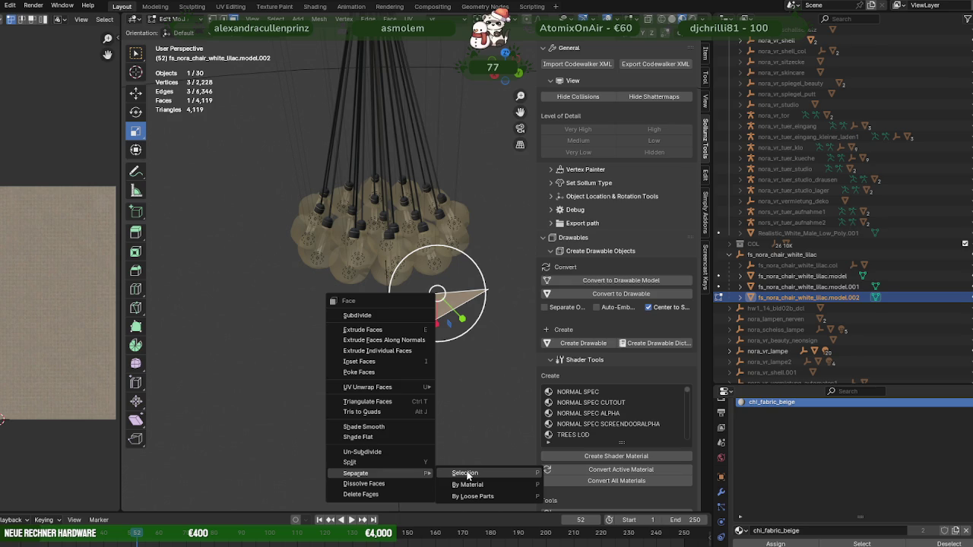
{"action": "left_click", "coordinate": [465, 473]}
Join the triangle into the nora_vr_lampe model and select its face in Edit Mode
{"action": "key", "text": "Tab"}
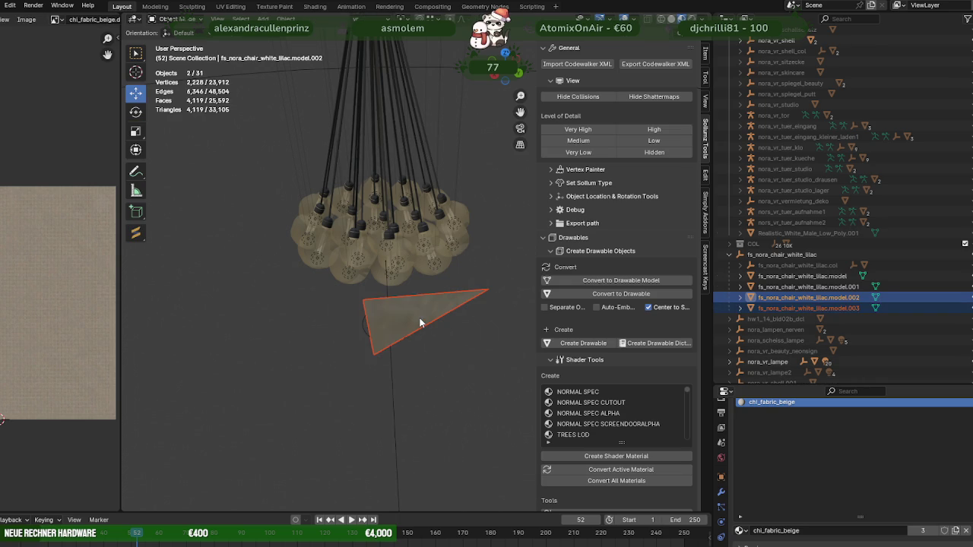
{"action": "left_click", "coordinate": [408, 251], "text": "shift"}
{"action": "mouse_move", "coordinate": [409, 259]}
{"action": "middle_mouse_down"}
{"action": "mouse_move", "coordinate": [478, 267]}
{"action": "mouse_move", "coordinate": [436, 288]}
{"action": "middle_mouse_up"}
{"action": "right_click", "coordinate": [411, 317]}
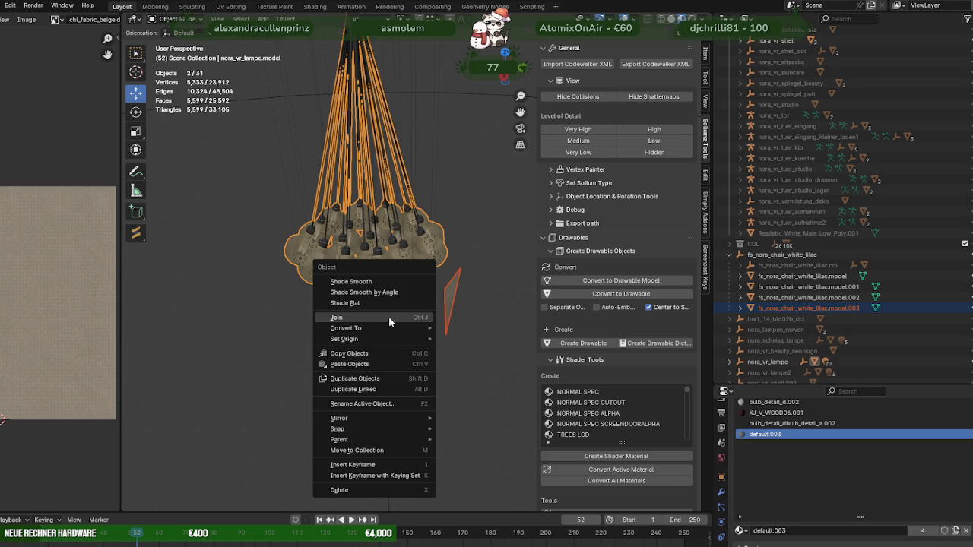
{"action": "left_click", "coordinate": [388, 316]}
{"action": "key", "text": "Tab"}
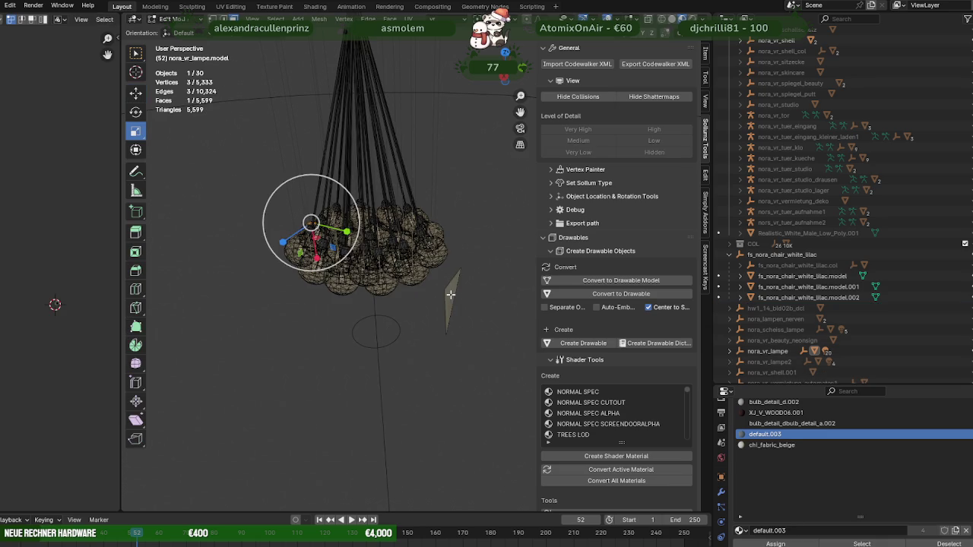
{"action": "left_click", "coordinate": [451, 294]}
{"action": "left_click", "coordinate": [314, 7]}
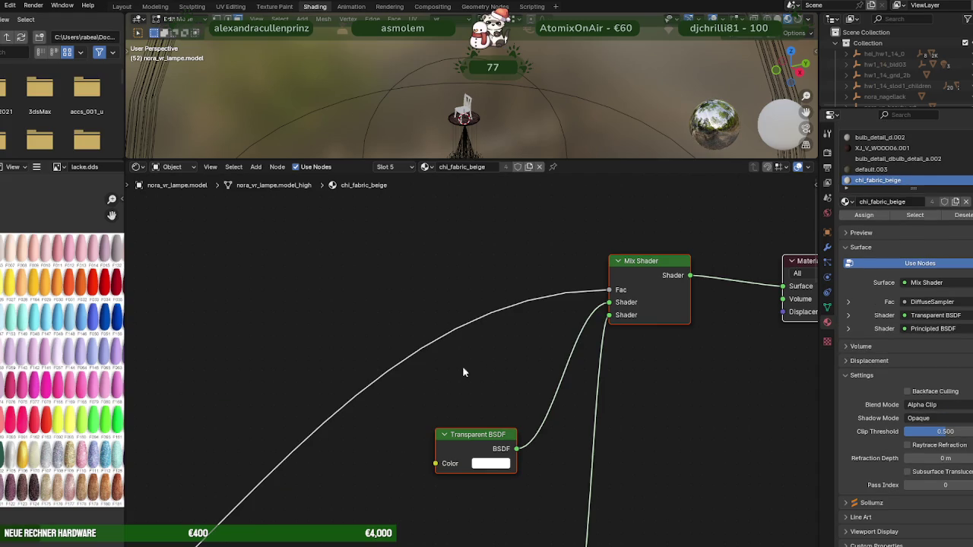
Load mp_glass_lightyellow_dmp_40percent_a.dds from nora_vr_lampe2 into the DiffuseSampler node
{"action": "scroll", "coordinate": [434, 378], "scroll_direction": "down", "scroll_amount": 2}
{"action": "scroll", "coordinate": [495, 363], "scroll_direction": "down", "scroll_amount": 2}
{"action": "scroll", "coordinate": [416, 357], "scroll_direction": "up", "scroll_amount": 2}
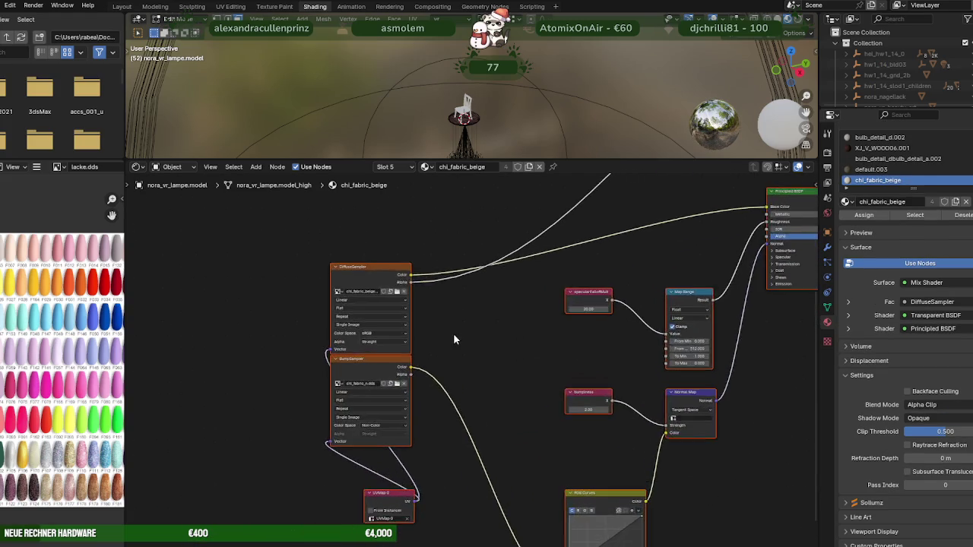
{"action": "scroll", "coordinate": [453, 333], "scroll_direction": "up", "scroll_amount": 2}
{"action": "scroll", "coordinate": [503, 412], "scroll_direction": "up", "scroll_amount": 2}
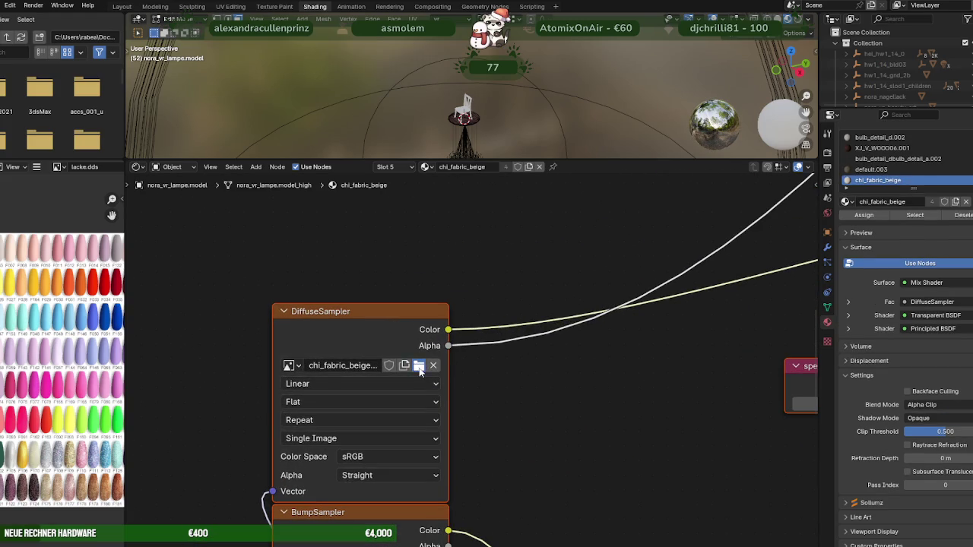
{"action": "left_click", "coordinate": [419, 367]}
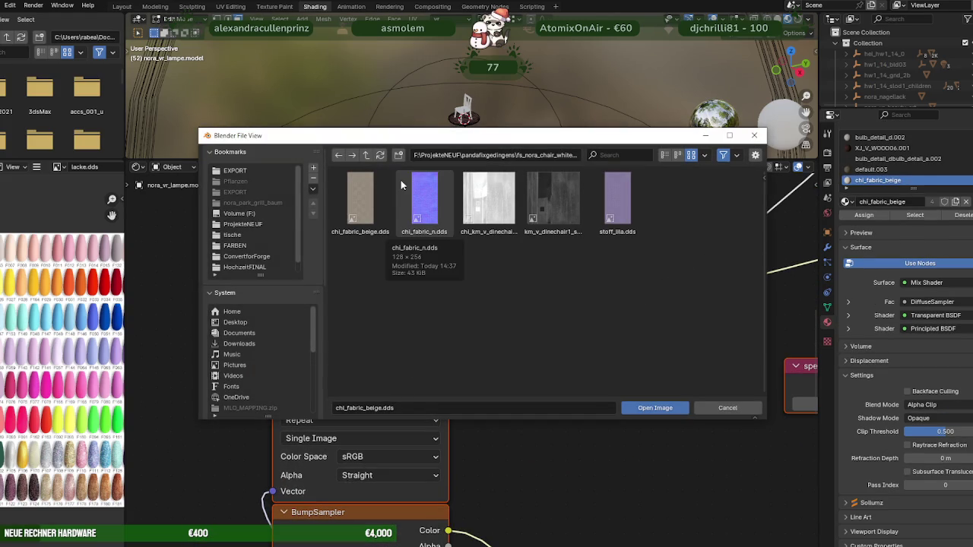
{"action": "left_click", "coordinate": [367, 156]}
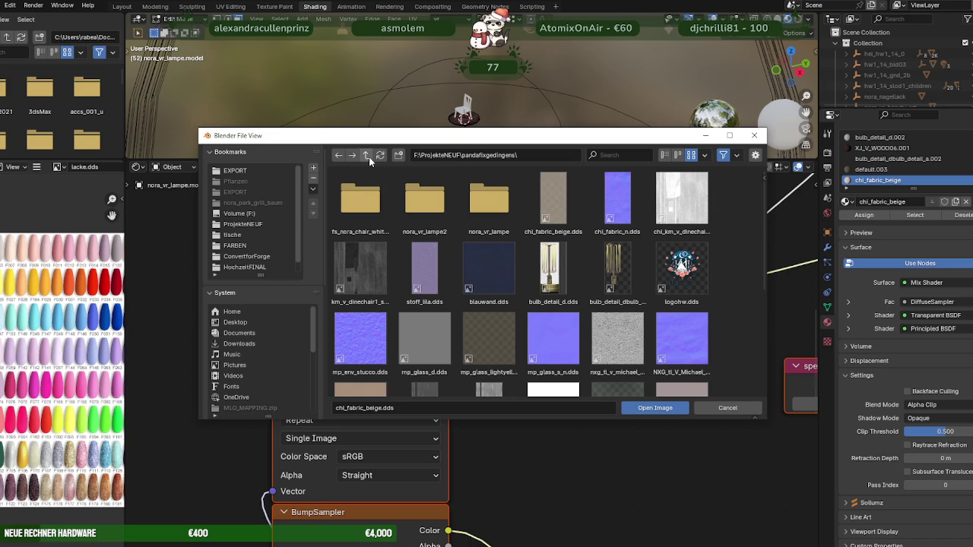
{"action": "left_click", "coordinate": [414, 199]}
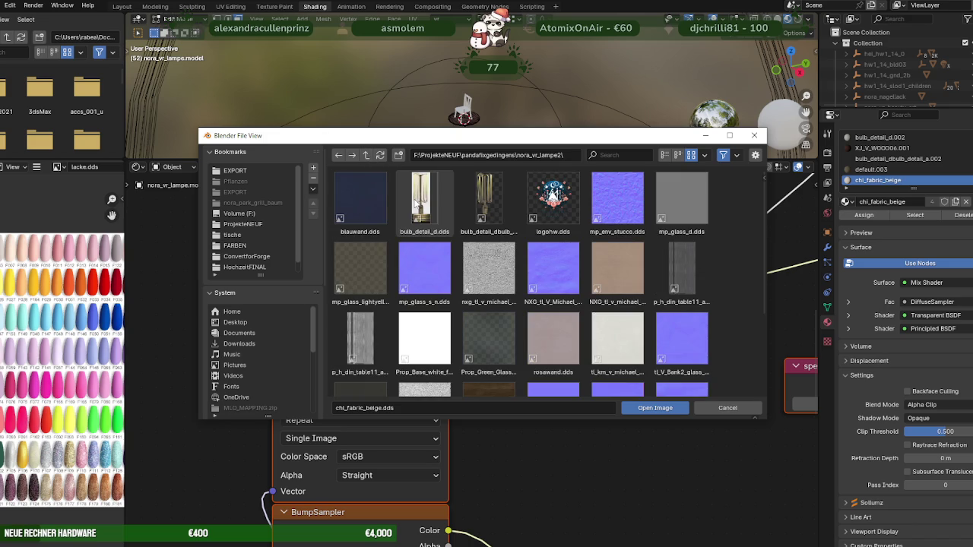
{"action": "left_click", "coordinate": [373, 262]}
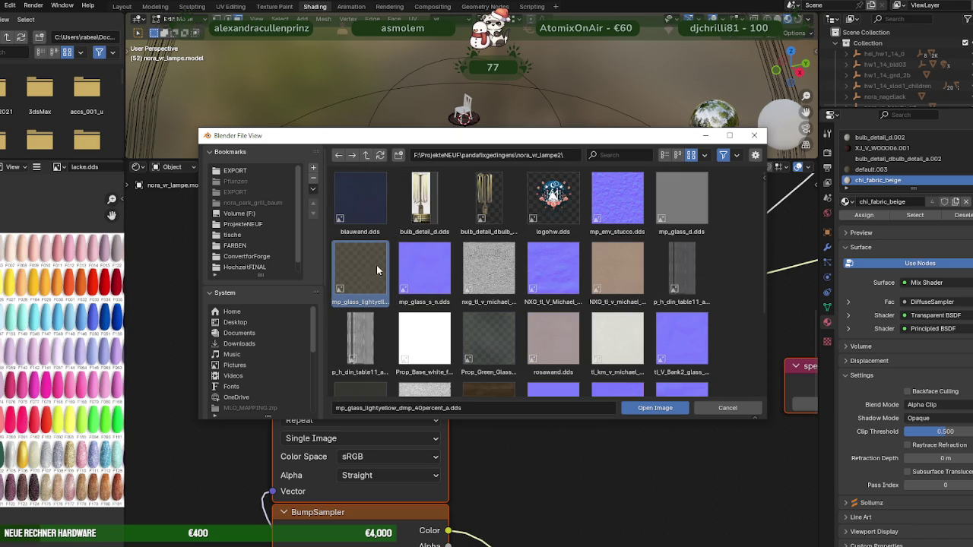
{"action": "left_click", "coordinate": [648, 409]}
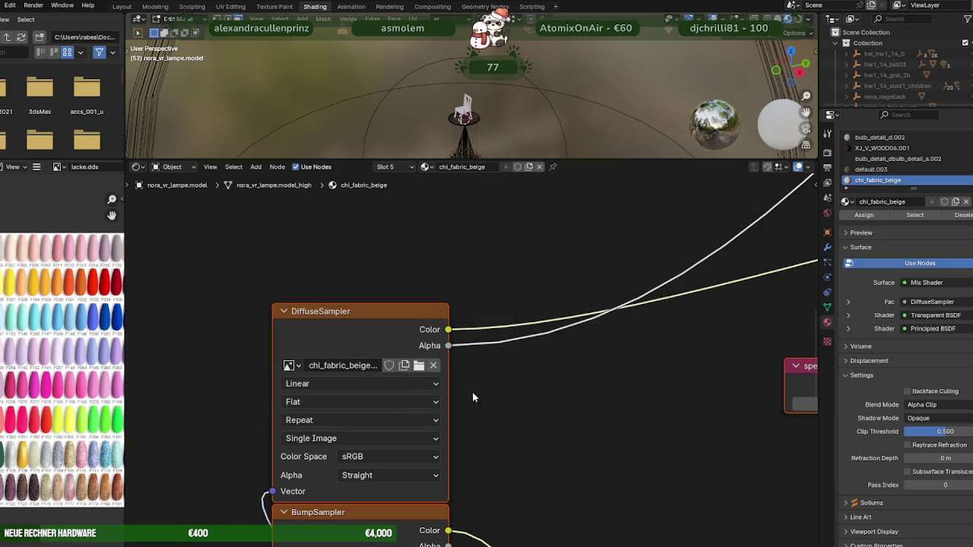
Load chi_fabric_n.dds from nora_vr_lampe2 into the BumpSampler node
{"action": "scroll", "coordinate": [360, 381], "scroll_direction": "down", "scroll_amount": 4}
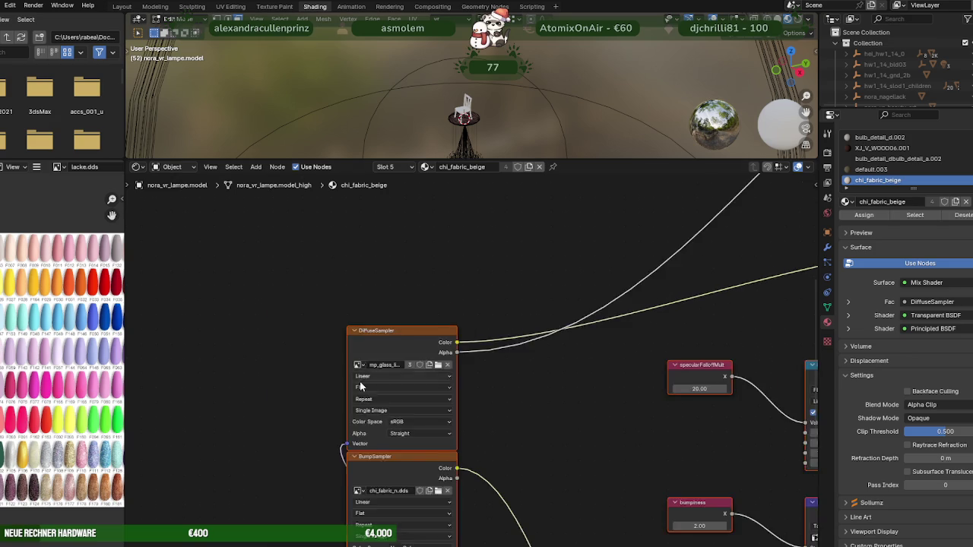
{"action": "scroll", "coordinate": [423, 414], "scroll_direction": "up", "scroll_amount": 3}
{"action": "middle_click_drag", "start_coordinate": [423, 413], "coordinate": [430, 278]}
{"action": "scroll", "coordinate": [403, 366], "scroll_direction": "up", "scroll_amount": 1}
{"action": "scroll", "coordinate": [403, 371], "scroll_direction": "up", "scroll_amount": 1}
{"action": "left_click", "coordinate": [423, 388]}
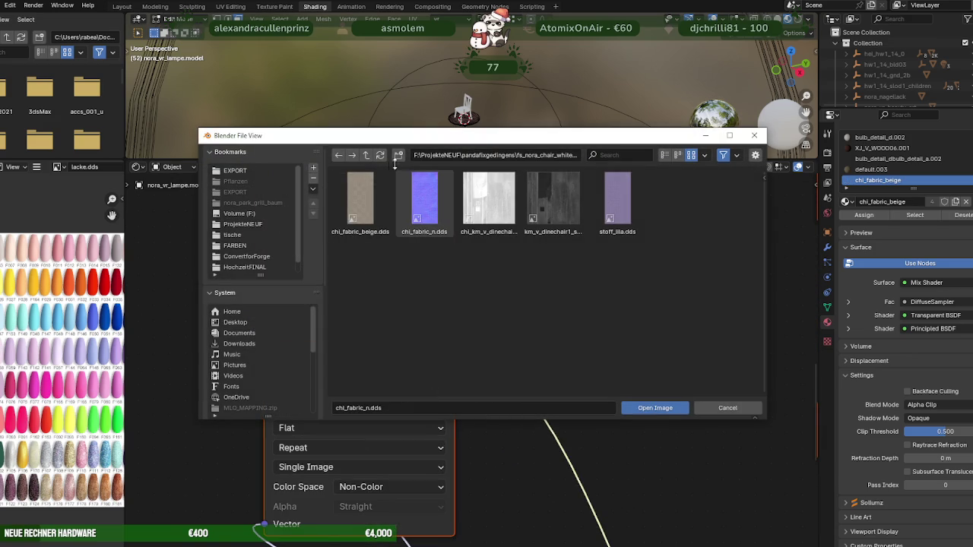
{"action": "left_click", "coordinate": [366, 156]}
{"action": "left_click", "coordinate": [425, 199]}
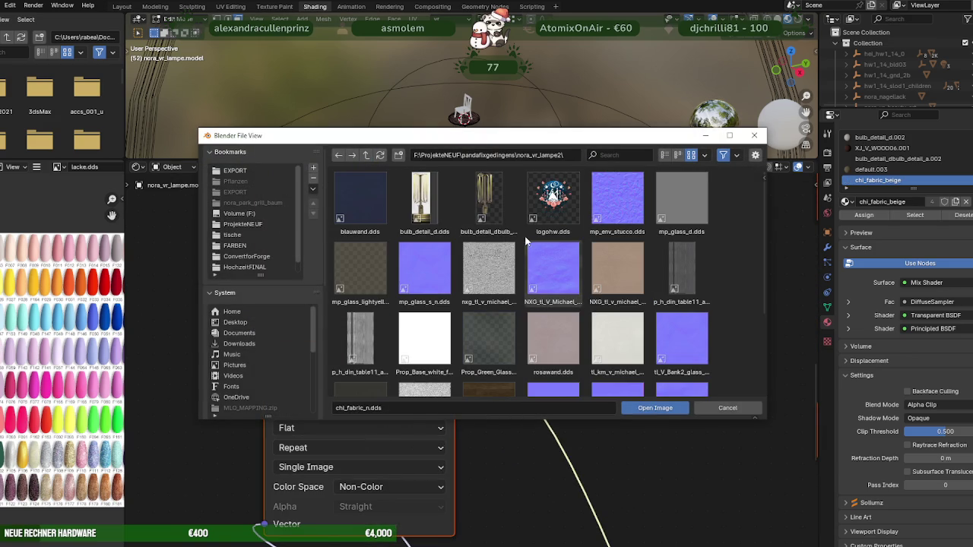
{"action": "left_click", "coordinate": [655, 408]}
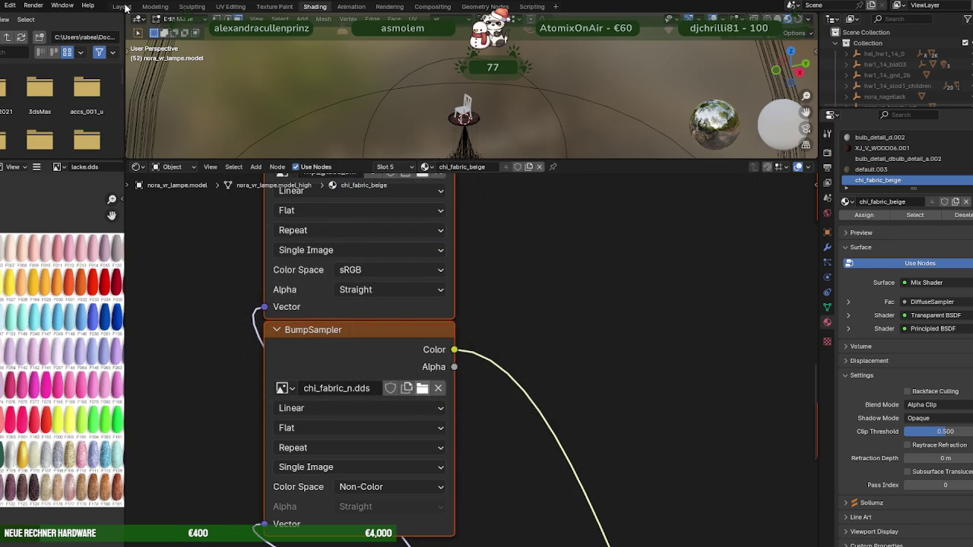
Back in the Layout workspace, select the bulb faces that use default.003
{"action": "left_click", "coordinate": [121, 6]}
{"action": "scroll", "coordinate": [347, 223], "scroll_direction": "up", "scroll_amount": 2}
{"action": "scroll", "coordinate": [347, 228], "scroll_direction": "down", "scroll_amount": 3}
{"action": "scroll", "coordinate": [348, 243], "scroll_direction": "down", "scroll_amount": 2}
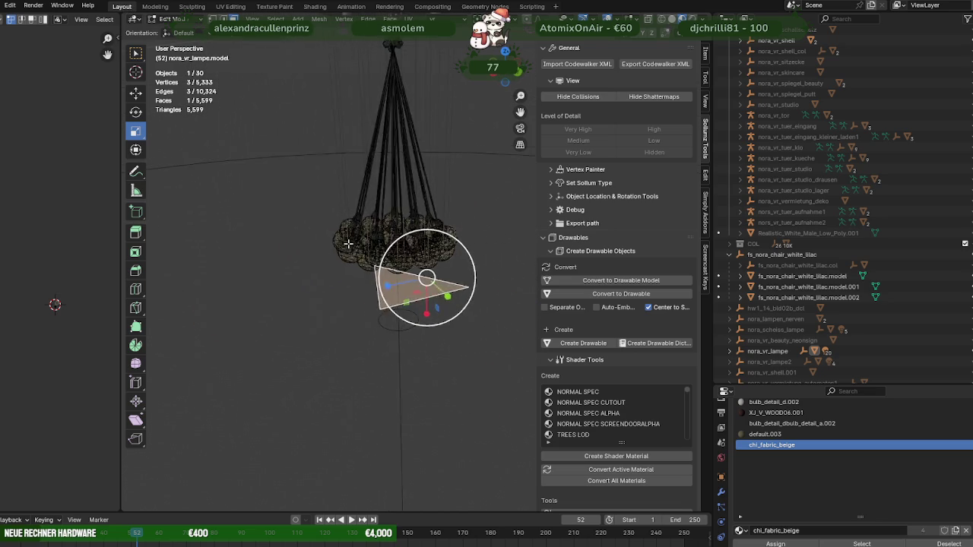
{"action": "scroll", "coordinate": [348, 243], "scroll_direction": "up", "scroll_amount": 5}
{"action": "left_click", "coordinate": [374, 265]}
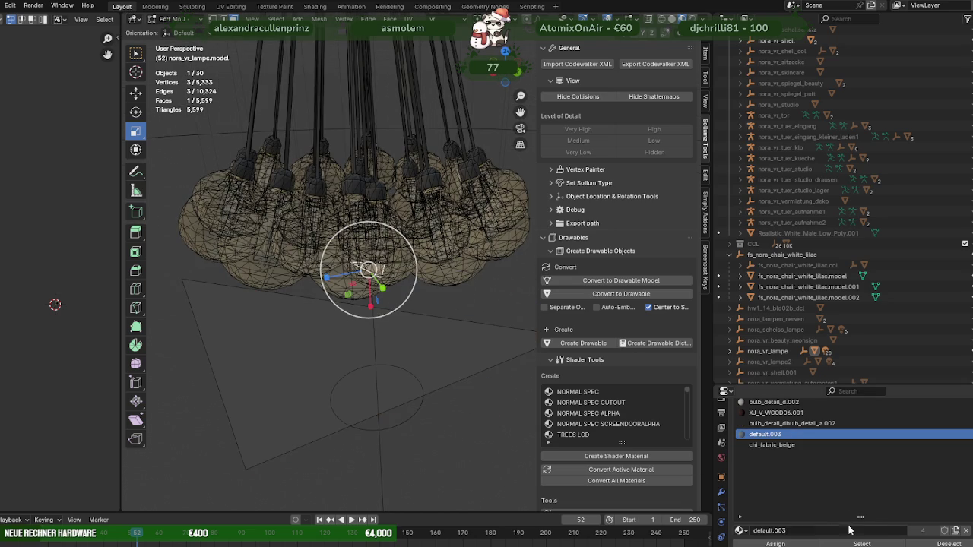
{"action": "left_click", "coordinate": [862, 544]}
Rename the chi_fabric_beige material to glasnervt
{"action": "left_click", "coordinate": [774, 445]}
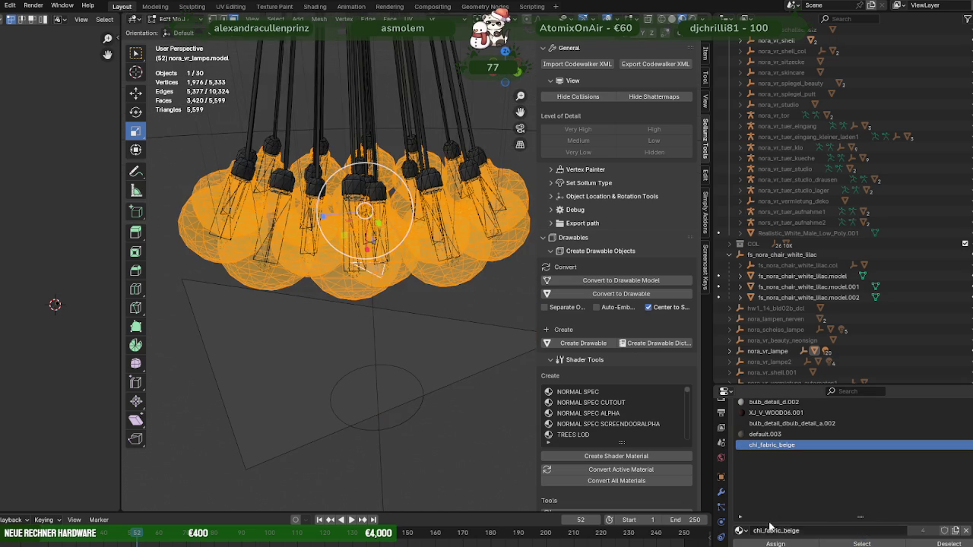
{"action": "double_click", "coordinate": [787, 446]}
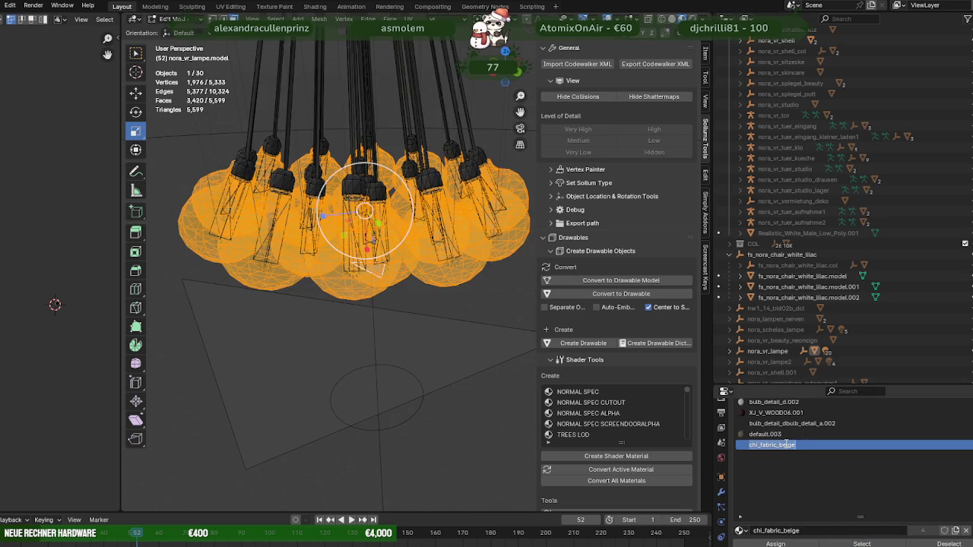
{"action": "type", "text": "glasnervt"}
{"action": "key", "text": "Return"}
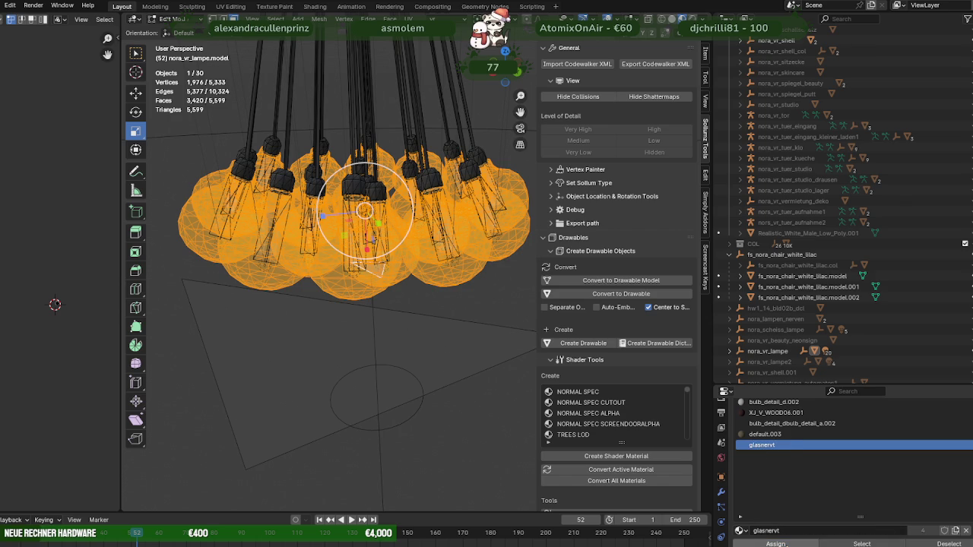
Delete the leftover triangle face, return to Object Mode, and inspect the bulbs
{"action": "scroll", "coordinate": [449, 290], "scroll_direction": "down", "scroll_amount": 3}
{"action": "scroll", "coordinate": [449, 291], "scroll_direction": "up", "scroll_amount": 1}
{"action": "left_click", "coordinate": [414, 305]}
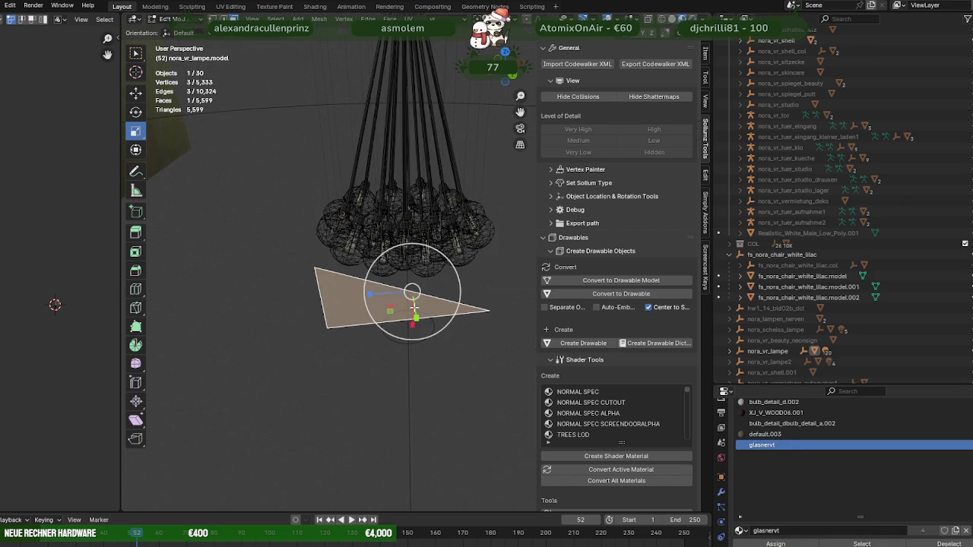
{"action": "key", "text": "x"}
{"action": "left_click", "coordinate": [415, 306]}
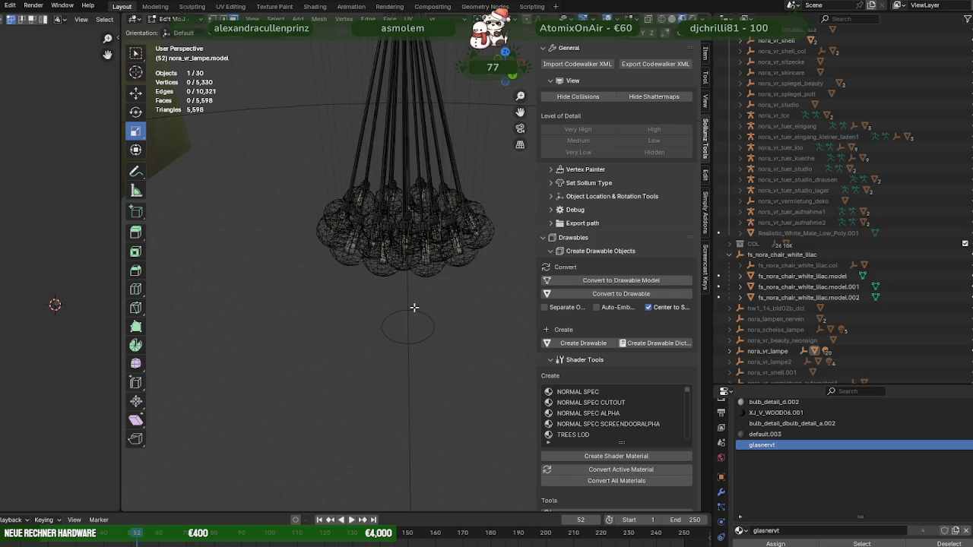
{"action": "key", "text": "Tab"}
{"action": "scroll", "coordinate": [439, 244], "scroll_direction": "up", "scroll_amount": 2}
{"action": "scroll", "coordinate": [410, 242], "scroll_direction": "up", "scroll_amount": 2}
{"action": "scroll", "coordinate": [377, 240], "scroll_direction": "up", "scroll_amount": 2}
{"action": "mouse_move", "coordinate": [393, 245]}
{"action": "middle_mouse_down"}
{"action": "mouse_move", "coordinate": [301, 234]}
{"action": "mouse_move", "coordinate": [368, 260]}
{"action": "middle_mouse_up"}
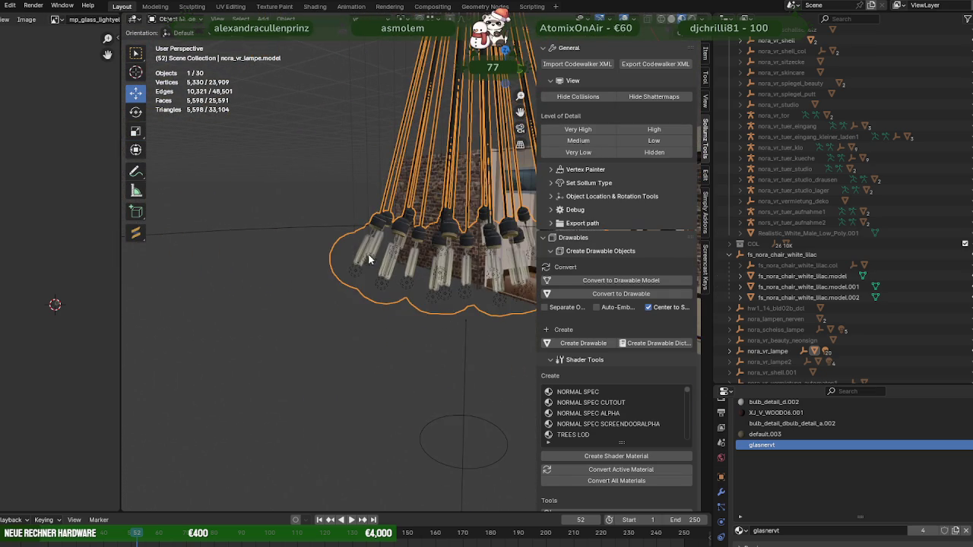
Select the lamp and pick a single bulb face in Edit Mode
{"action": "left_click", "coordinate": [324, 307]}
{"action": "mouse_move", "coordinate": [337, 308]}
{"action": "middle_mouse_down"}
{"action": "mouse_move", "coordinate": [299, 308]}
{"action": "mouse_move", "coordinate": [345, 296]}
{"action": "middle_mouse_up"}
{"action": "left_click", "coordinate": [347, 291]}
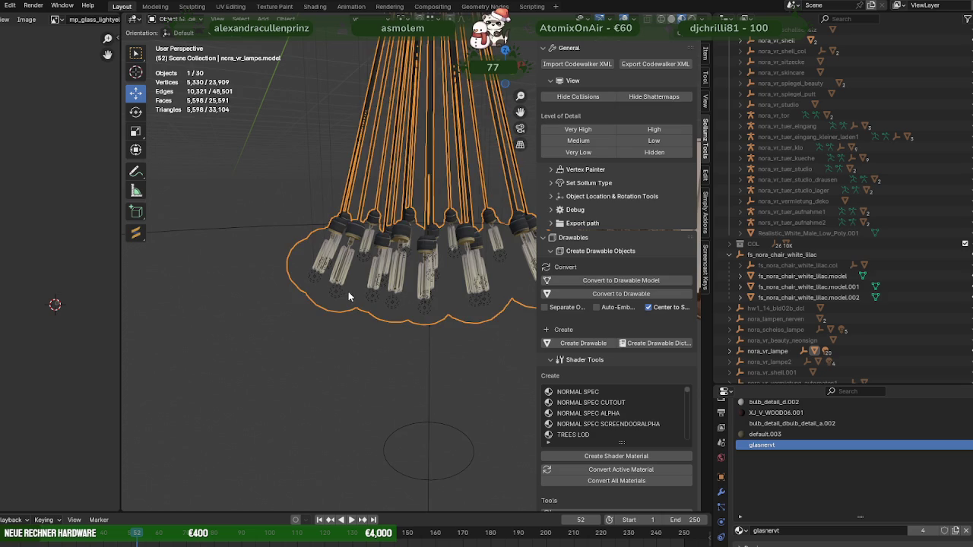
{"action": "key", "text": "Tab"}
{"action": "left_click", "coordinate": [360, 277]}
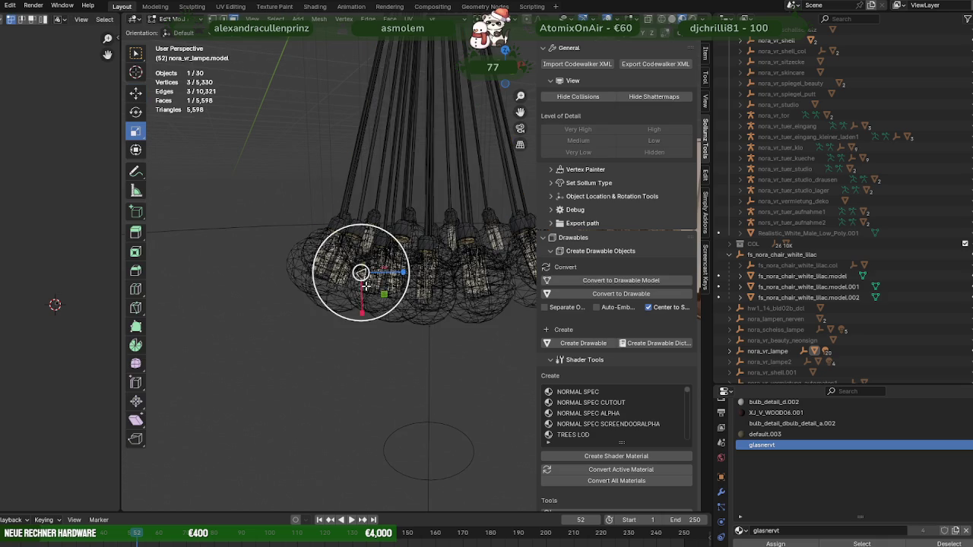
Slide the glasnervt Clip Threshold between about 0.3 and 0.45, settling near 0.406
{"action": "scroll", "coordinate": [722, 487], "scroll_direction": "down", "scroll_amount": 3}
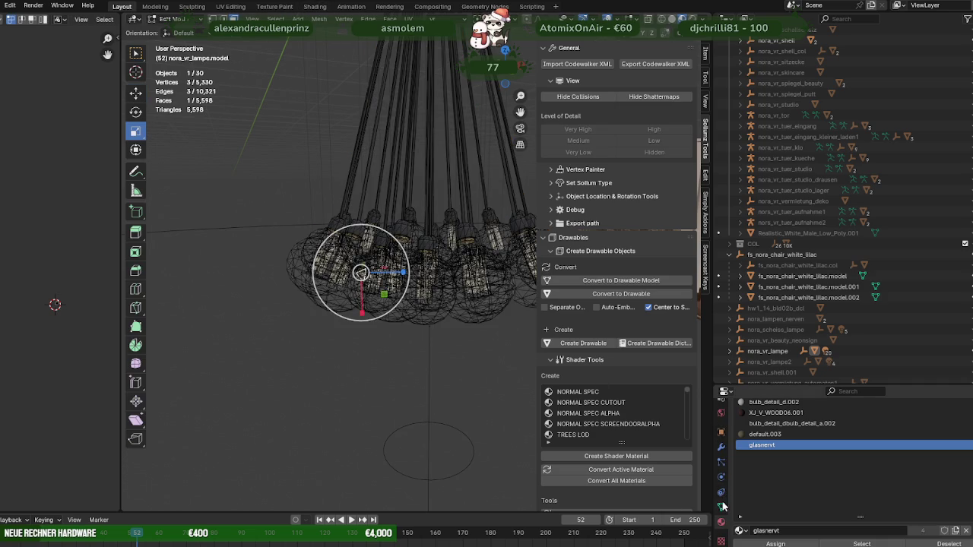
{"action": "scroll", "coordinate": [760, 471], "scroll_direction": "down", "scroll_amount": 5}
{"action": "scroll", "coordinate": [790, 480], "scroll_direction": "down", "scroll_amount": 5}
{"action": "scroll", "coordinate": [789, 479], "scroll_direction": "down", "scroll_amount": 3}
{"action": "scroll", "coordinate": [790, 480], "scroll_direction": "up", "scroll_amount": 2}
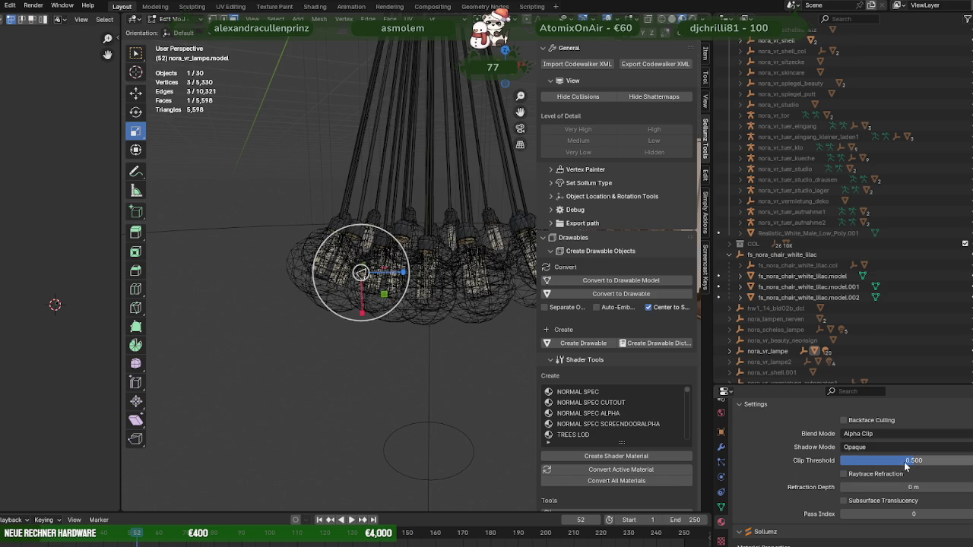
{"action": "left_click_drag", "start_coordinate": [913, 466], "coordinate": [900, 466]}
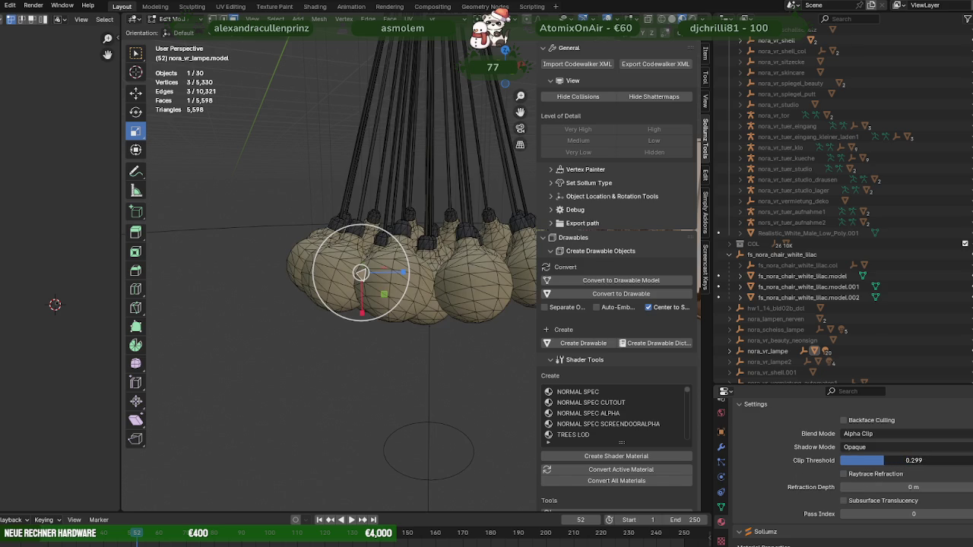
{"action": "left_click_drag", "start_coordinate": [898, 461], "coordinate": [905, 461]}
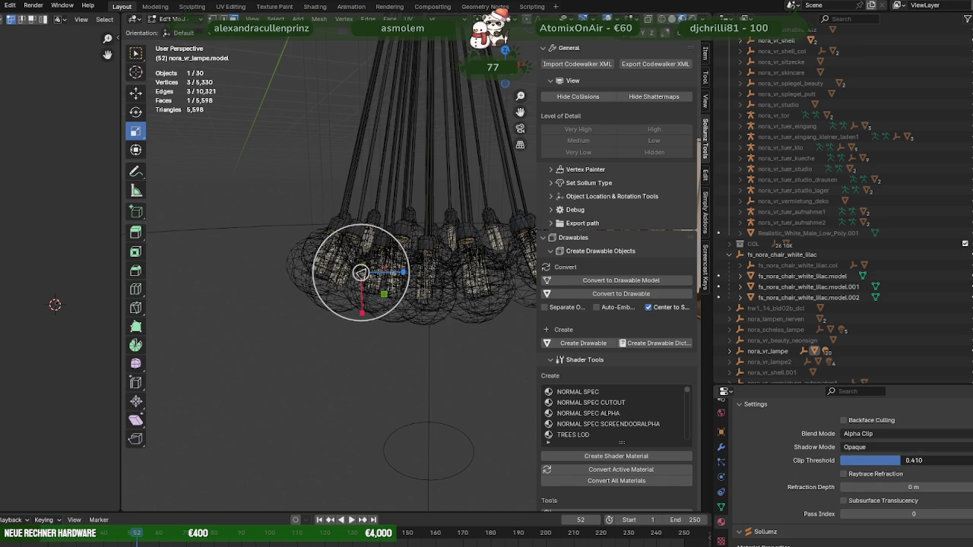
{"action": "left_click_drag", "start_coordinate": [905, 461], "coordinate": [907, 461]}
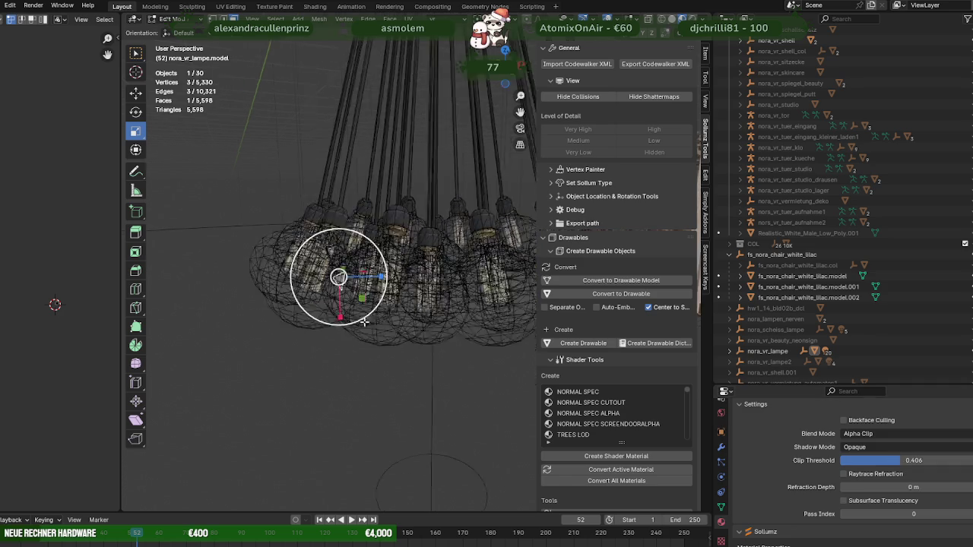
{"action": "middle_click_drag", "start_coordinate": [365, 342], "coordinate": [390, 407]}
{"action": "key", "text": "Tab"}
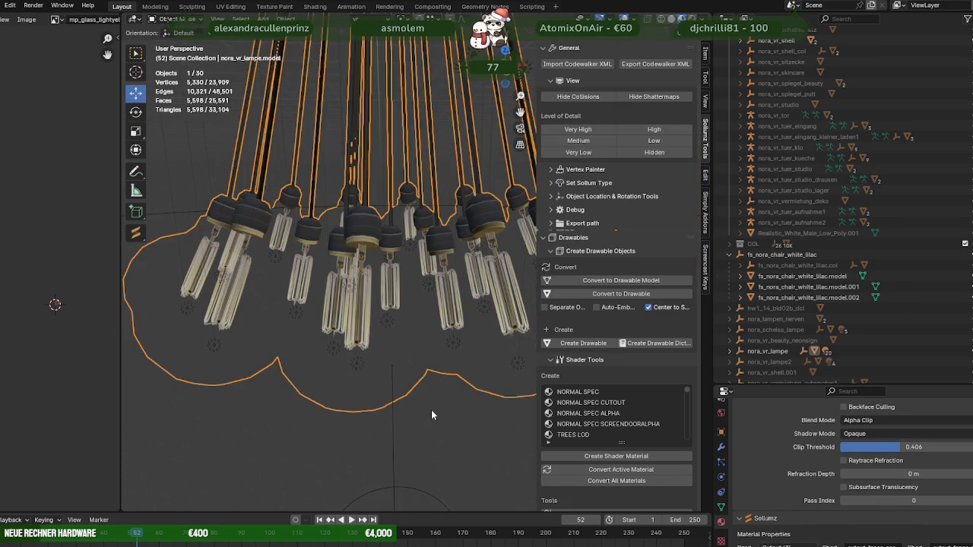
{"action": "left_click", "coordinate": [431, 416]}
{"action": "scroll", "coordinate": [431, 395], "scroll_direction": "down", "scroll_amount": 3}
{"action": "middle_click_drag", "start_coordinate": [428, 383], "coordinate": [389, 312]}
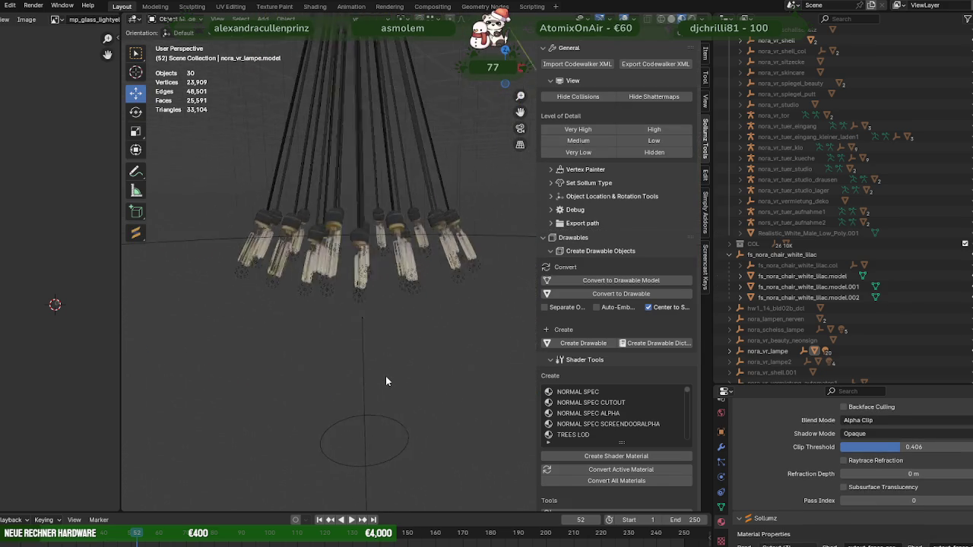
{"action": "left_click", "coordinate": [384, 268]}
{"action": "key", "text": "Tab"}
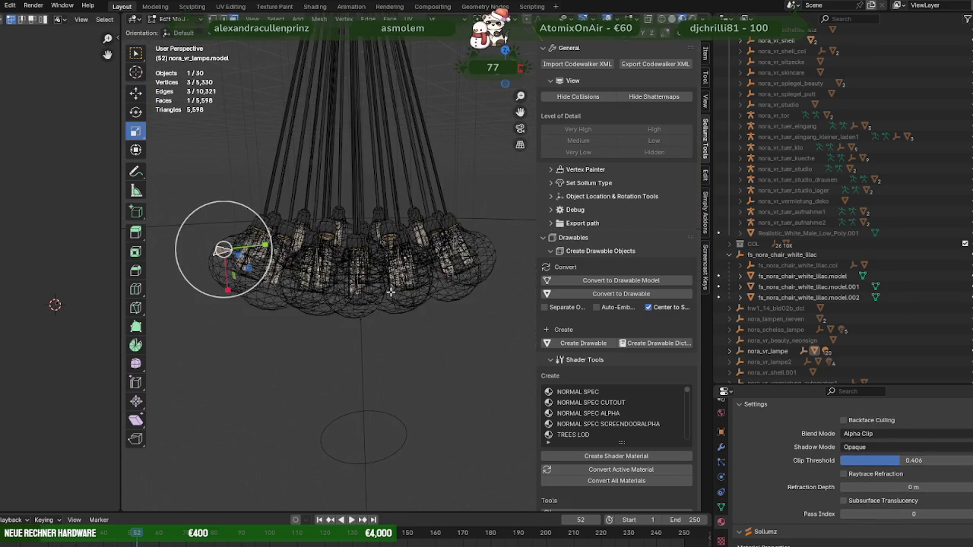
{"action": "left_click_drag", "start_coordinate": [223, 251], "coordinate": [381, 291]}
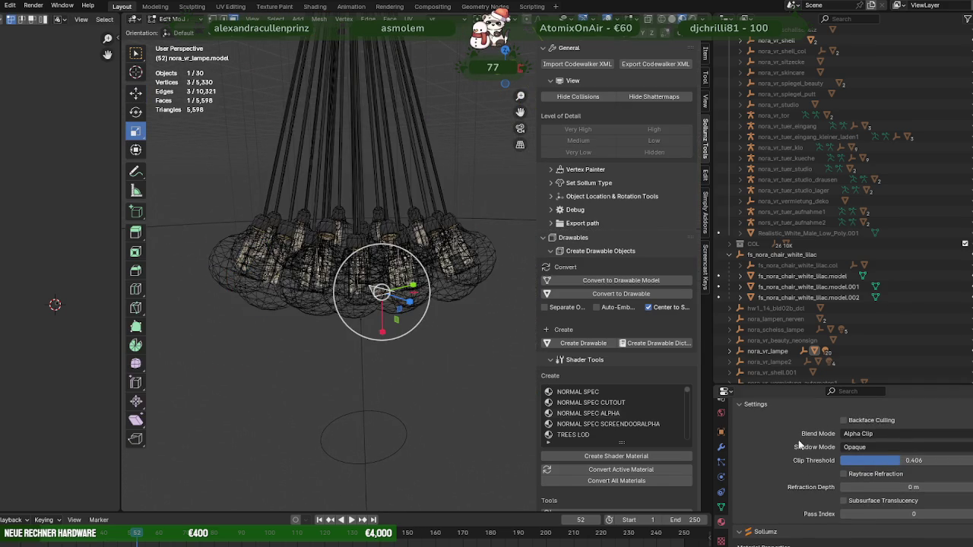
{"action": "scroll", "coordinate": [423, 393], "scroll_direction": "down", "scroll_amount": 2}
{"action": "scroll", "coordinate": [413, 272], "scroll_direction": "down", "scroll_amount": 3}
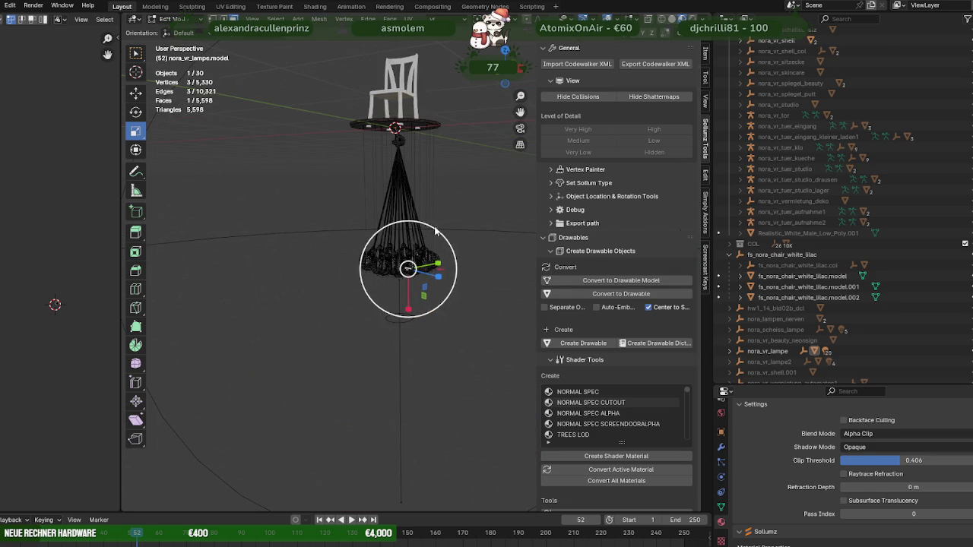
{"action": "key", "text": "Tab"}
{"action": "middle_click_drag", "start_coordinate": [438, 223], "coordinate": [351, 345]}
{"action": "scroll", "coordinate": [419, 177], "scroll_direction": "up", "scroll_amount": 3}
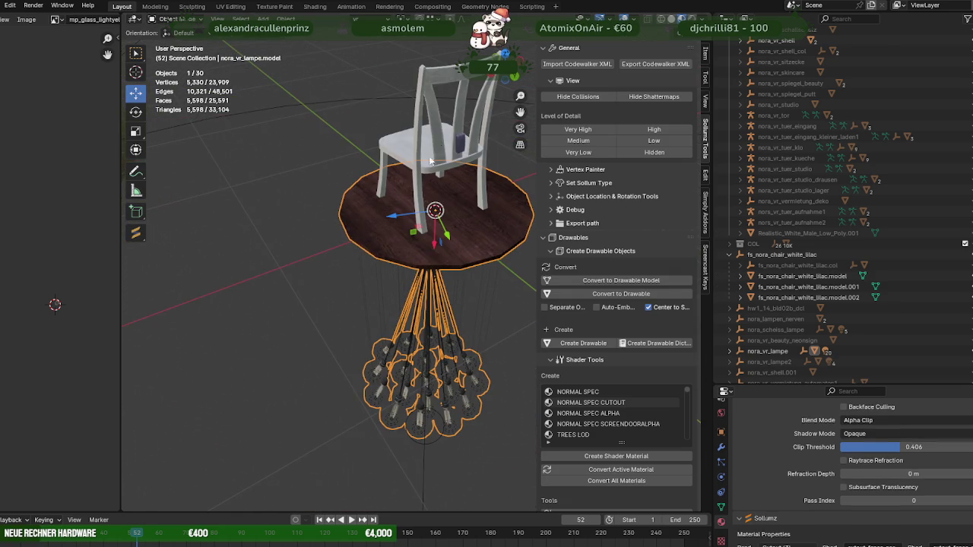
{"action": "left_click", "coordinate": [458, 146]}
{"action": "key", "text": "Tab"}
{"action": "left_click", "coordinate": [443, 152]}
{"action": "scroll", "coordinate": [488, 201], "scroll_direction": "up", "scroll_amount": 3}
{"action": "scroll", "coordinate": [487, 231], "scroll_direction": "up", "scroll_amount": 3}
{"action": "scroll", "coordinate": [488, 231], "scroll_direction": "down", "scroll_amount": 3}
{"action": "scroll", "coordinate": [488, 230], "scroll_direction": "down", "scroll_amount": 3}
{"action": "middle_click_drag", "start_coordinate": [487, 230], "coordinate": [471, 255]}
{"action": "scroll", "coordinate": [470, 255], "scroll_direction": "up", "scroll_amount": 5}
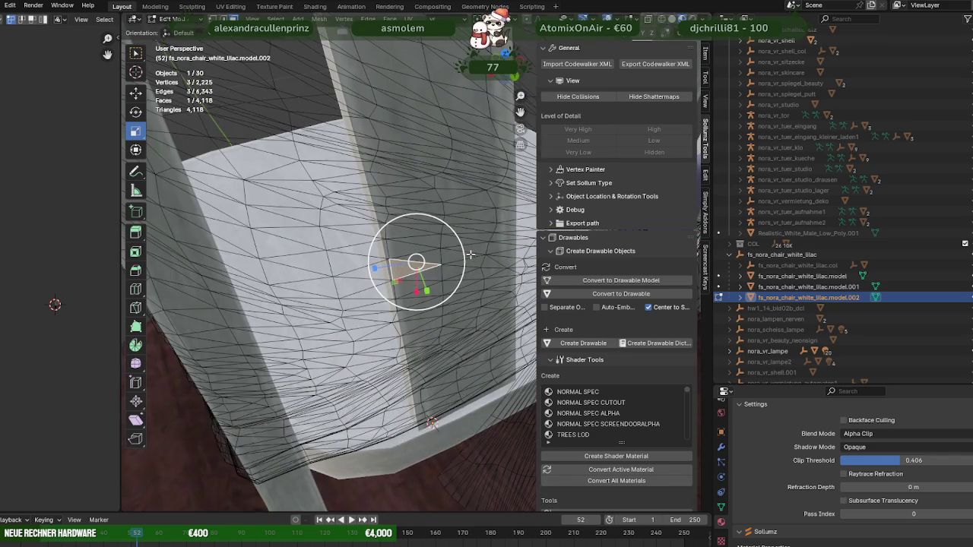
{"action": "scroll", "coordinate": [456, 243], "scroll_direction": "down", "scroll_amount": 3}
{"action": "key", "text": "Tab"}
{"action": "scroll", "coordinate": [439, 231], "scroll_direction": "down", "scroll_amount": 3}
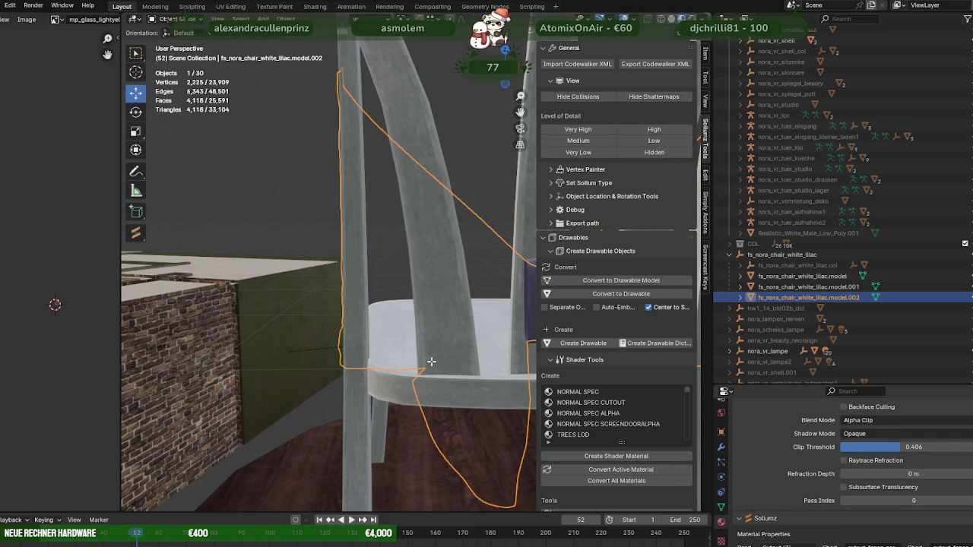
{"action": "key", "text": "Tab"}
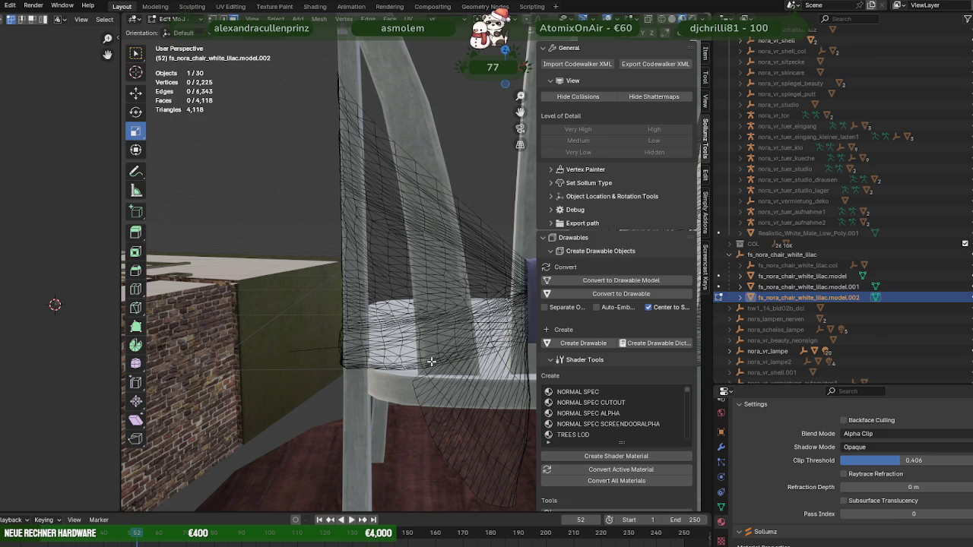
{"action": "key", "text": "Tab"}
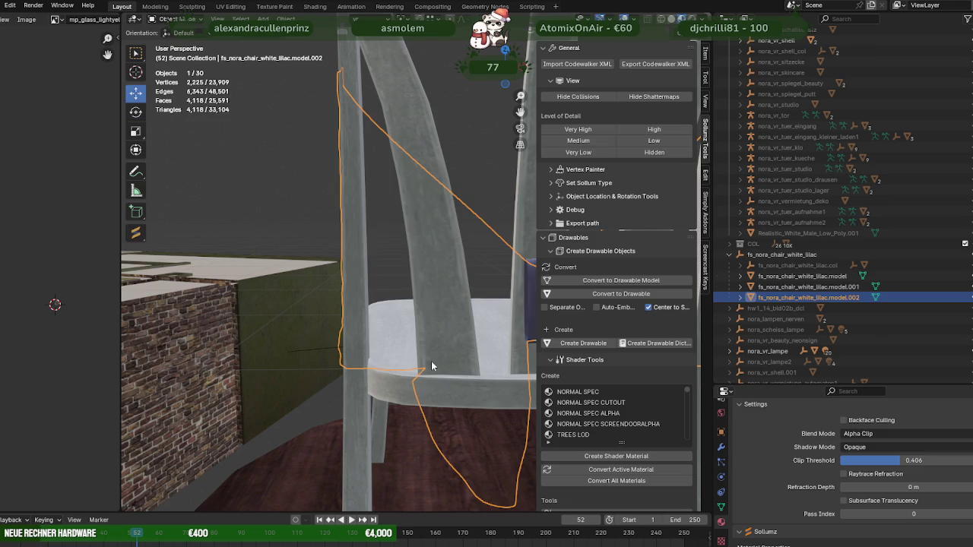
{"action": "left_click", "coordinate": [431, 366]}
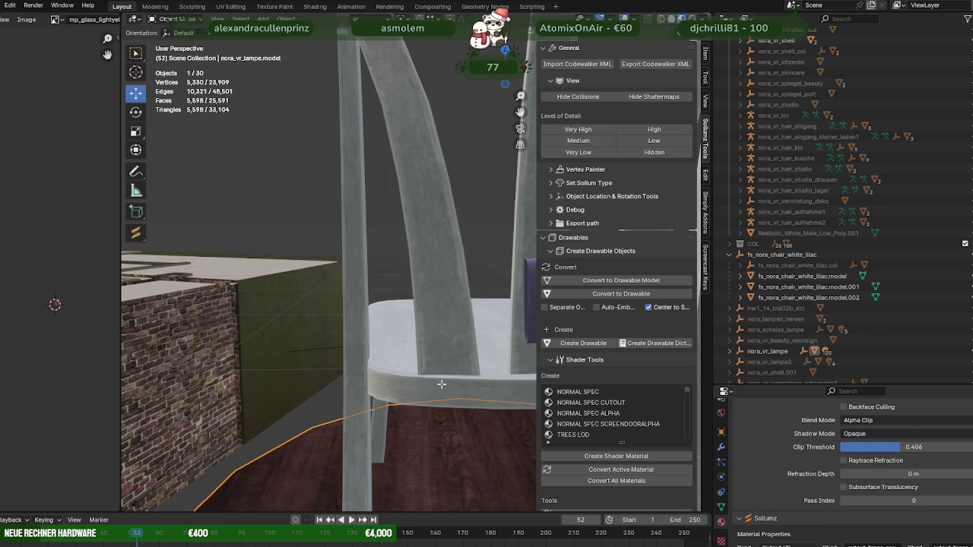
{"action": "key", "text": "Tab"}
{"action": "key", "text": "KP_Decimal"}
{"action": "mouse_move", "coordinate": [417, 297]}
{"action": "middle_mouse_down"}
{"action": "mouse_move", "coordinate": [532, 327]}
{"action": "mouse_move", "coordinate": [385, 347]}
{"action": "middle_mouse_up"}
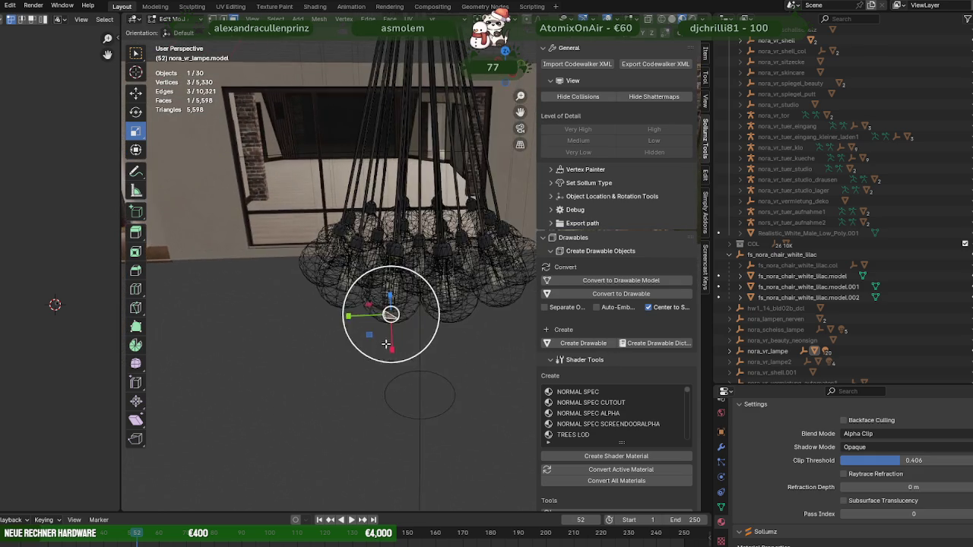
Commit the Clip Threshold at 0.406, then try 0.568 and view it against the brick wall
{"action": "scroll", "coordinate": [385, 346], "scroll_direction": "up", "scroll_amount": 3}
{"action": "left_click", "coordinate": [906, 461]}
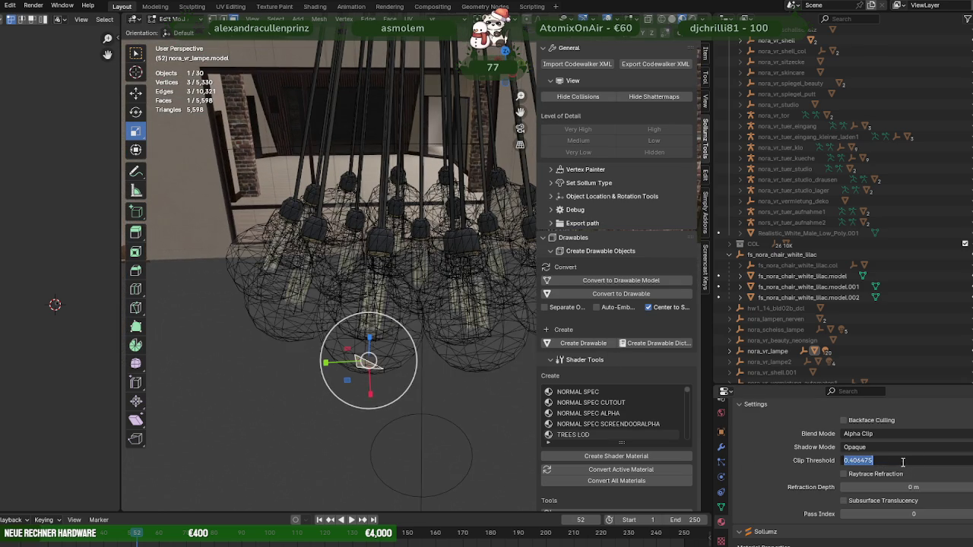
{"action": "key", "text": "Return"}
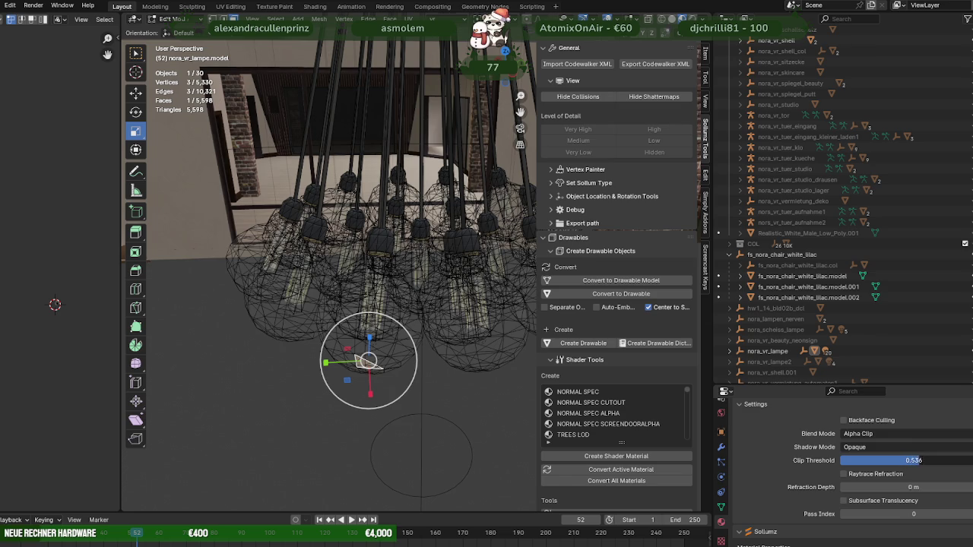
{"action": "left_click_drag", "start_coordinate": [912, 461], "coordinate": [924, 477]}
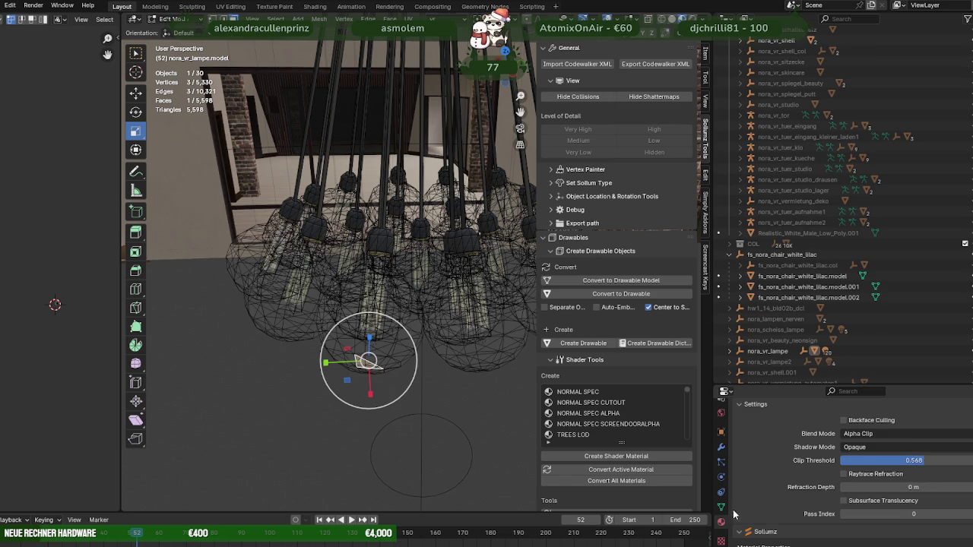
{"action": "scroll", "coordinate": [735, 516], "scroll_direction": "down", "scroll_amount": 4}
{"action": "scroll", "coordinate": [764, 498], "scroll_direction": "down", "scroll_amount": 1}
{"action": "scroll", "coordinate": [808, 469], "scroll_direction": "up", "scroll_amount": 5}
{"action": "scroll", "coordinate": [809, 469], "scroll_direction": "up", "scroll_amount": 5}
{"action": "middle_click_drag", "start_coordinate": [412, 349], "coordinate": [547, 392]}
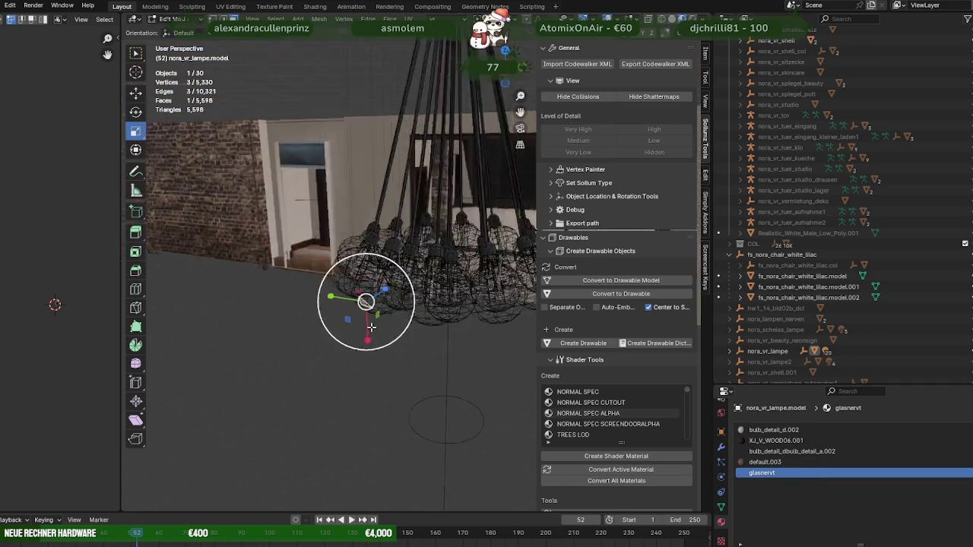
{"action": "scroll", "coordinate": [799, 487], "scroll_direction": "down", "scroll_amount": 4}
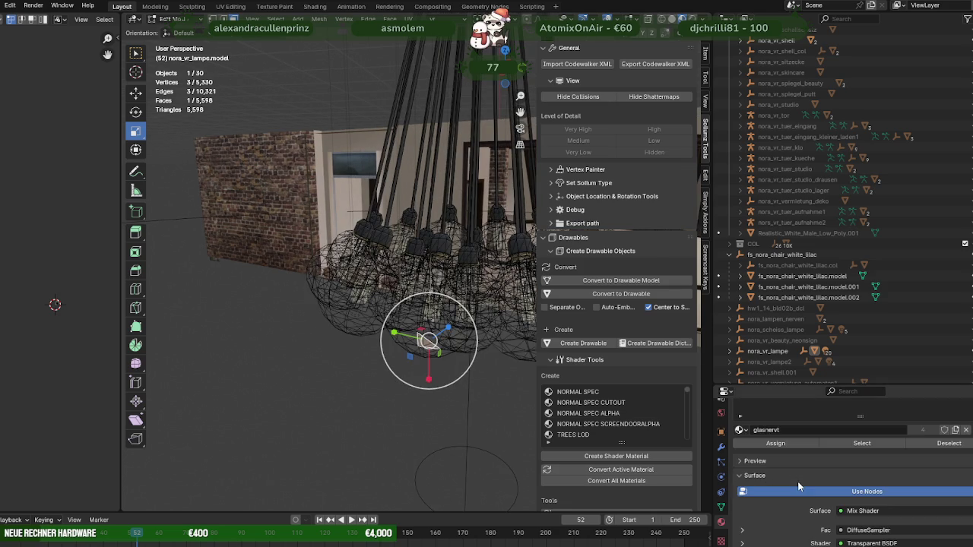
{"action": "scroll", "coordinate": [865, 510], "scroll_direction": "down", "scroll_amount": 4}
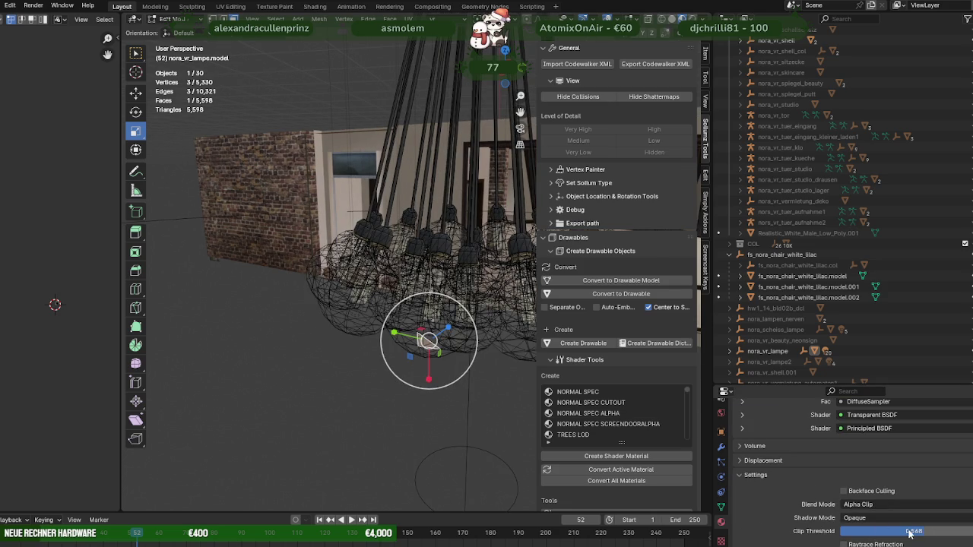
Lower the Clip Threshold to 0.392 so the bulbs render opaque, then exit Edit Mode
{"action": "mouse_move", "coordinate": [923, 535]}
{"action": "left_mouse_down"}
{"action": "mouse_move", "coordinate": [874, 531]}
{"action": "mouse_move", "coordinate": [888, 531]}
{"action": "left_mouse_up"}
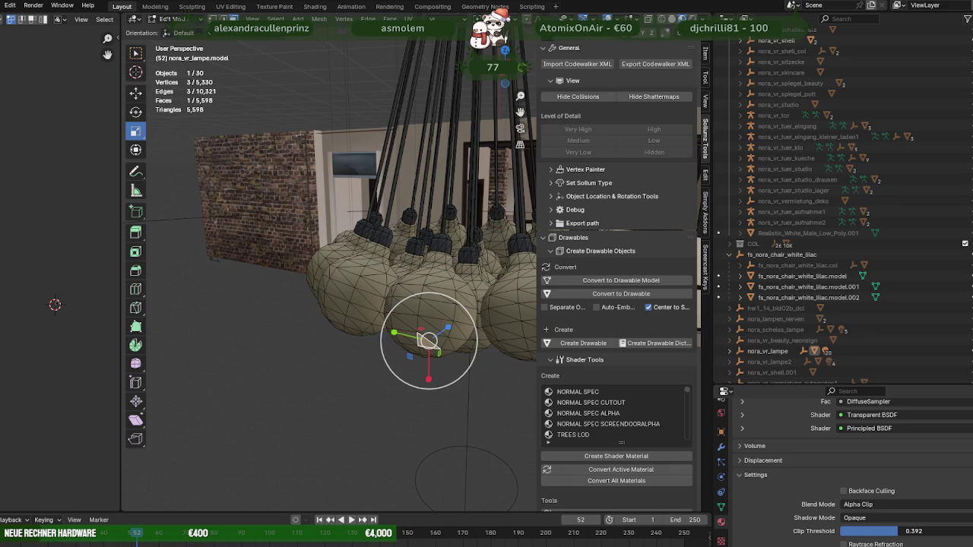
{"action": "scroll", "coordinate": [403, 391], "scroll_direction": "down", "scroll_amount": 2}
{"action": "scroll", "coordinate": [358, 337], "scroll_direction": "down", "scroll_amount": 2}
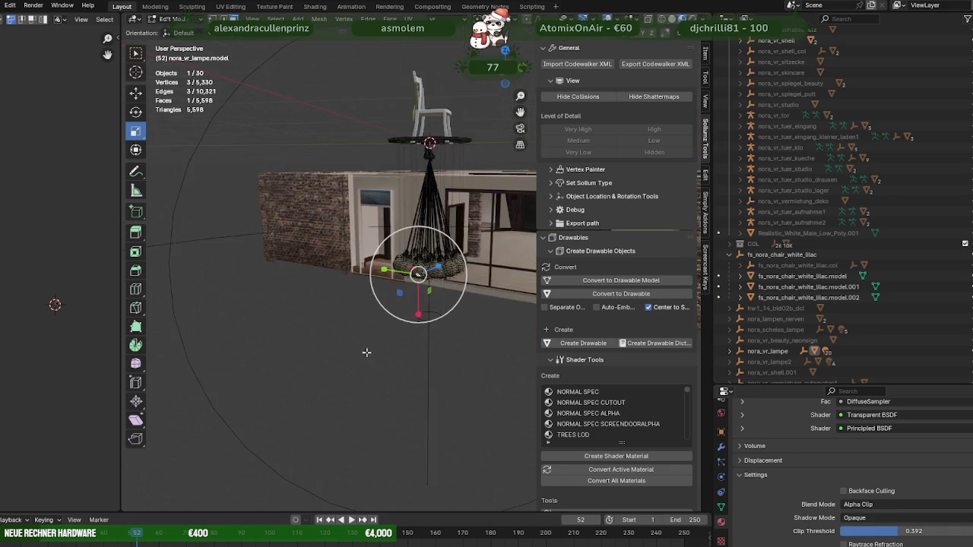
{"action": "scroll", "coordinate": [407, 375], "scroll_direction": "down", "scroll_amount": 2}
{"action": "scroll", "coordinate": [418, 368], "scroll_direction": "up", "scroll_amount": 2}
{"action": "scroll", "coordinate": [431, 364], "scroll_direction": "up", "scroll_amount": 1}
{"action": "key", "text": "Tab"}
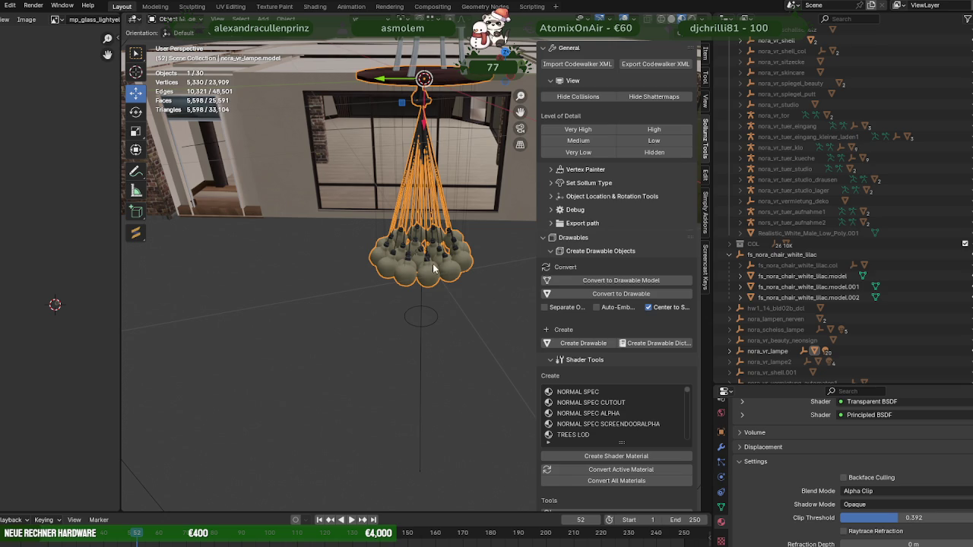
Remove unused material slots from the lamp model and export nora_vr_lampe as CodeWalker XML to fixesPANDA
{"action": "left_click", "coordinate": [286, 18]}
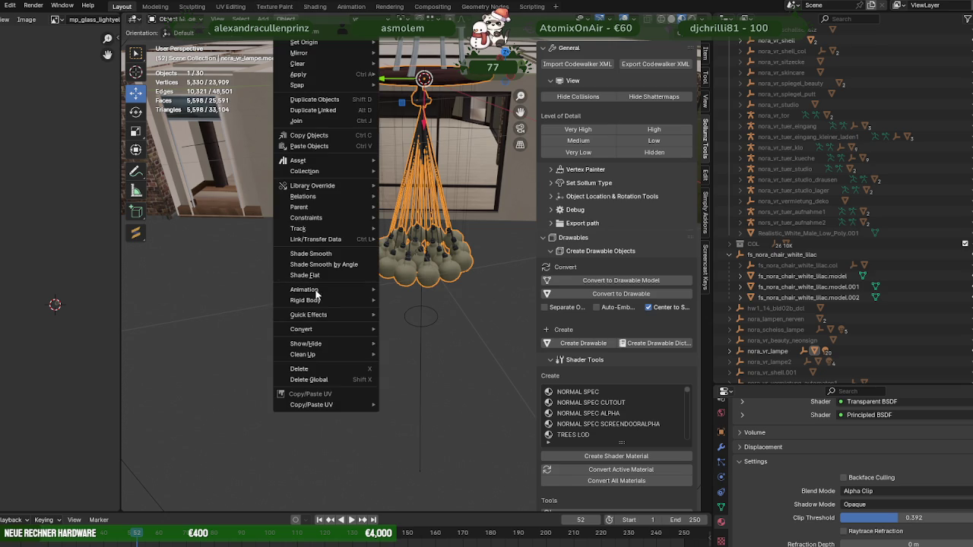
{"action": "mouse_move", "coordinate": [303, 354]}
{"action": "left_click", "coordinate": [429, 380]}
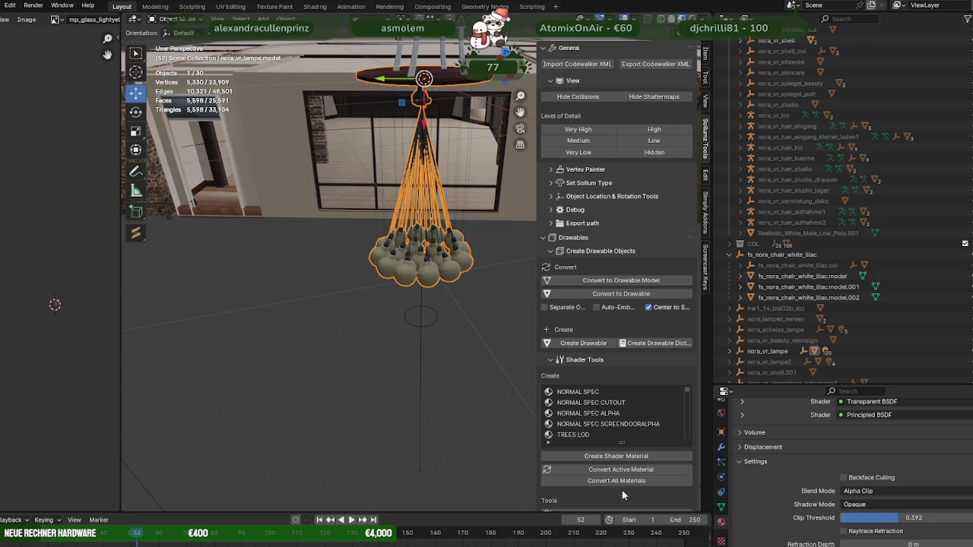
{"action": "scroll", "coordinate": [591, 312], "scroll_direction": "down", "scroll_amount": 2}
{"action": "scroll", "coordinate": [612, 410], "scroll_direction": "down", "scroll_amount": 2}
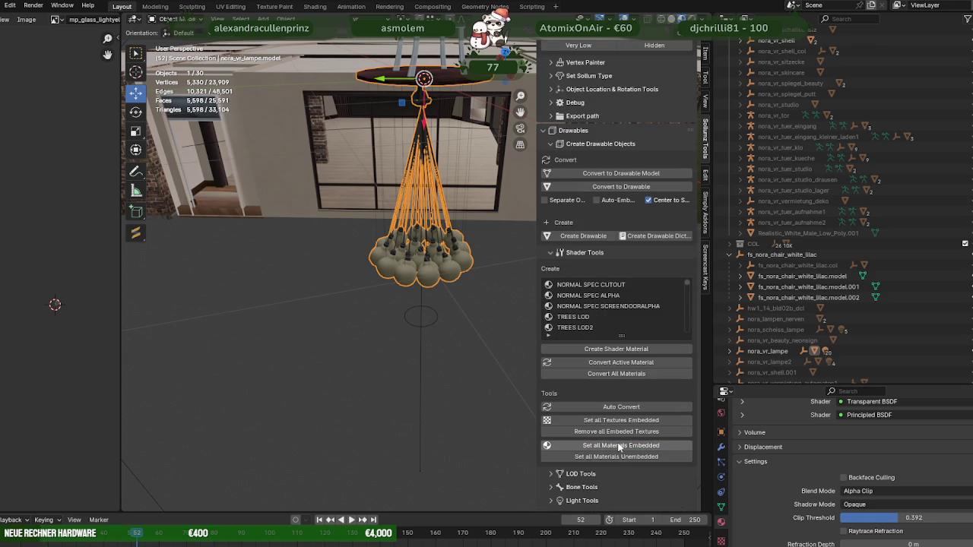
{"action": "left_click", "coordinate": [772, 350]}
{"action": "scroll", "coordinate": [613, 119], "scroll_direction": "up", "scroll_amount": 3}
{"action": "scroll", "coordinate": [614, 118], "scroll_direction": "up", "scroll_amount": 1}
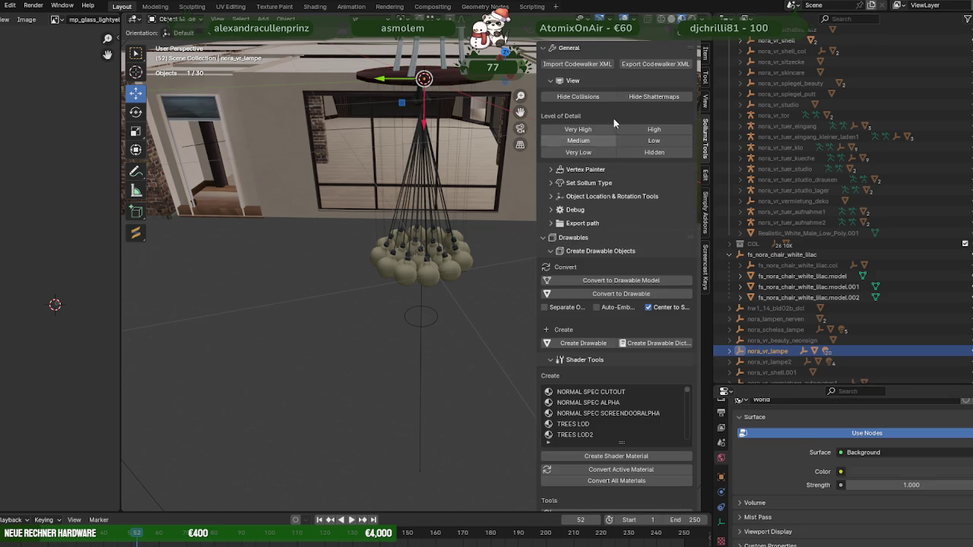
{"action": "left_click", "coordinate": [645, 65]}
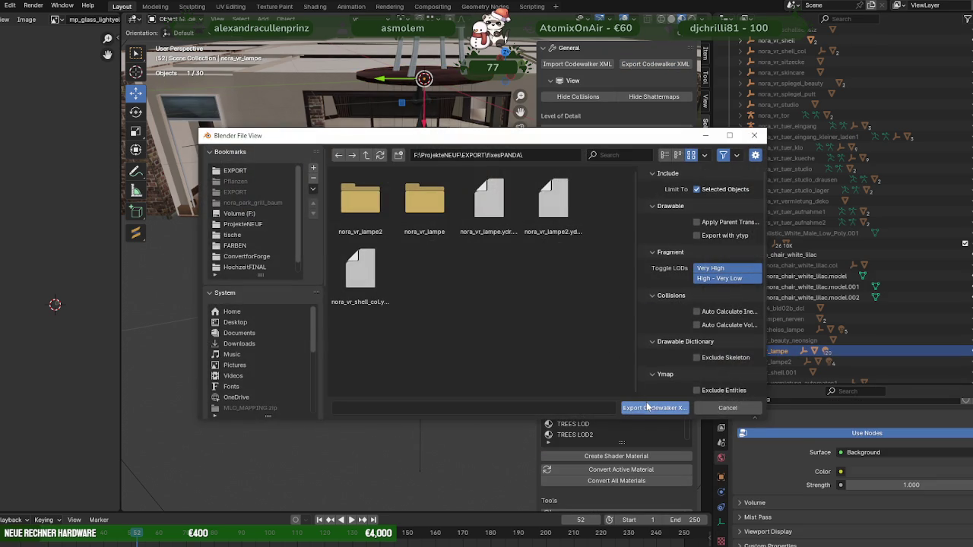
{"action": "left_click", "coordinate": [654, 409]}
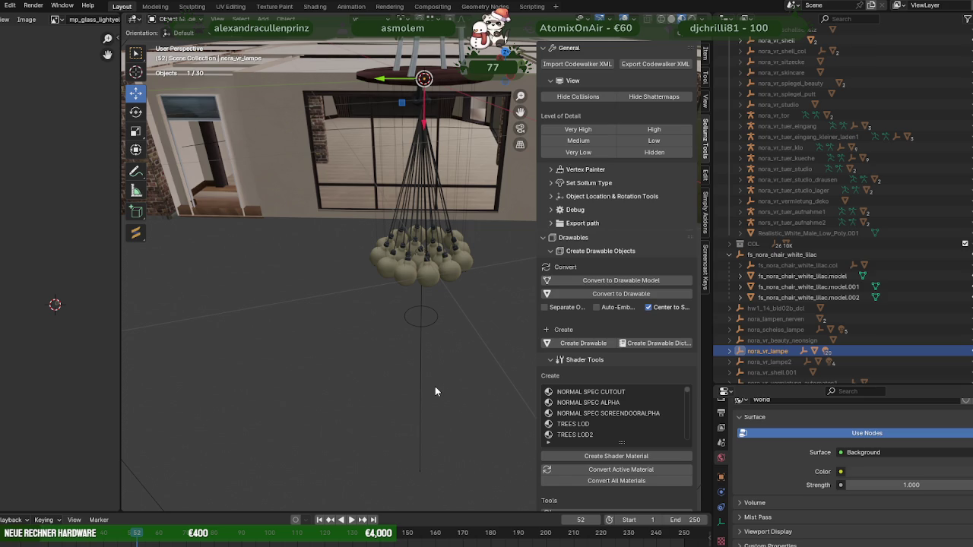
Check the lamp model's materials, re-export nora_vr_lampe to fixesPANDA, and open that folder
{"action": "scroll", "coordinate": [578, 426], "scroll_direction": "down", "scroll_amount": 2}
{"action": "scroll", "coordinate": [600, 456], "scroll_direction": "down", "scroll_amount": 3}
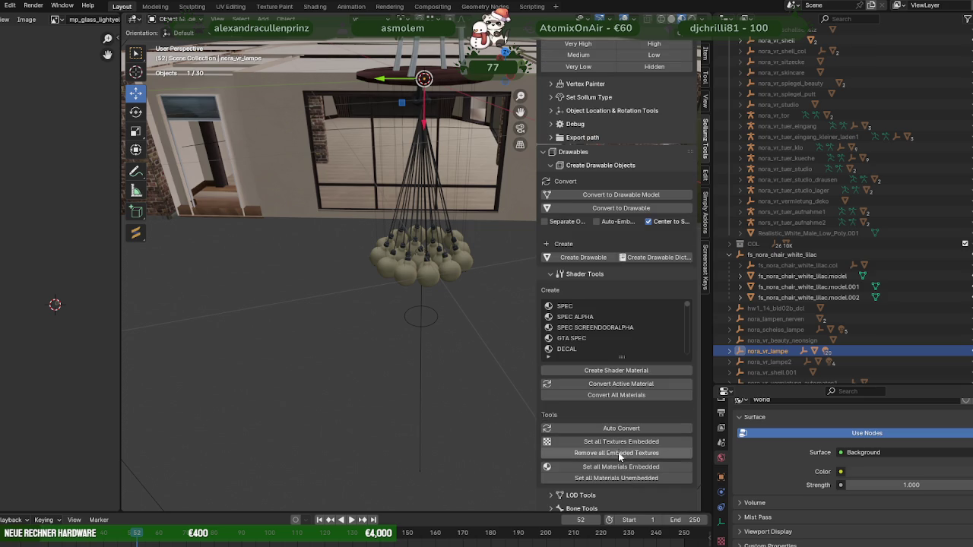
{"action": "left_click", "coordinate": [729, 352]}
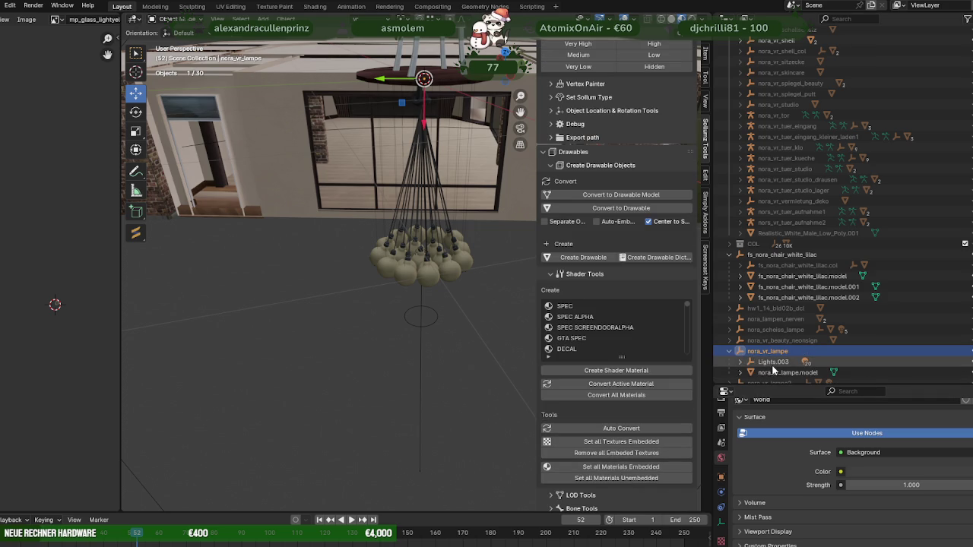
{"action": "left_click", "coordinate": [774, 372]}
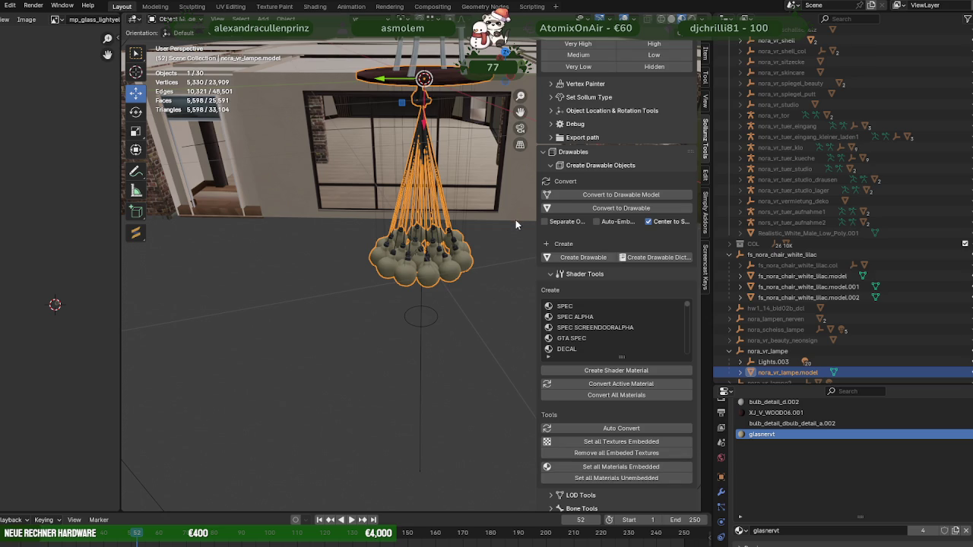
{"action": "left_click", "coordinate": [741, 352]}
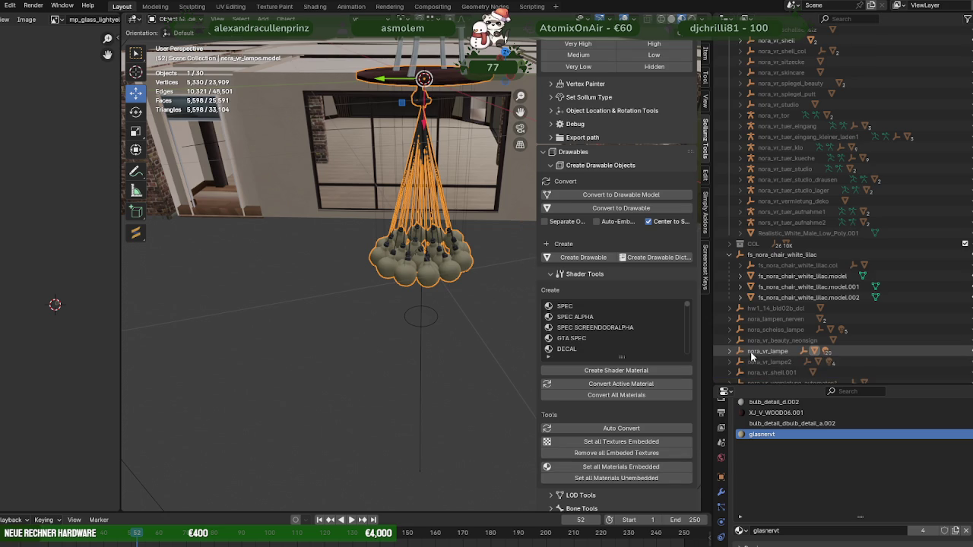
{"action": "left_click", "coordinate": [760, 353]}
{"action": "scroll", "coordinate": [641, 107], "scroll_direction": "up", "scroll_amount": 2}
{"action": "scroll", "coordinate": [641, 107], "scroll_direction": "up", "scroll_amount": 2}
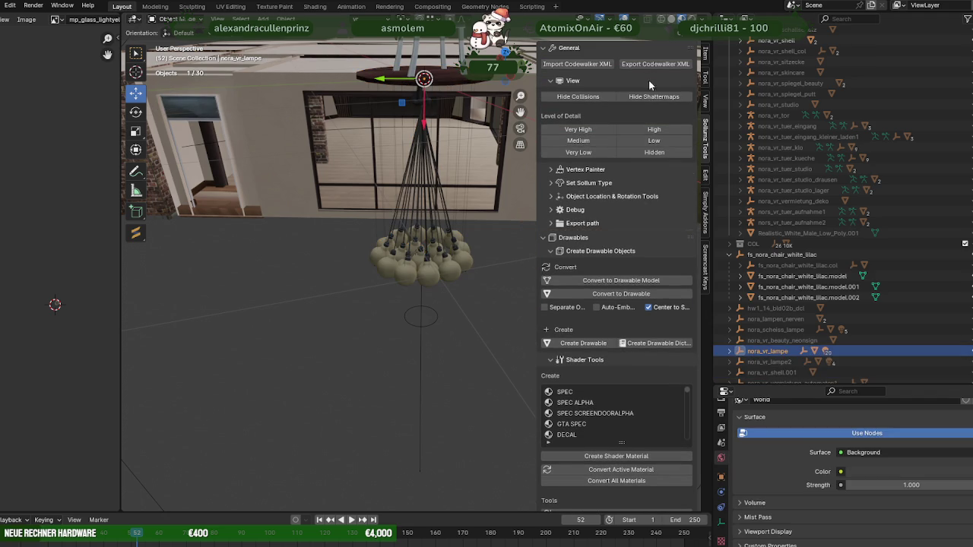
{"action": "left_click", "coordinate": [650, 66]}
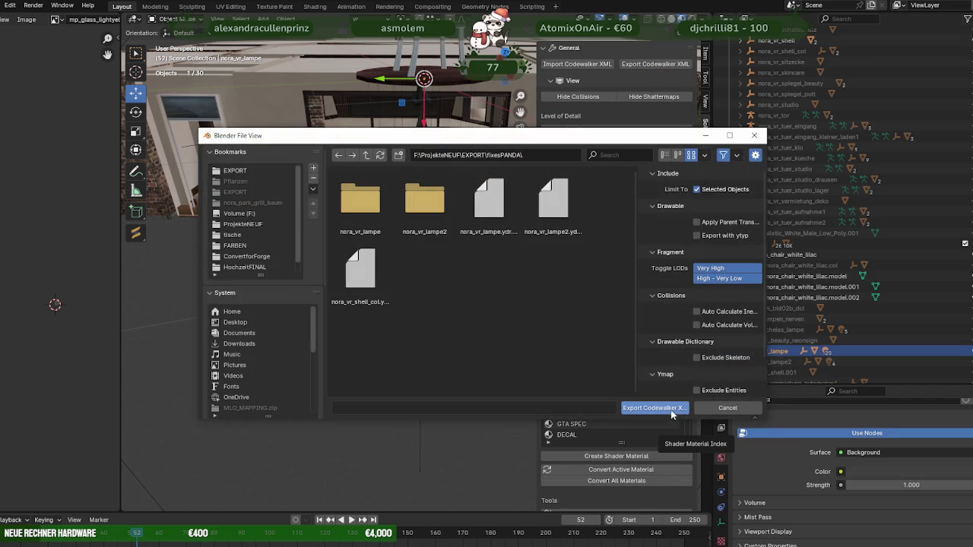
{"action": "left_click", "coordinate": [655, 410]}
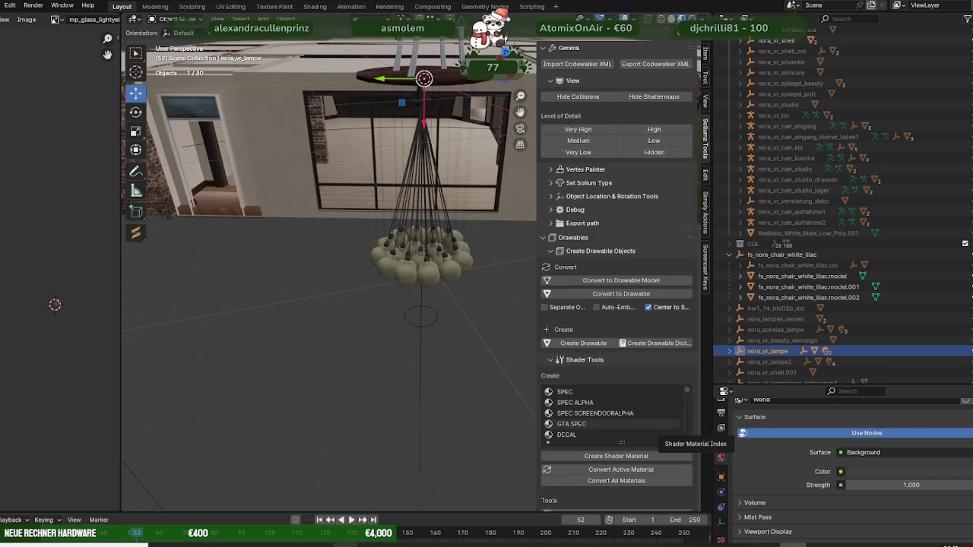
{"action": "left_click", "coordinate": [184, 523]}
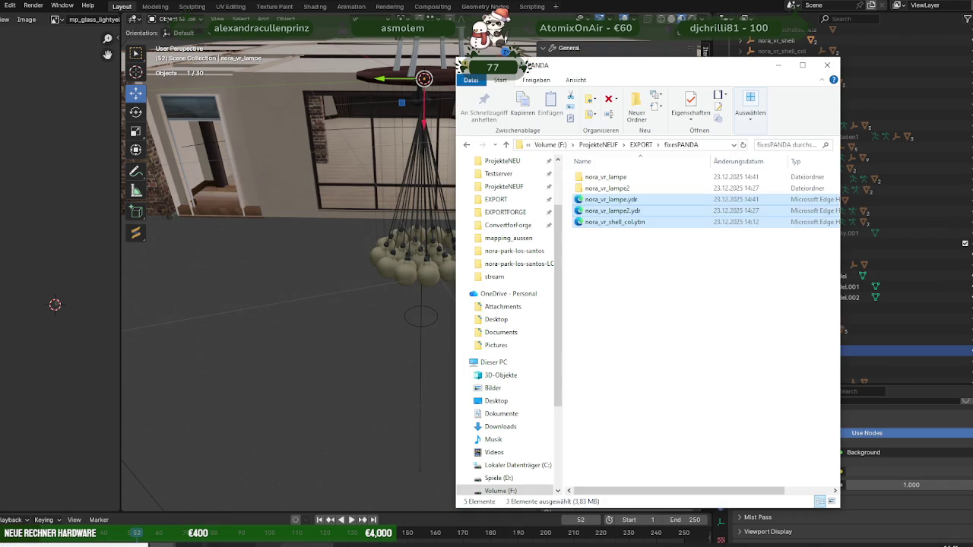
Bring up CodeWalker's RPF Explorer and scroll the mods folder to find vrfixes.rpf
{"action": "left_click", "coordinate": [328, 534]}
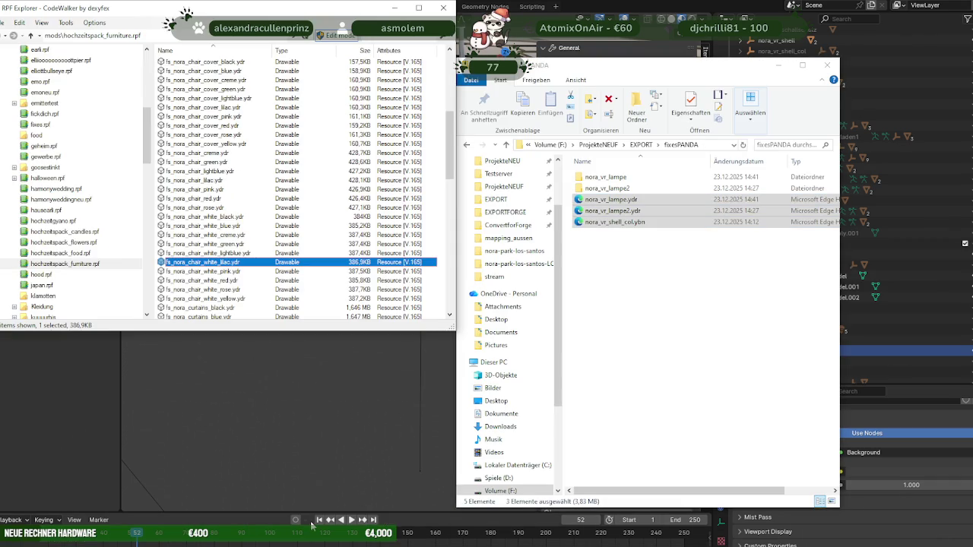
{"action": "left_click", "coordinate": [346, 541]}
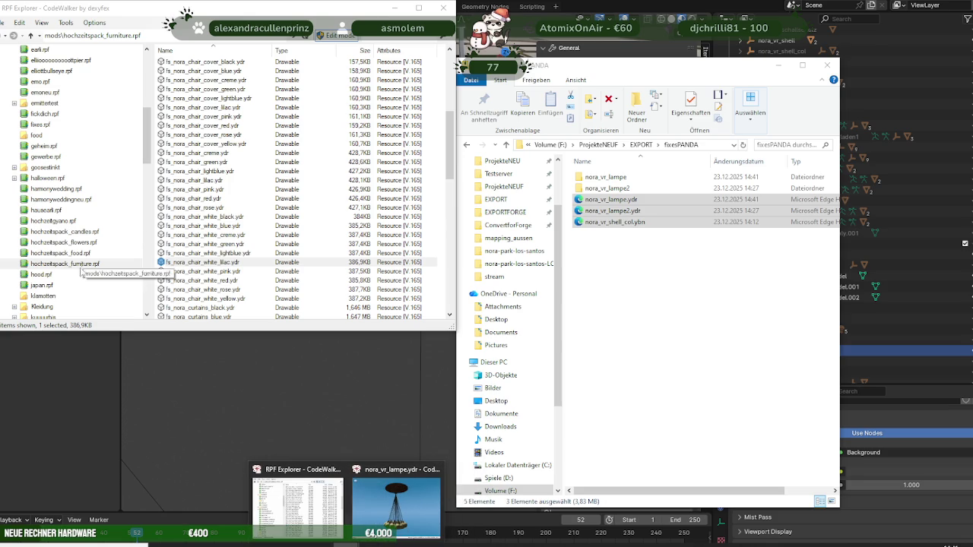
{"action": "scroll", "coordinate": [62, 222], "scroll_direction": "down", "scroll_amount": 3}
{"action": "scroll", "coordinate": [63, 225], "scroll_direction": "down", "scroll_amount": 3}
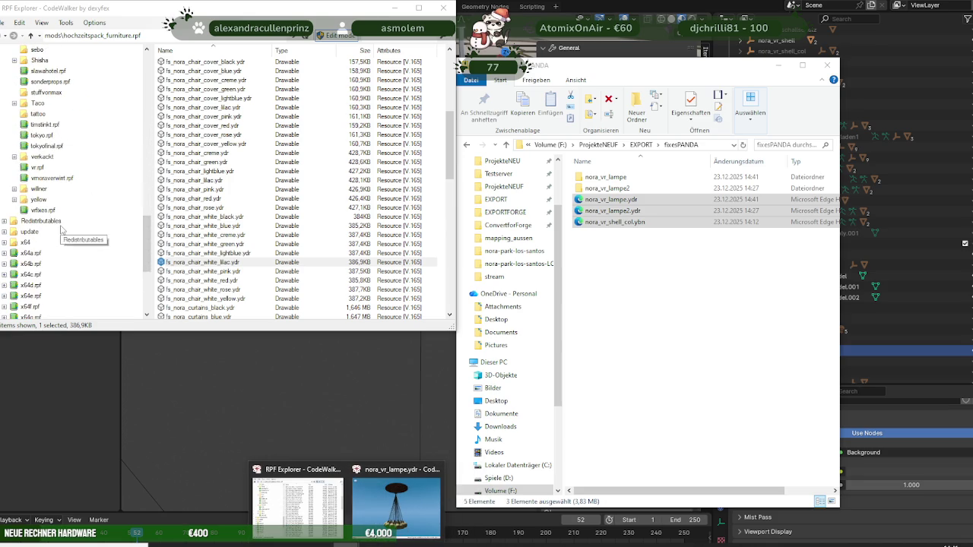
{"action": "scroll", "coordinate": [62, 228], "scroll_direction": "down", "scroll_amount": 3}
{"action": "scroll", "coordinate": [63, 228], "scroll_direction": "up", "scroll_amount": 5}
{"action": "scroll", "coordinate": [63, 230], "scroll_direction": "up", "scroll_amount": 4}
{"action": "scroll", "coordinate": [64, 231], "scroll_direction": "up", "scroll_amount": 4}
{"action": "scroll", "coordinate": [65, 232], "scroll_direction": "up", "scroll_amount": 4}
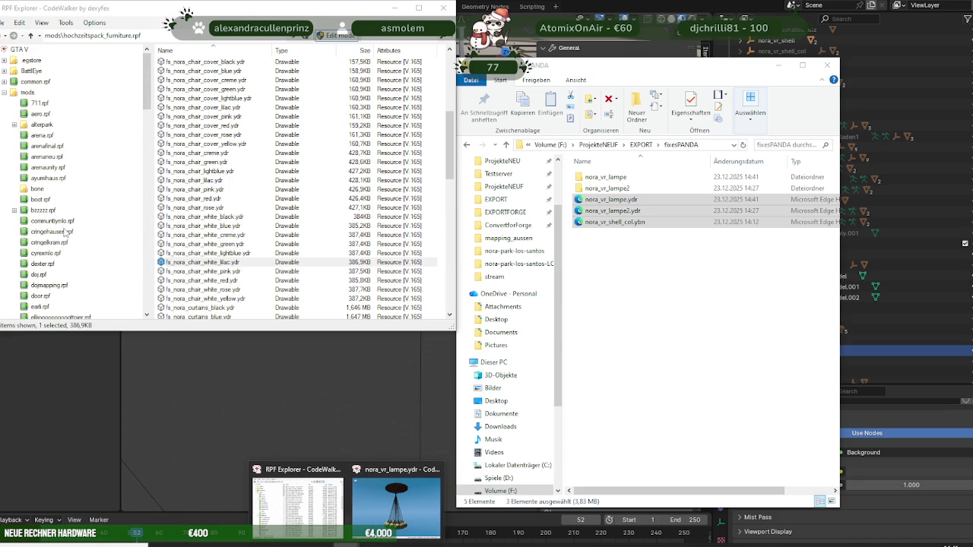
{"action": "scroll", "coordinate": [66, 236], "scroll_direction": "down", "scroll_amount": 10}
{"action": "scroll", "coordinate": [65, 238], "scroll_direction": "down", "scroll_amount": 10}
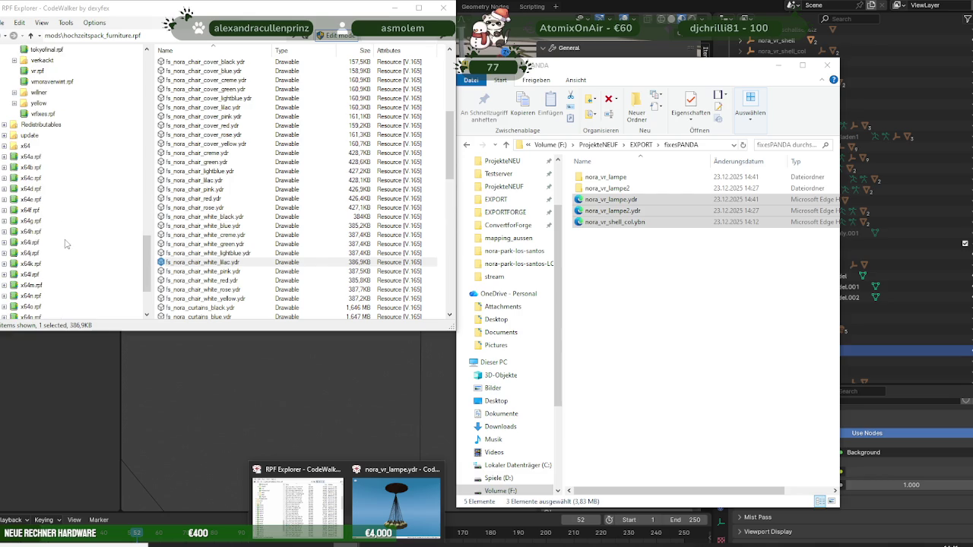
Open vrfixes.rpf and drag the new nora_vr_lampe.ydr from fixesPANDA into it
{"action": "left_click", "coordinate": [44, 114]}
{"action": "left_click", "coordinate": [636, 282]}
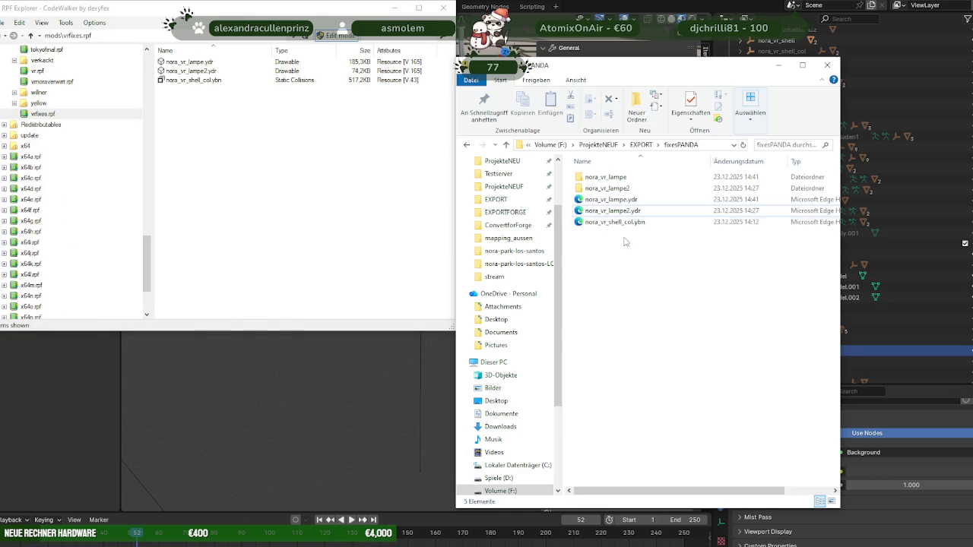
{"action": "left_click_drag", "start_coordinate": [612, 200], "coordinate": [296, 197]}
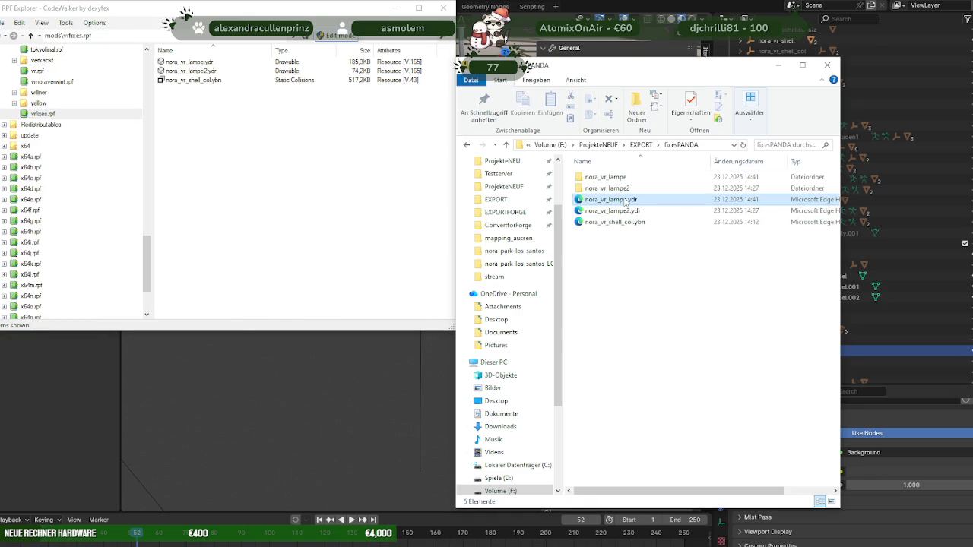